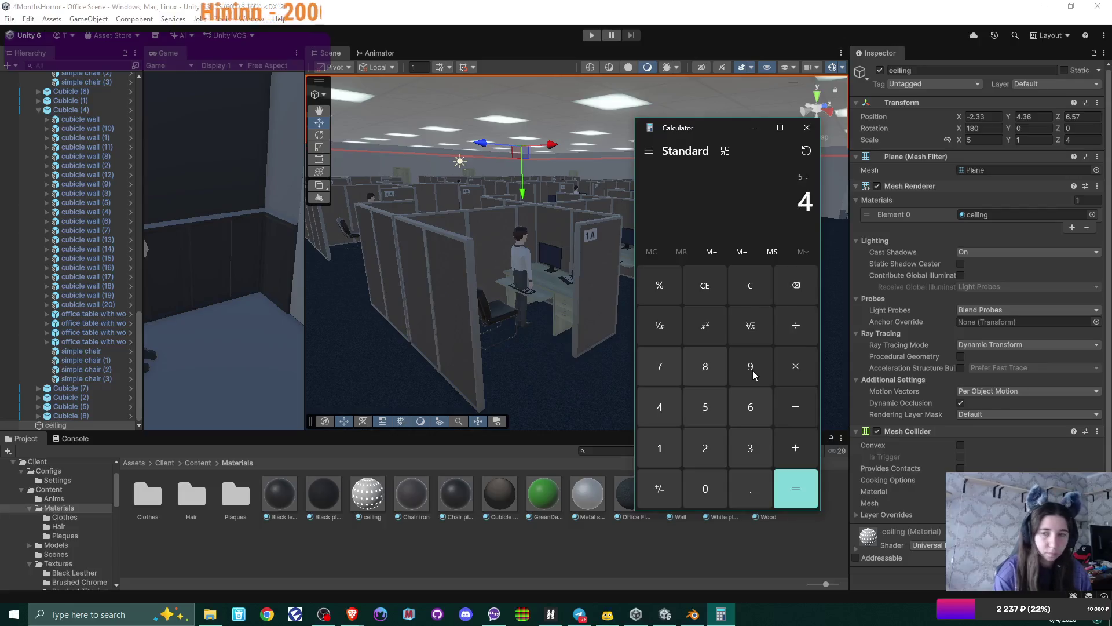
# - Clear Calculator and work out 6 ÷ 1.25 = 4.8 for the ceiling scale
pyautogui.press('Escape')
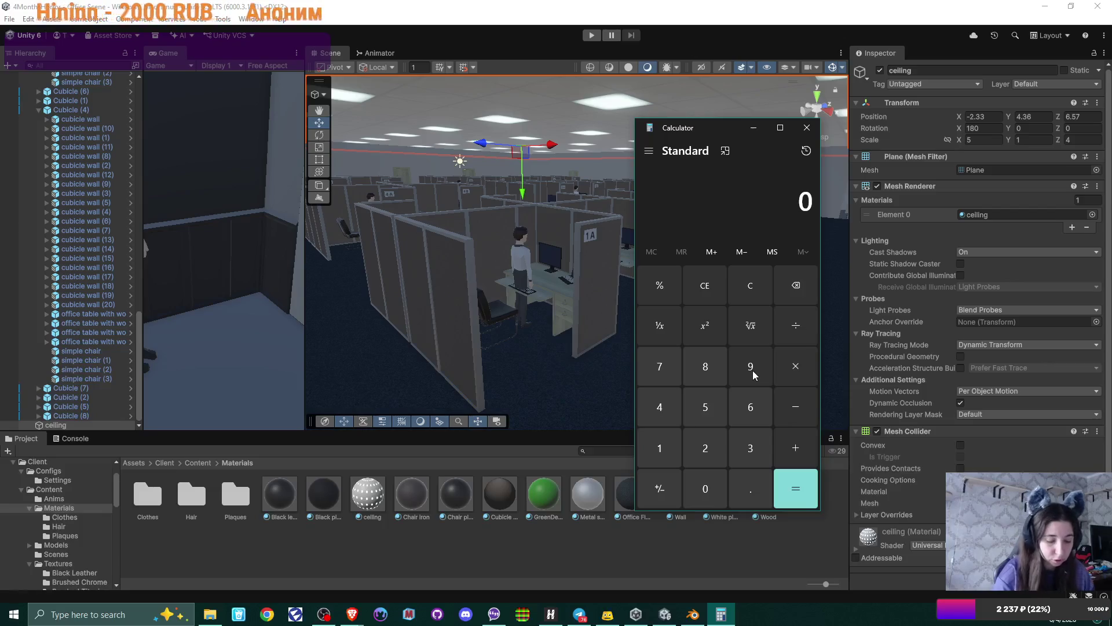
pyautogui.write('6/1.25')
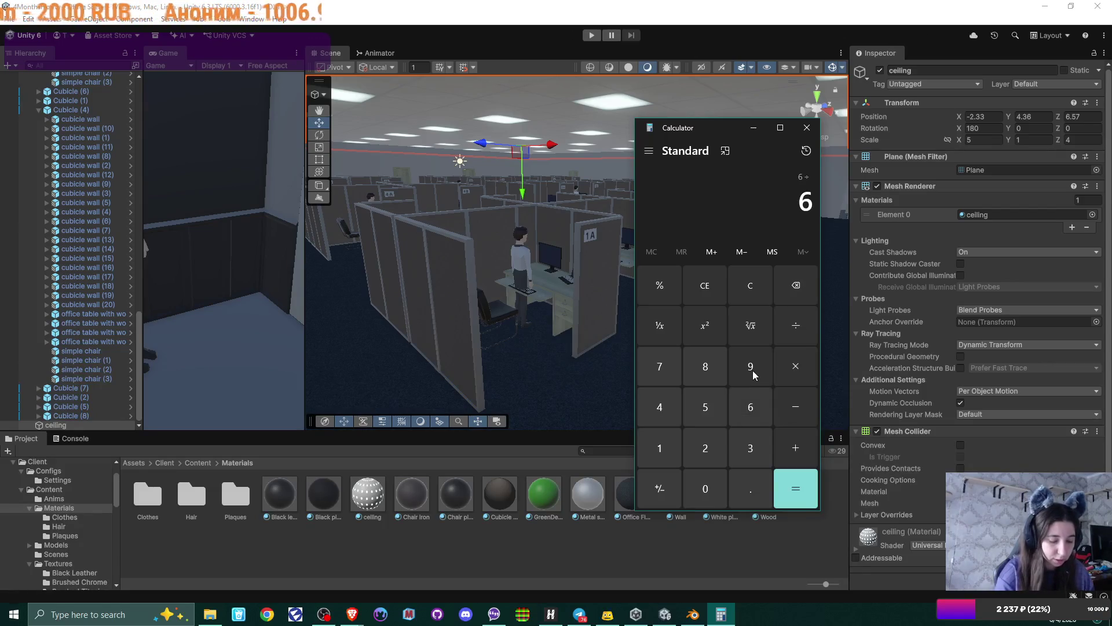
pyautogui.press('Return')
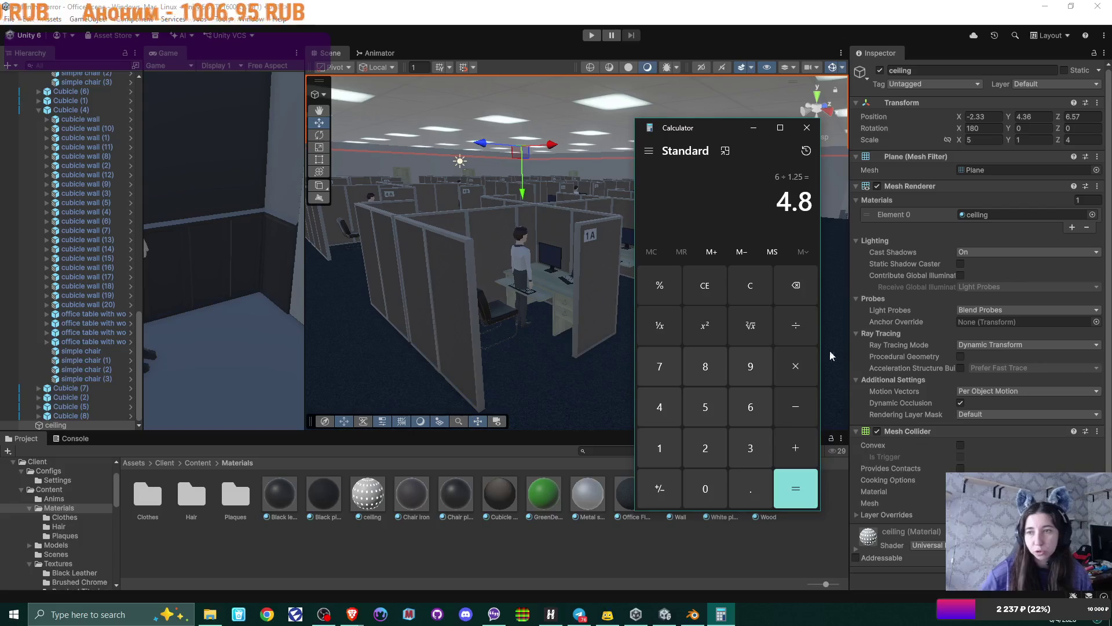
pyautogui.click(988, 140)
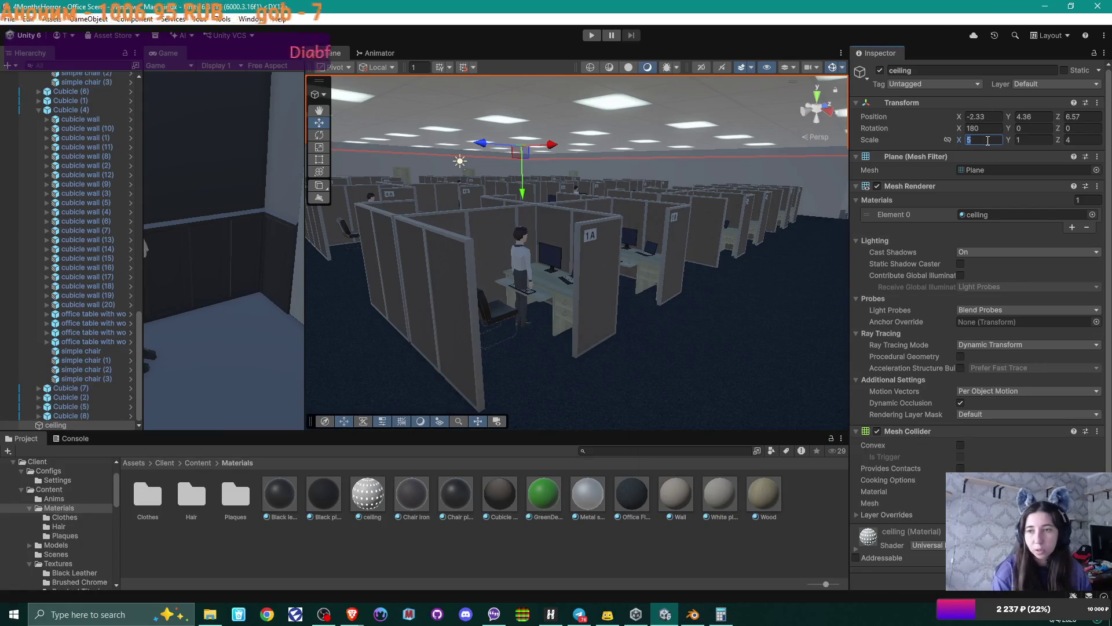
# - Give the ceiling material Tiling X 6 and Y 4.8, then check the ceiling in the view
pyautogui.click(371, 493)
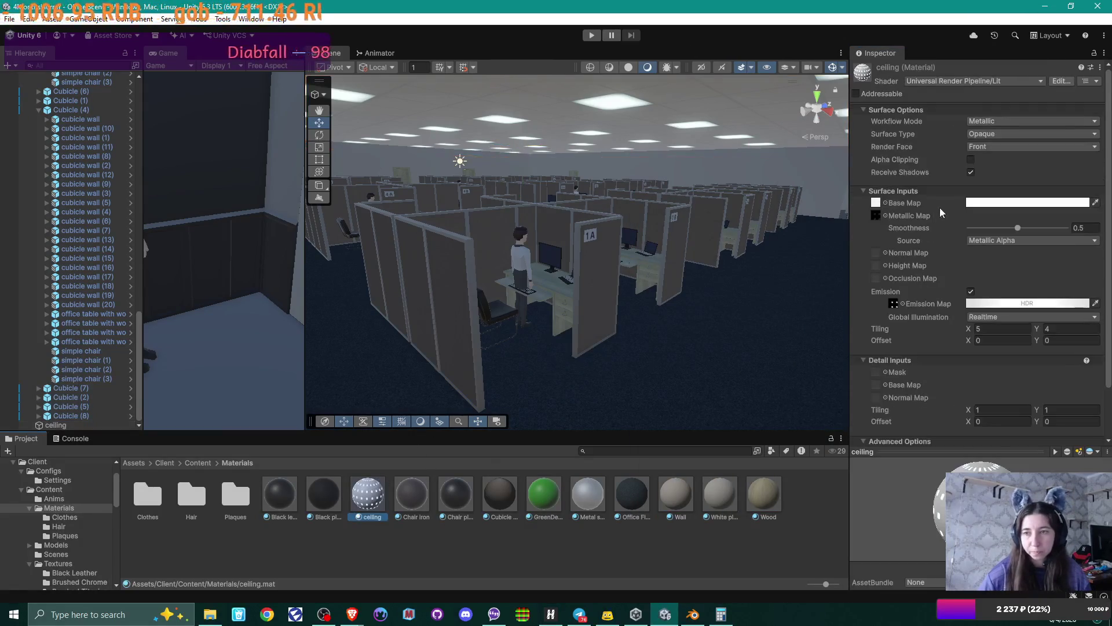
pyautogui.click(1016, 330)
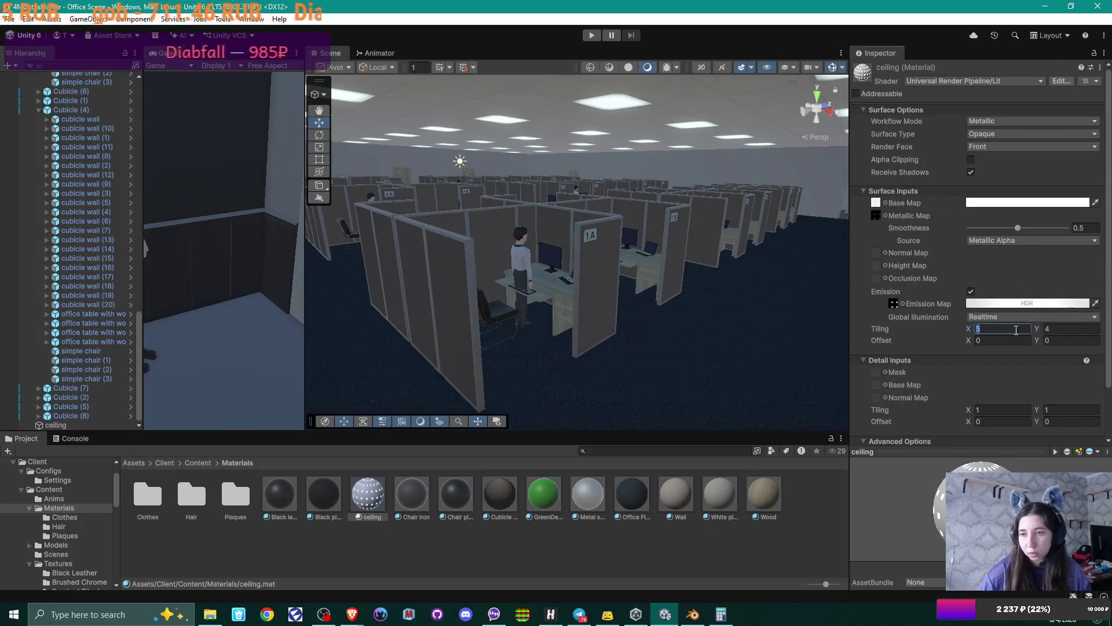
pyautogui.write('6')
pyautogui.press('Tab')
pyautogui.write('4.8')
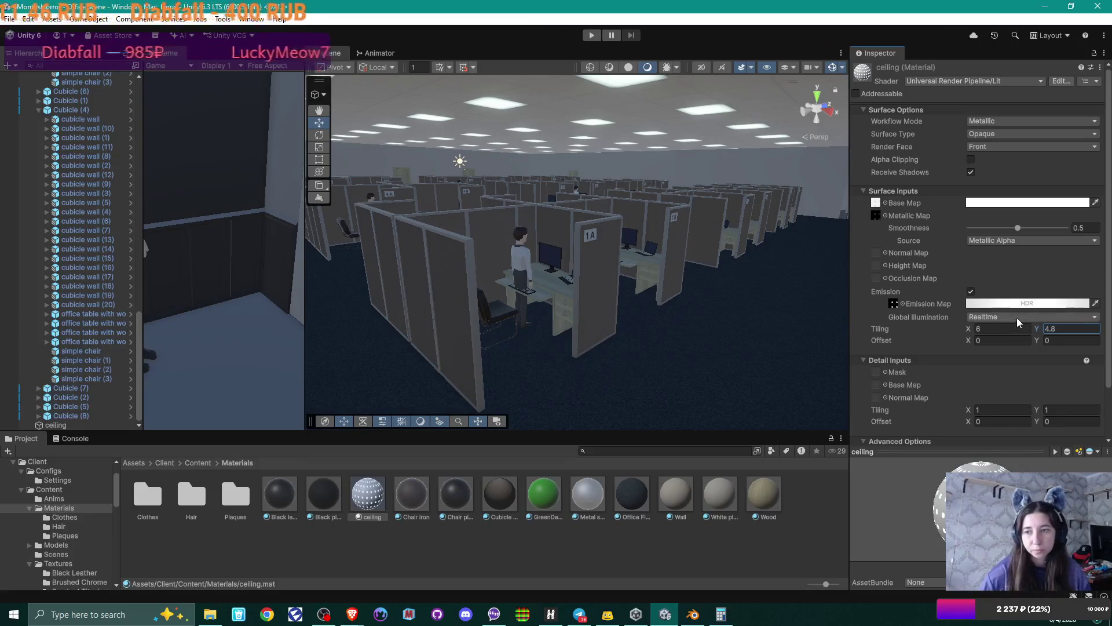
pyautogui.moveTo(703, 281)
pyautogui.mouseDown(button='right')
pyautogui.moveTo(743, 225)
pyautogui.moveTo(651, 263)
pyautogui.mouseUp(button='right')
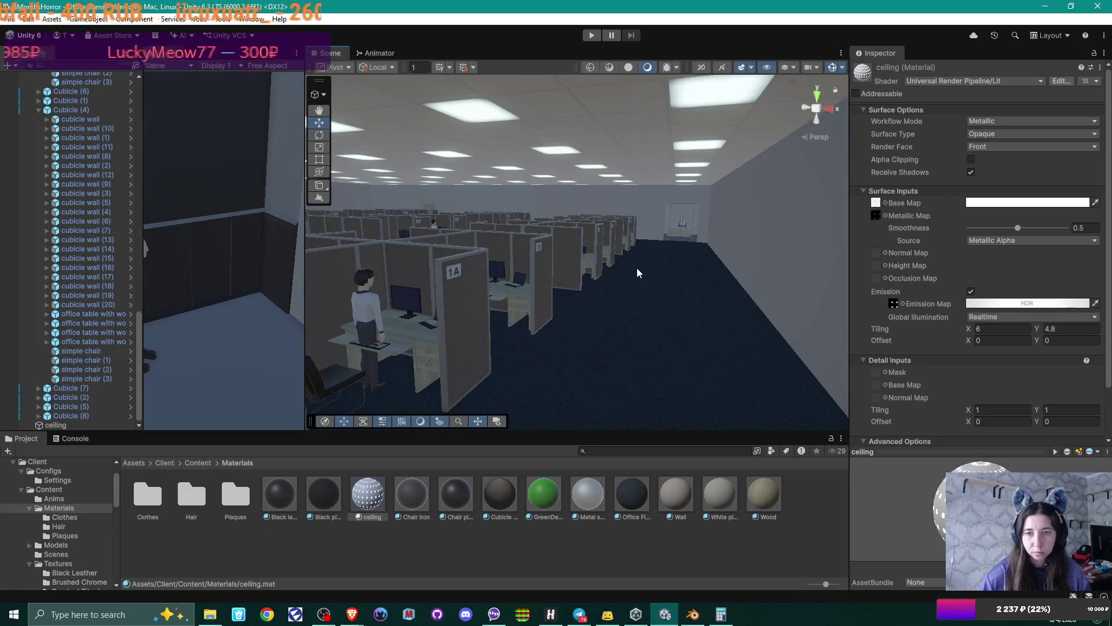
pyautogui.moveTo(637, 267)
pyautogui.mouseDown(button='right')
pyautogui.moveTo(530, 313)
pyautogui.moveTo(654, 307)
pyautogui.moveTo(544, 303)
pyautogui.moveTo(556, 300)
pyautogui.moveTo(750, 291)
pyautogui.mouseUp(button='right')
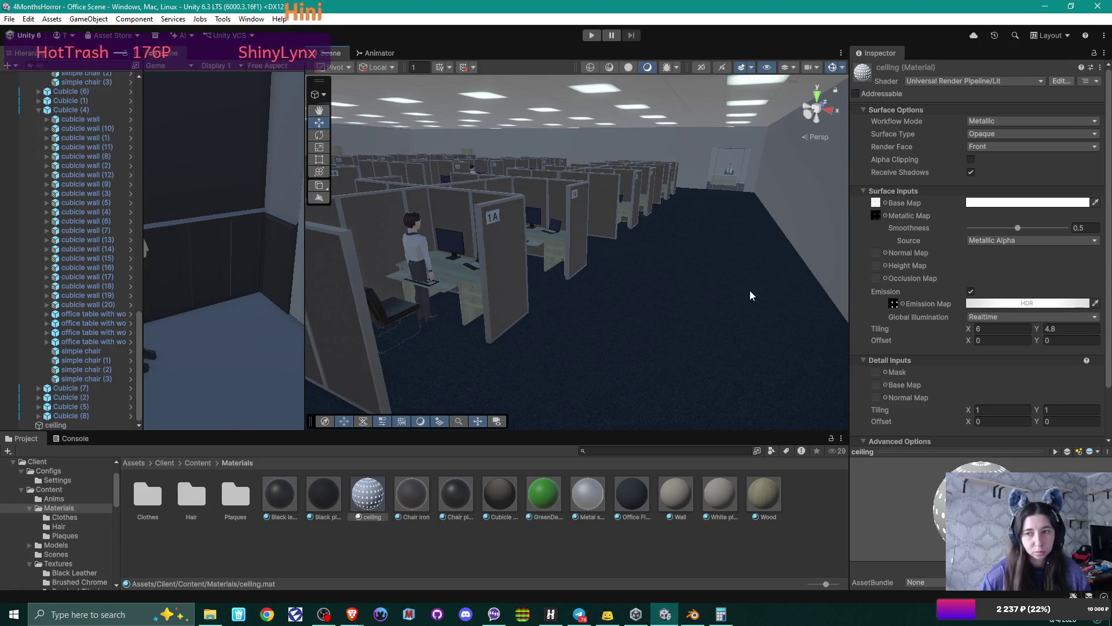
# - Switch the ceiling's emission global illumination to Baked, look over the office, and launch Materialize
pyautogui.click(1031, 317)
pyautogui.click(988, 340)
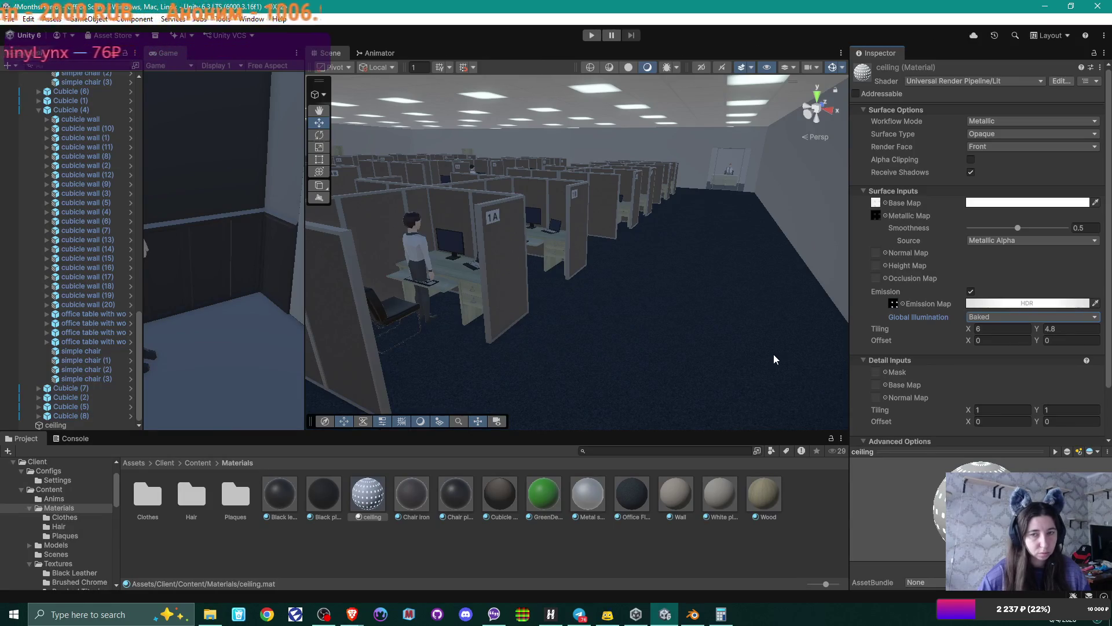
pyautogui.moveTo(773, 358)
pyautogui.mouseDown(button='right')
pyautogui.moveTo(591, 314)
pyautogui.moveTo(740, 308)
pyautogui.moveTo(740, 293)
pyautogui.moveTo(653, 204)
pyautogui.moveTo(632, 207)
pyautogui.moveTo(604, 184)
pyautogui.moveTo(693, 99)
pyautogui.mouseUp(button='right')
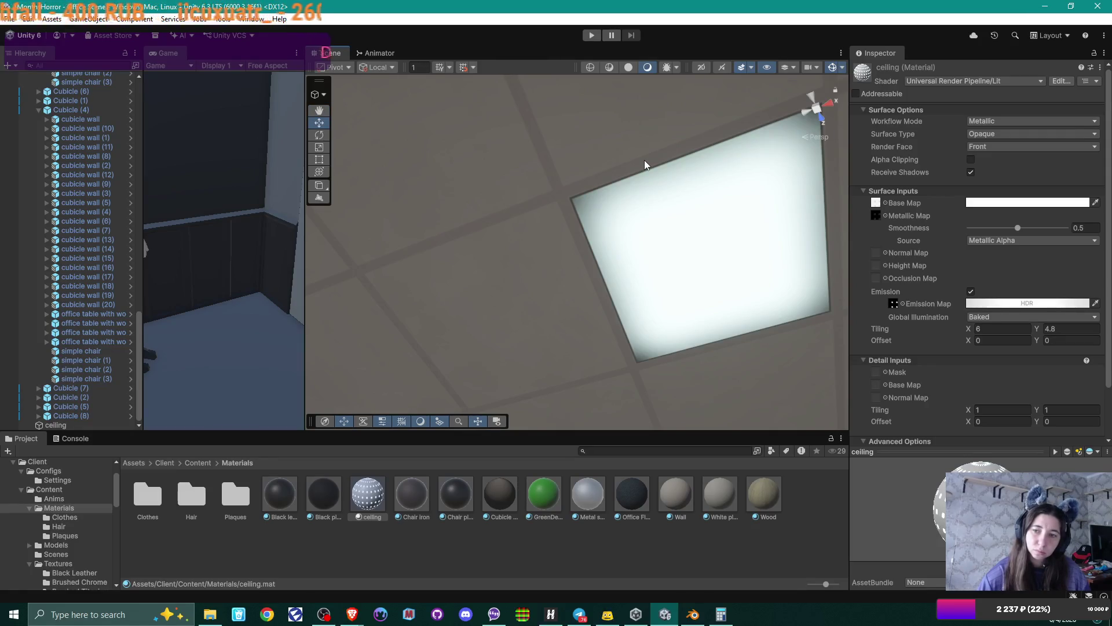
pyautogui.moveTo(642, 224)
pyautogui.mouseDown(button='right')
pyautogui.moveTo(658, 216)
pyautogui.moveTo(658, 259)
pyautogui.mouseUp(button='right')
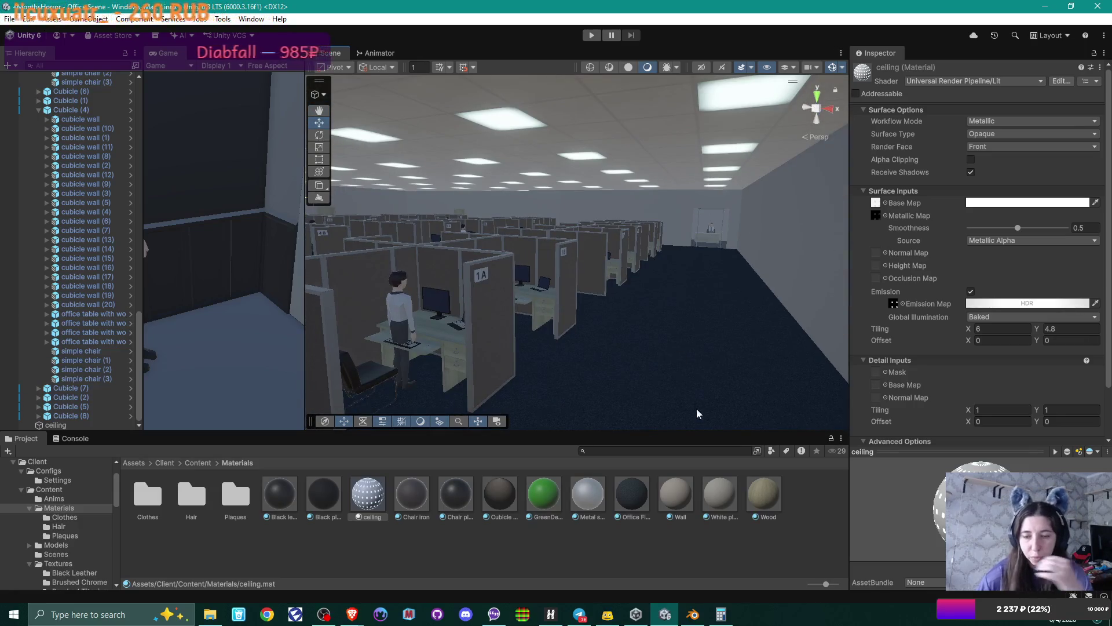
pyautogui.click(383, 613)
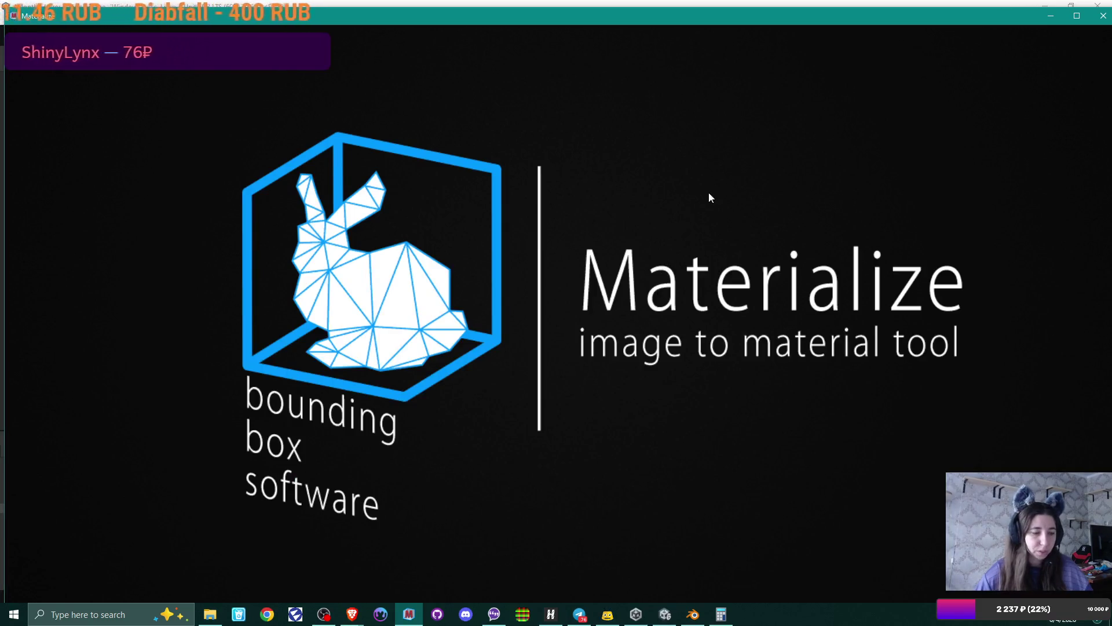
# - Bring up the browser showing the gridded office ceiling reference photo
pyautogui.click(351, 614)
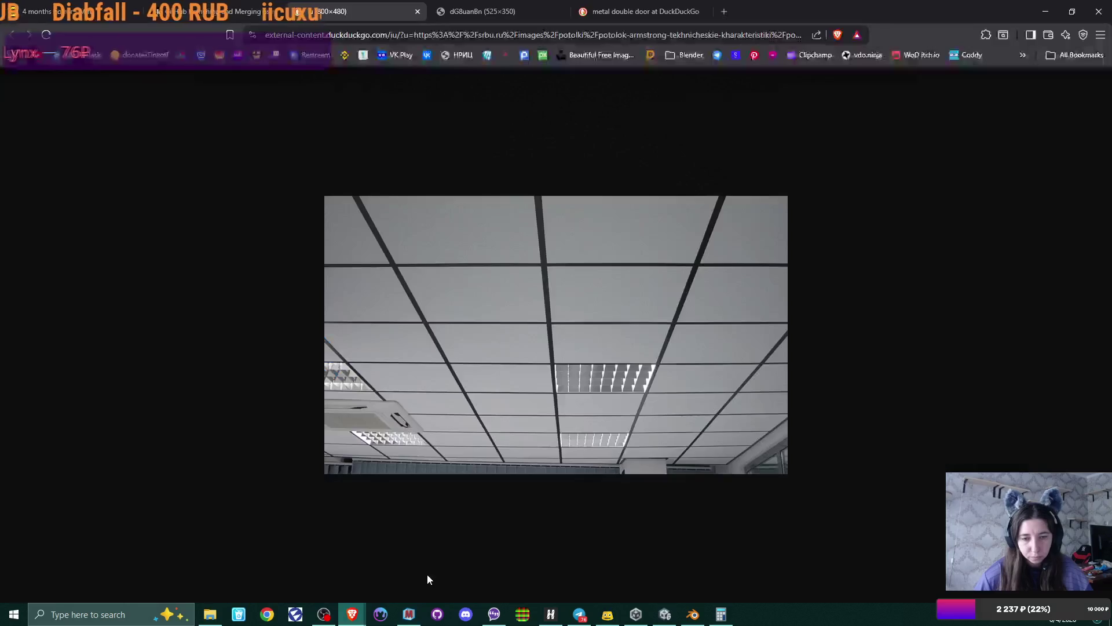
# - Glance at the 4 months horror Miro board, then minimize the browser to reveal Materialize
pyautogui.hotkey('ctrl', '1')
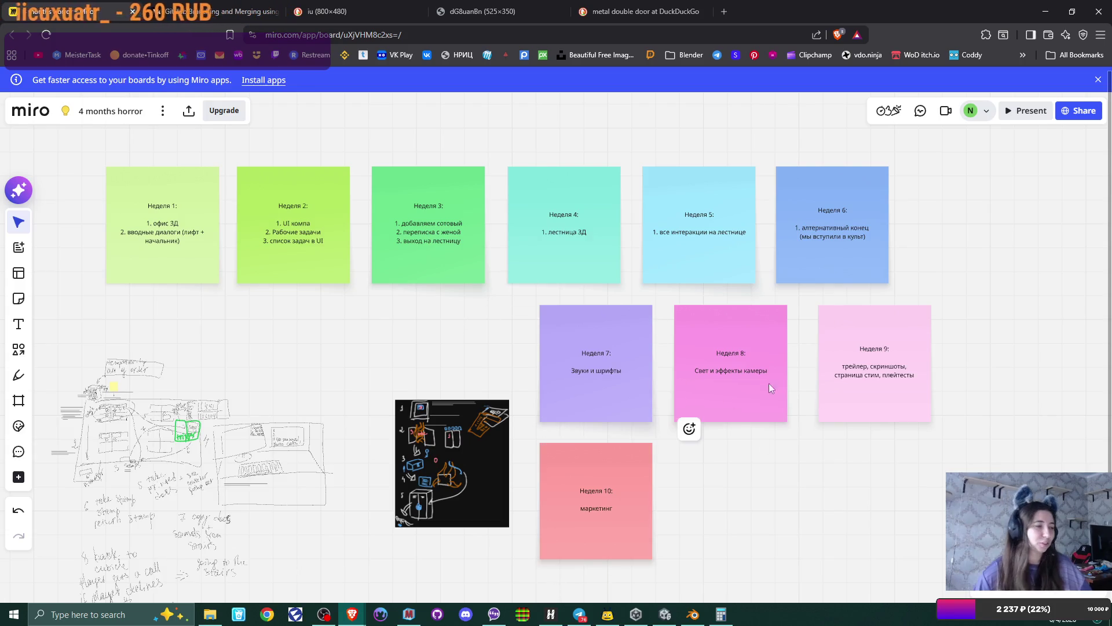
pyautogui.click(1054, 6)
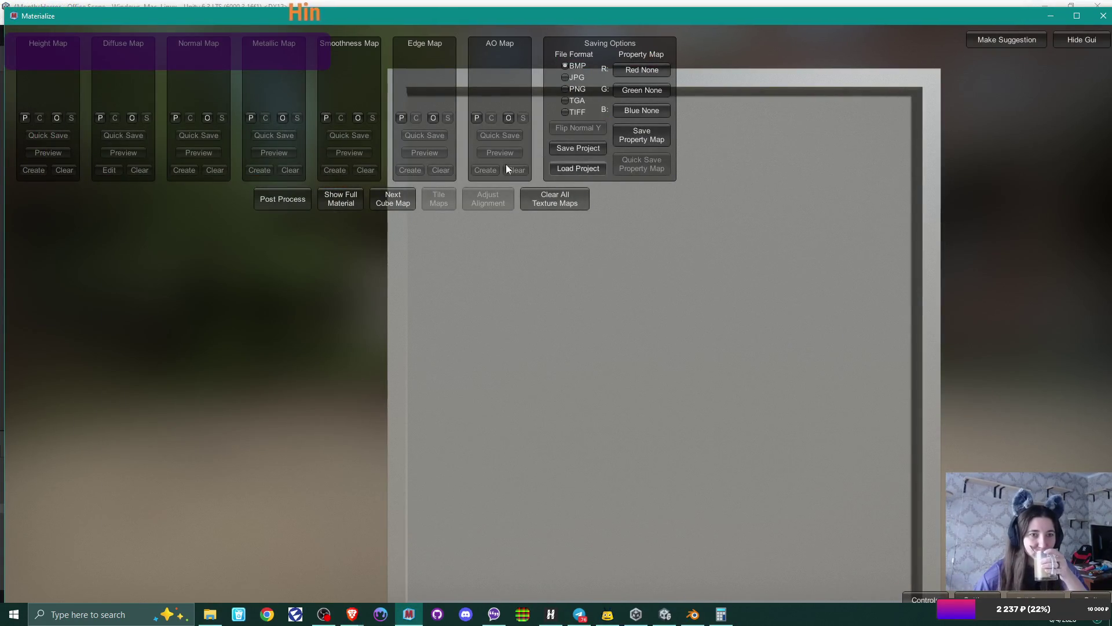
# - Browse the diffuse map file picker to the D:\3d projects folder
pyautogui.click(132, 118)
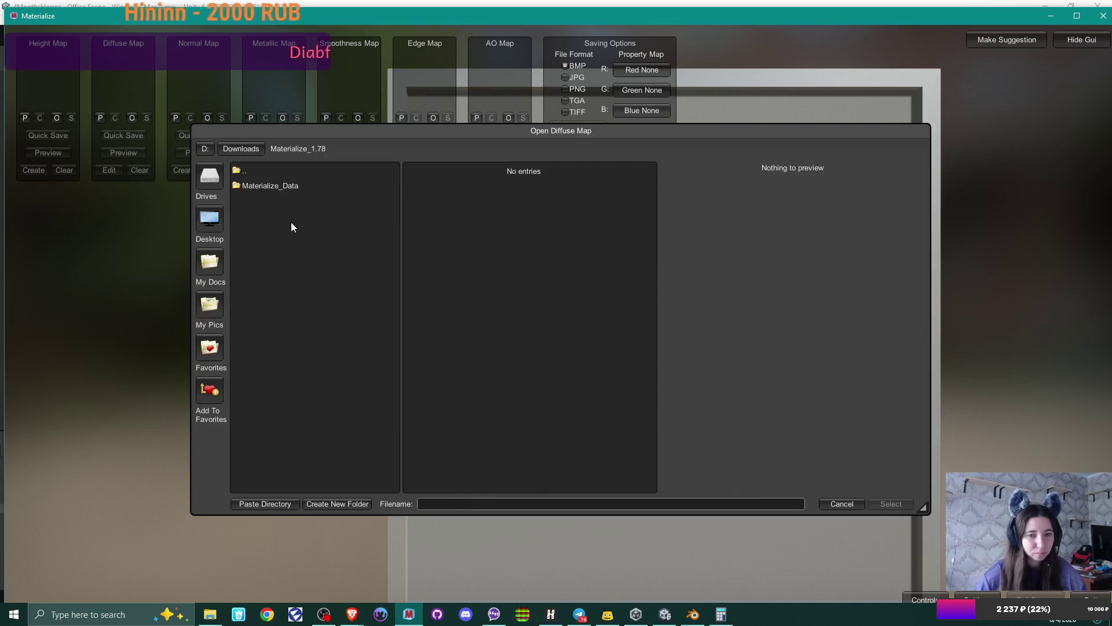
pyautogui.click(210, 224)
pyautogui.click(209, 176)
pyautogui.click(259, 185)
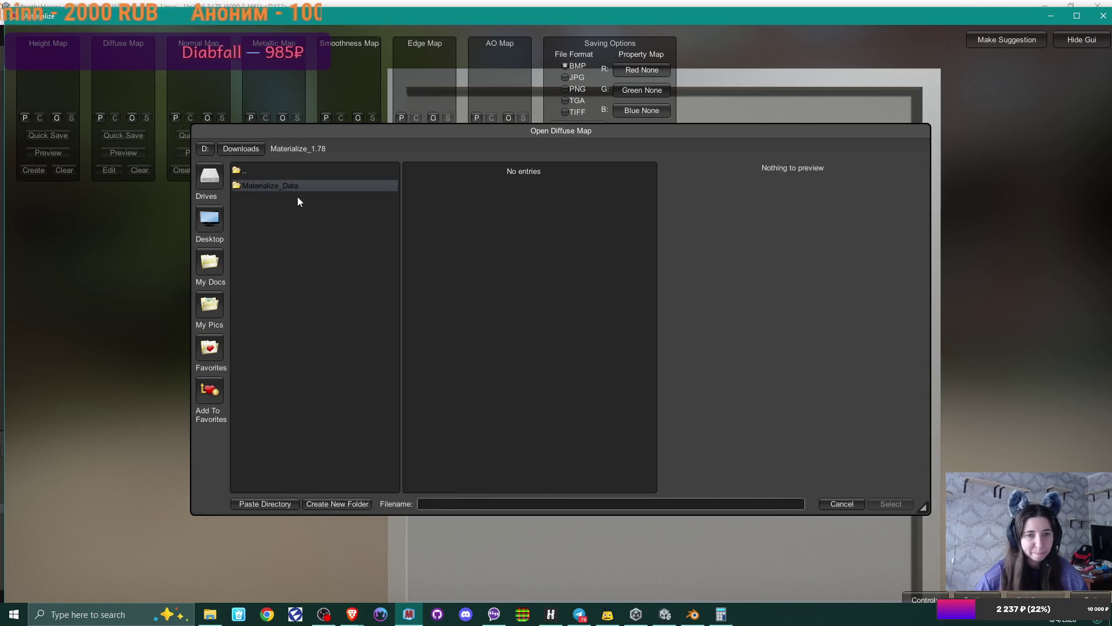
pyautogui.doubleClick(282, 172)
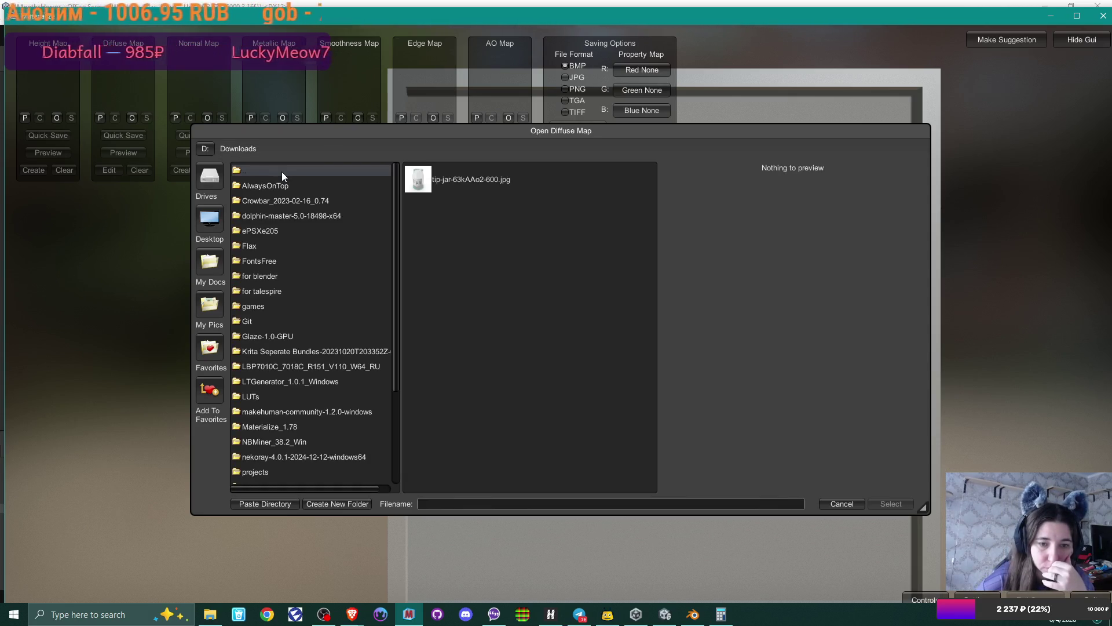
pyautogui.doubleClick(281, 171)
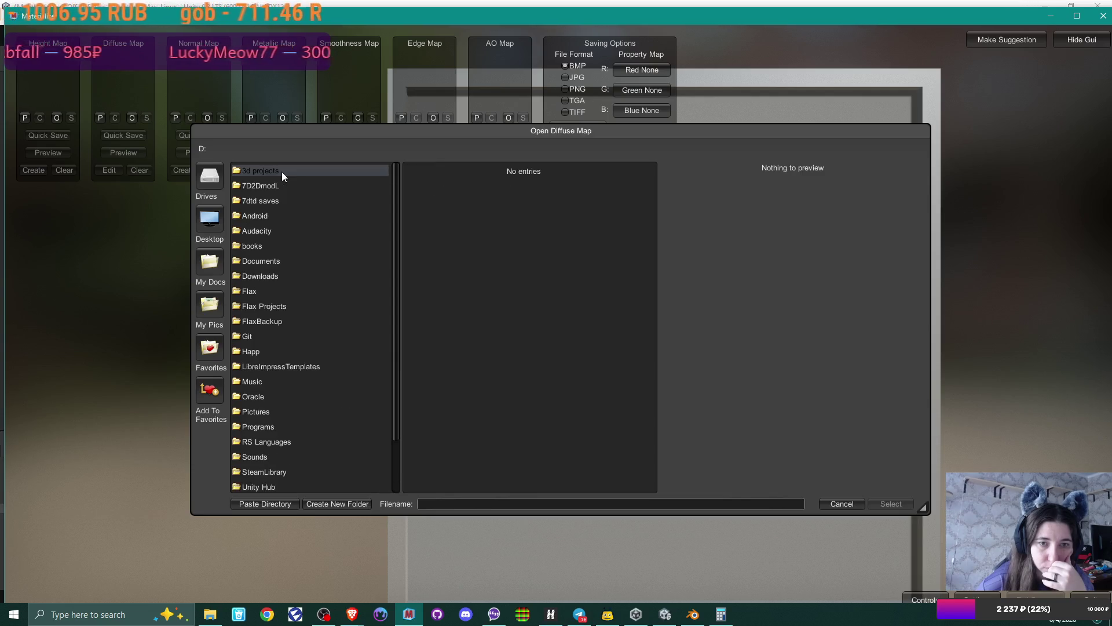
pyautogui.doubleClick(282, 171)
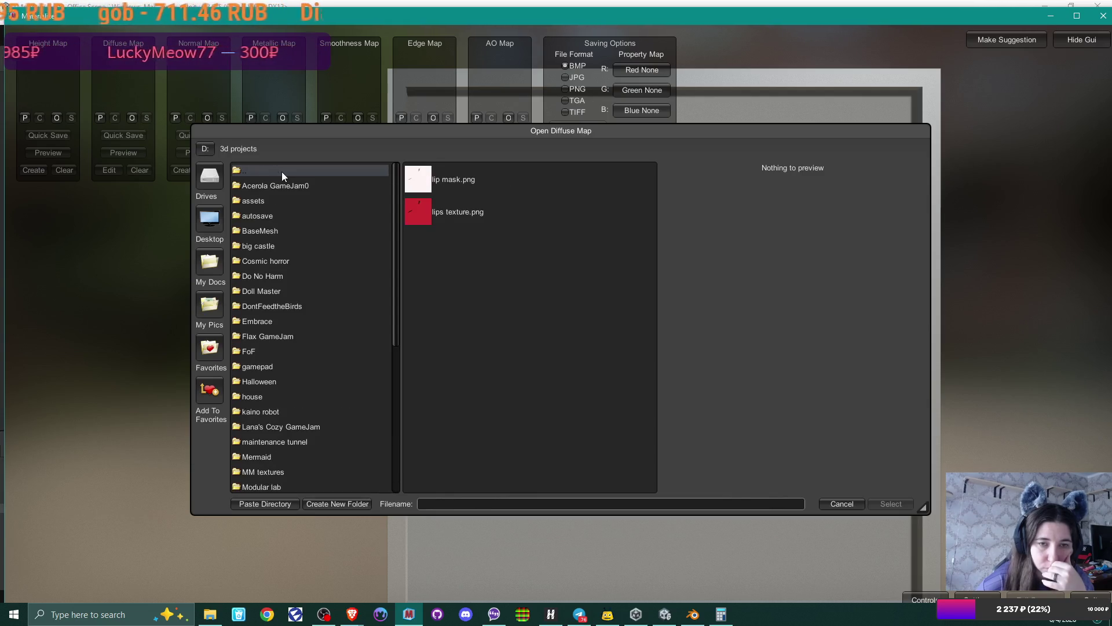
# - Open Staircase\textures\office ceiling and load OfficeCeiling002_2K_Color.jpg as the diffuse map
pyautogui.scroll(-3, 326, 297)
pyautogui.scroll(-4, 325, 296)
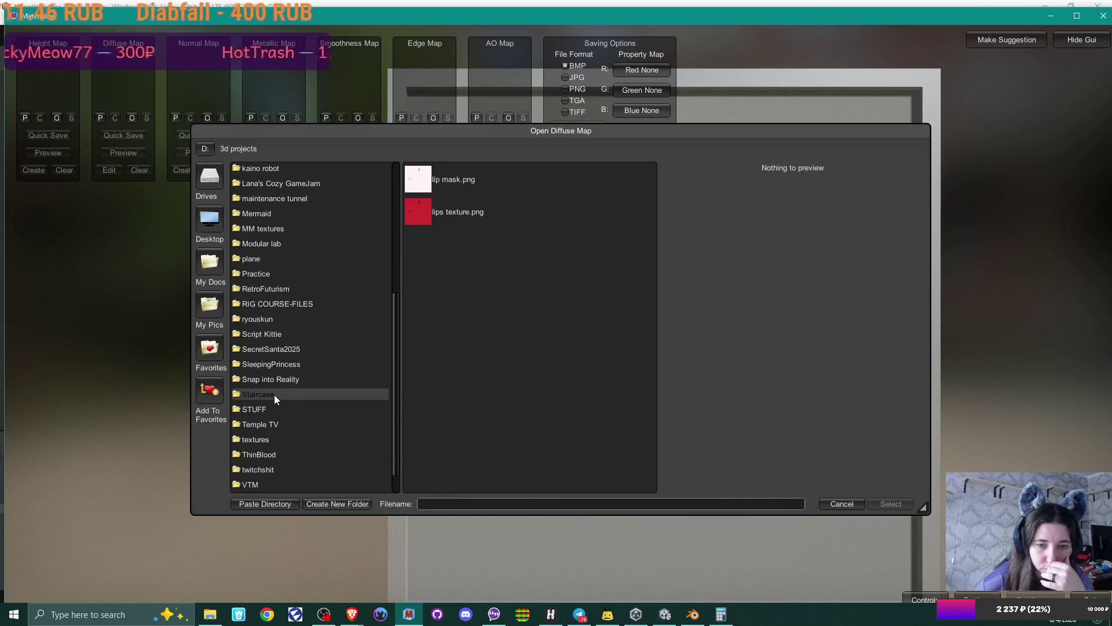
pyautogui.doubleClick(274, 395)
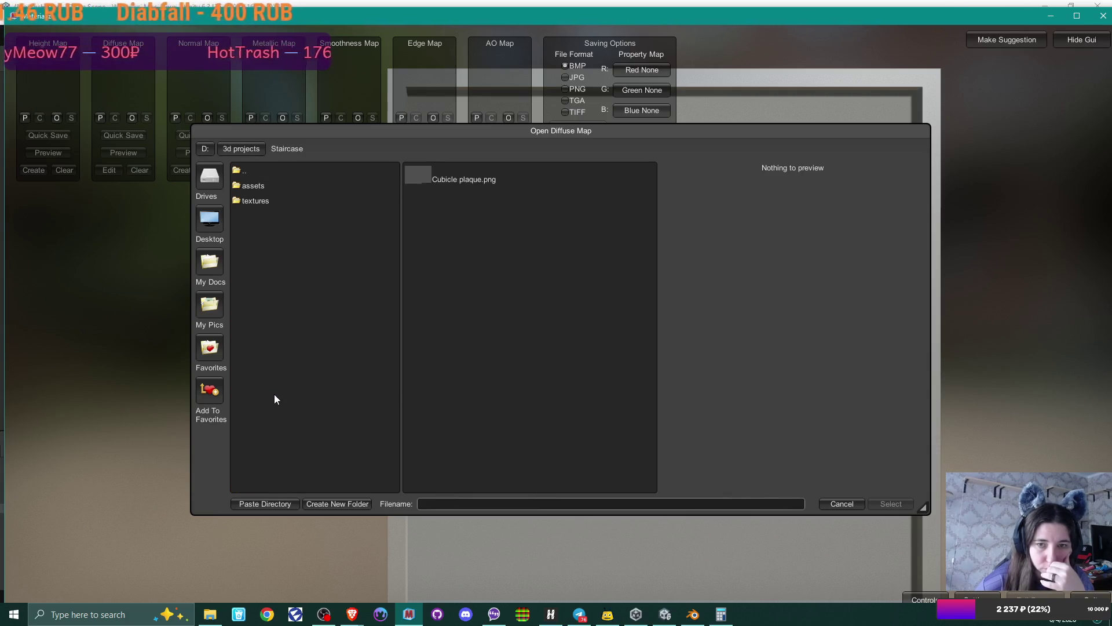
pyautogui.doubleClick(272, 201)
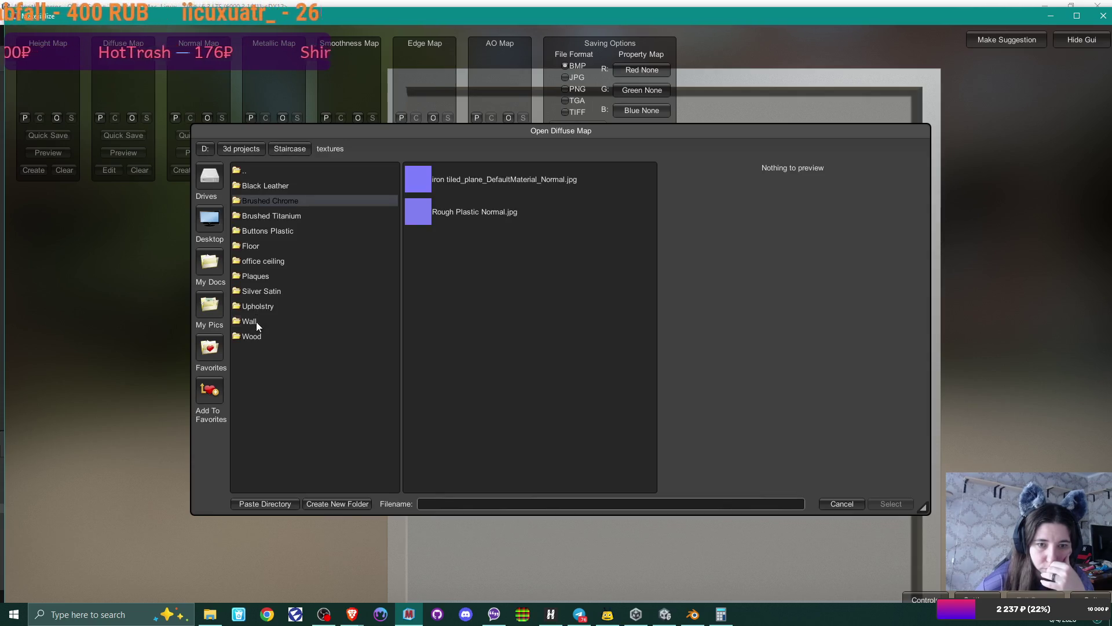
pyautogui.doubleClick(270, 258)
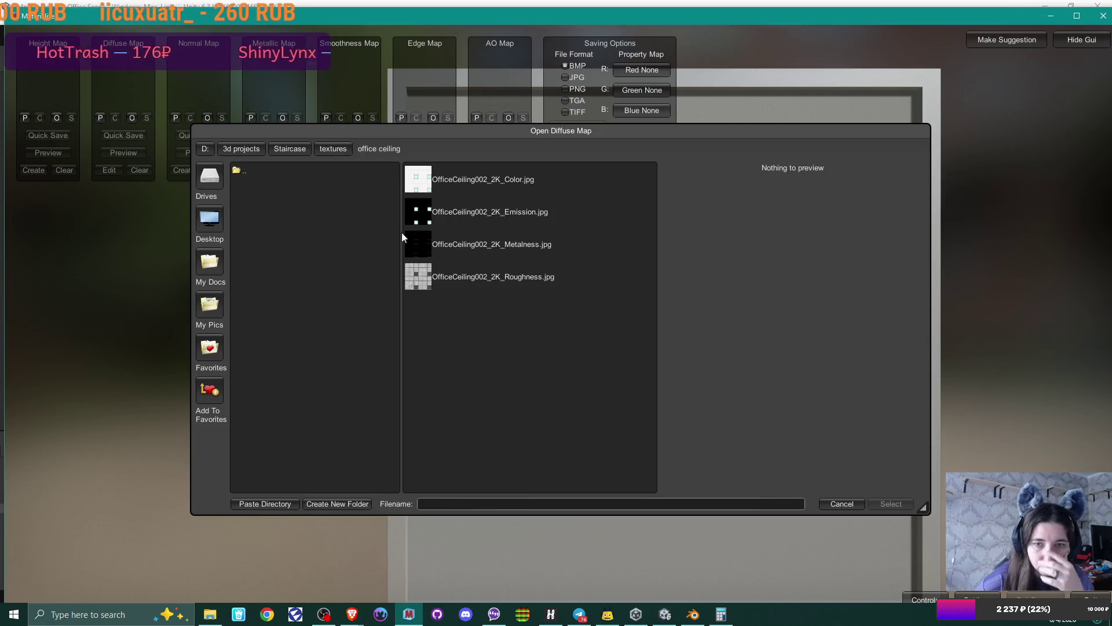
pyautogui.doubleClick(536, 181)
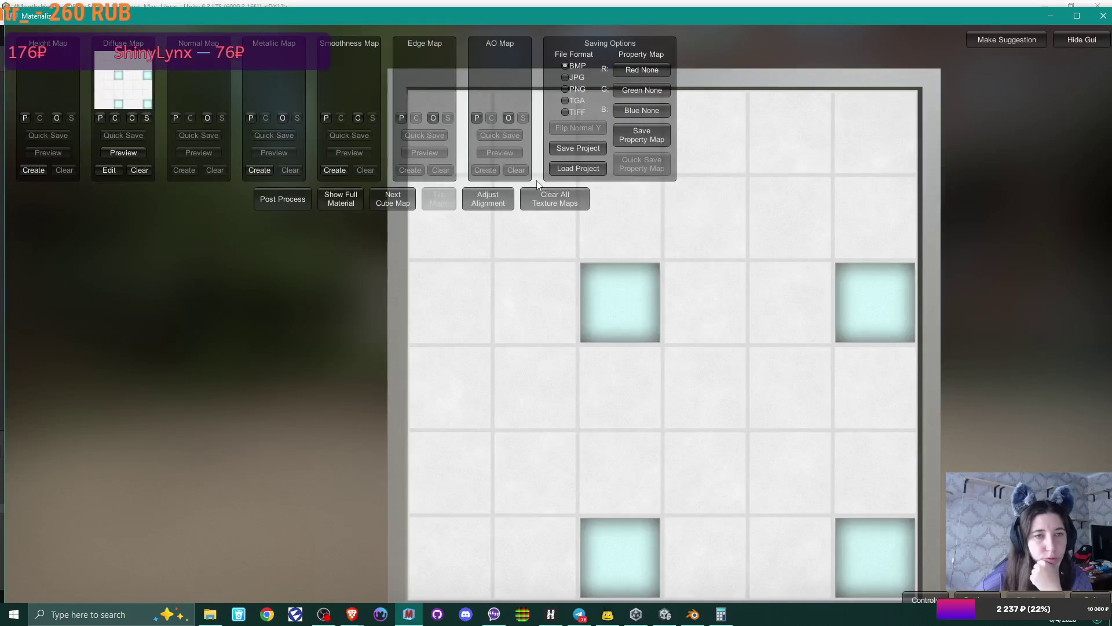
# - Check the office ceiling folder in File Explorer, then start a height map from the diffuse
pyautogui.click(213, 617)
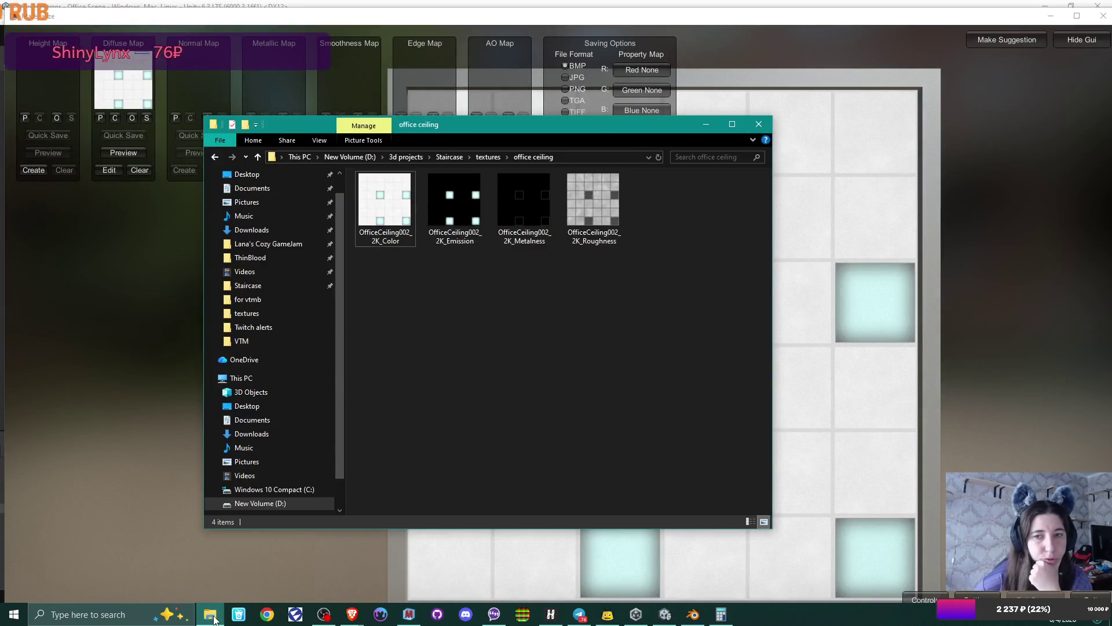
pyautogui.click(211, 615)
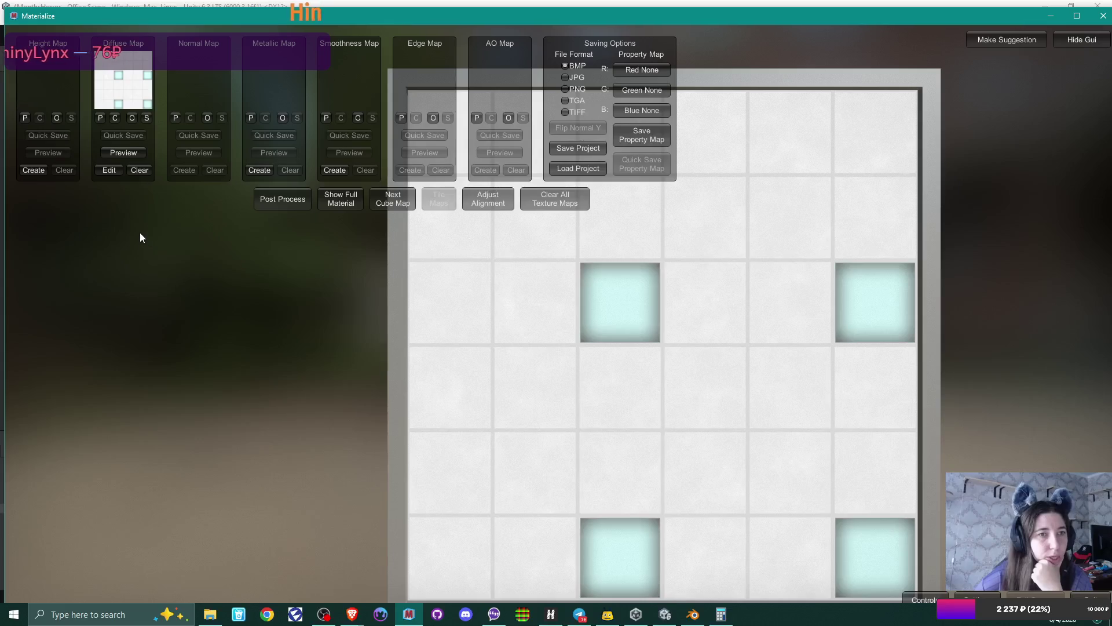
pyautogui.click(33, 170)
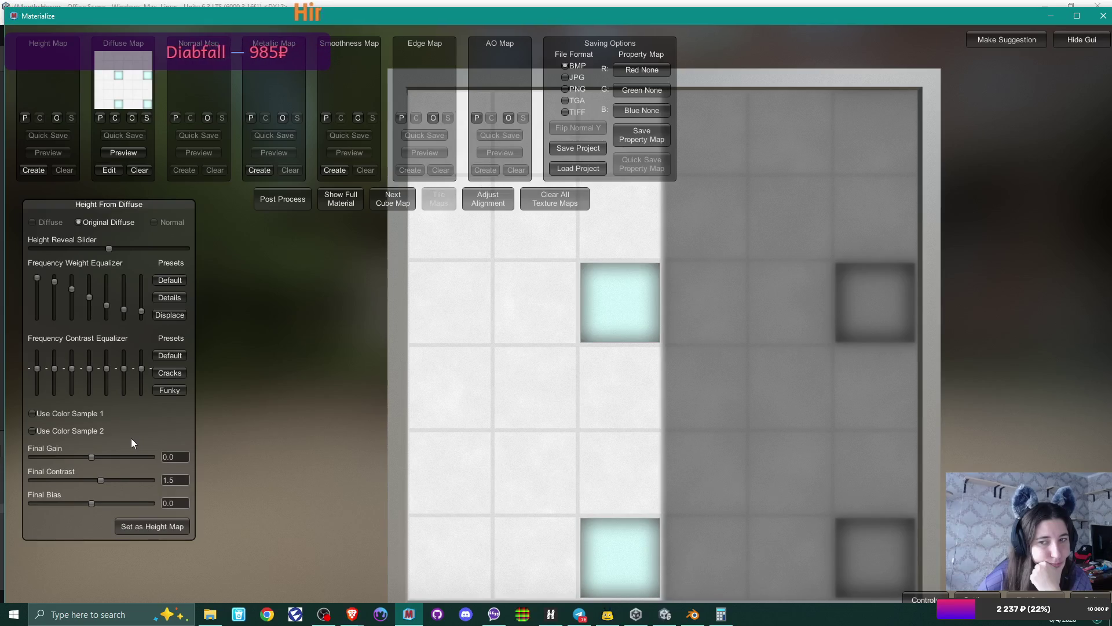
# - Raise the height map's Final Contrast to exactly 2
pyautogui.moveTo(100, 481); pyautogui.dragTo(103, 477)
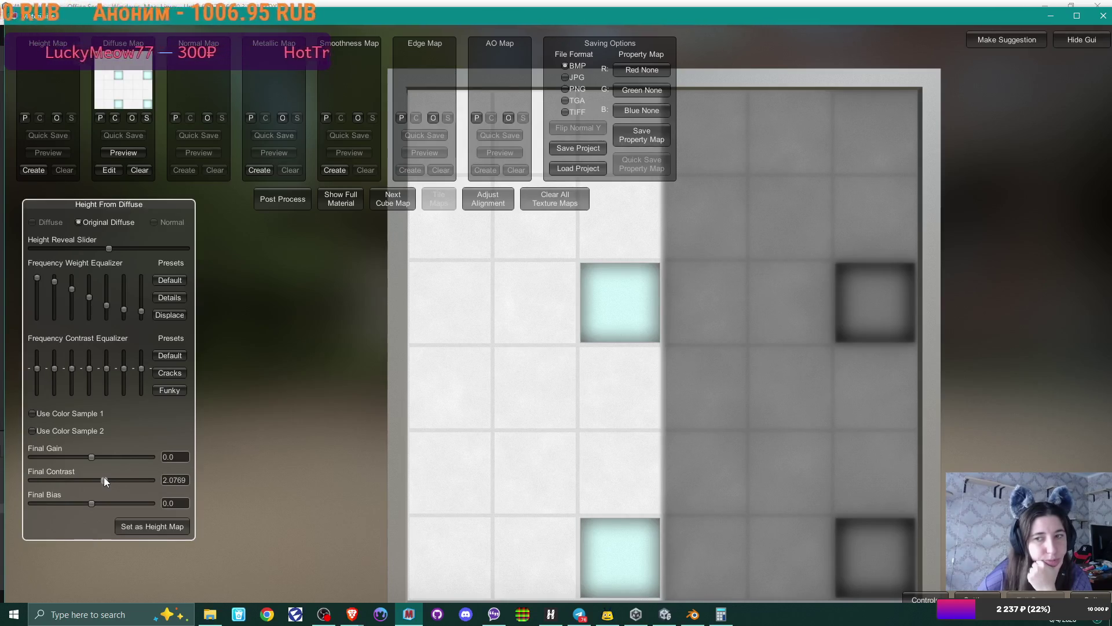
pyautogui.moveTo(103, 478); pyautogui.dragTo(106, 476)
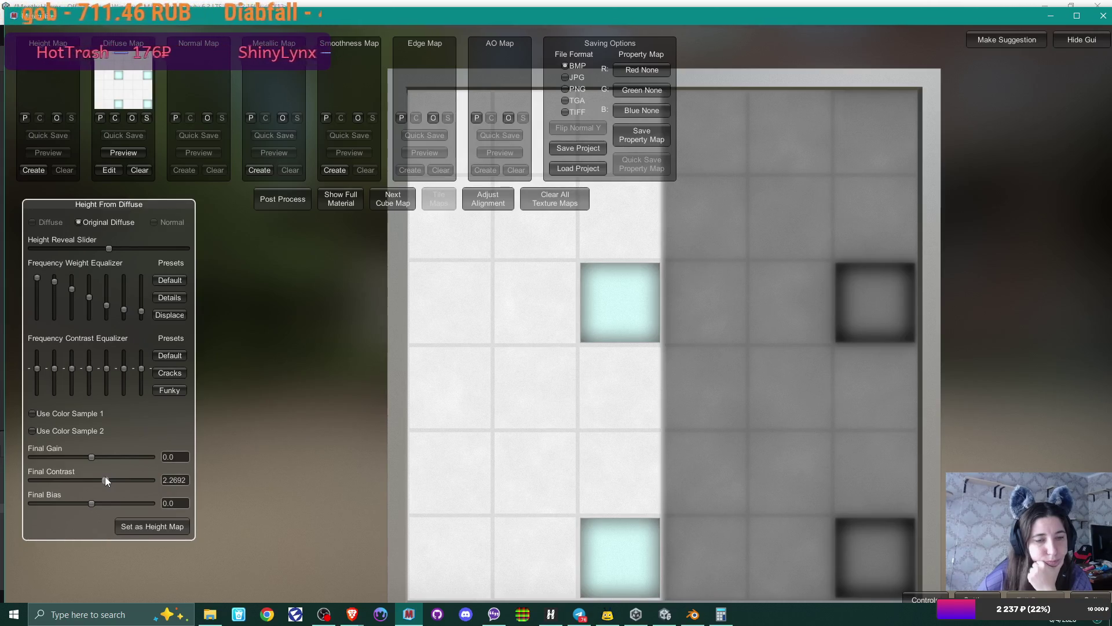
pyautogui.click(175, 479)
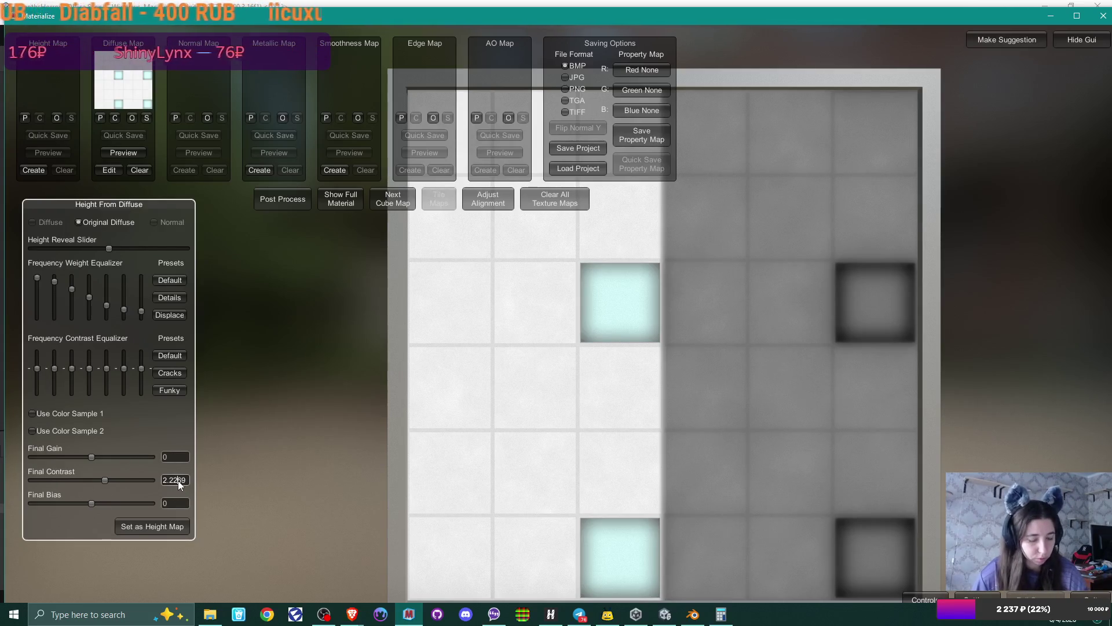
pyautogui.moveTo(182, 481); pyautogui.dragTo(169, 478)
pyautogui.press('BackSpace')
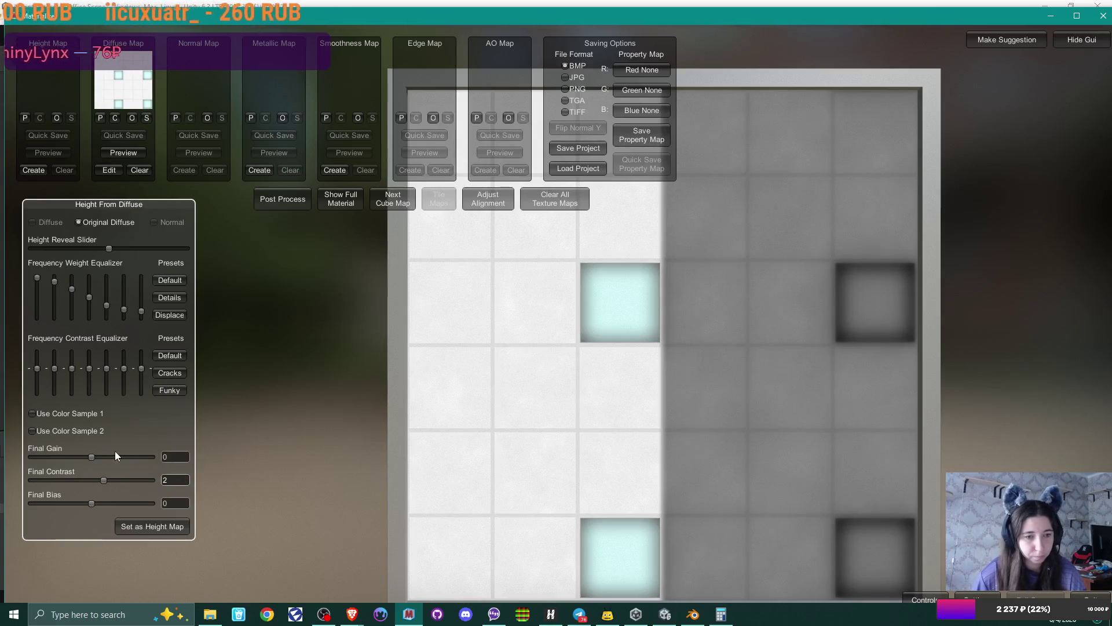
# - Set Final Gain to -0.187 and Final Bias to 0
pyautogui.moveTo(91, 457)
pyautogui.mouseDown()
pyautogui.moveTo(109, 457)
pyautogui.moveTo(69, 456)
pyautogui.mouseUp()
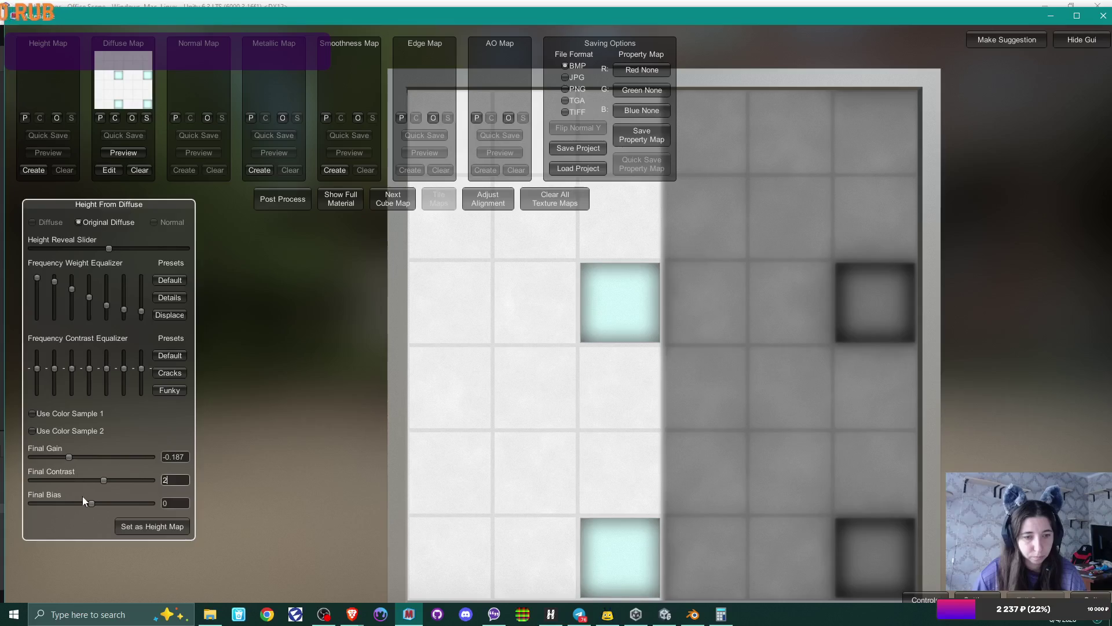
pyautogui.moveTo(90, 502)
pyautogui.mouseDown()
pyautogui.moveTo(102, 503)
pyautogui.moveTo(93, 503)
pyautogui.mouseUp()
pyautogui.click(176, 503)
pyautogui.press('BackSpace')
pyautogui.press('BackSpace')
pyautogui.write('0')
pyautogui.press('BackSpace')
pyautogui.press('BackSpace')
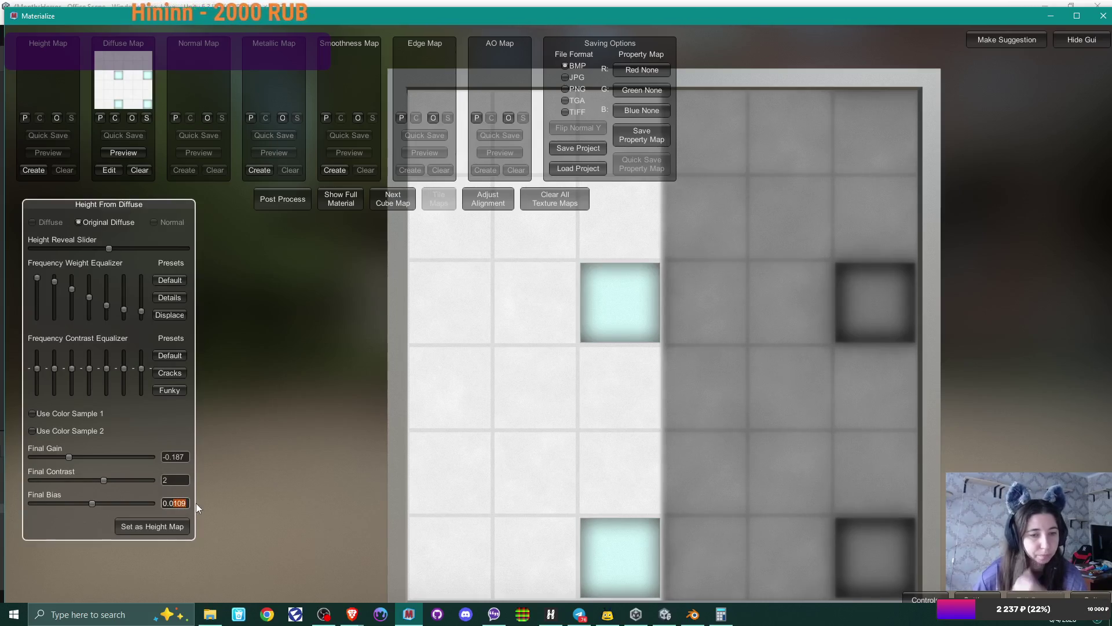
pyautogui.press('BackSpace')
pyautogui.press('BackSpace')
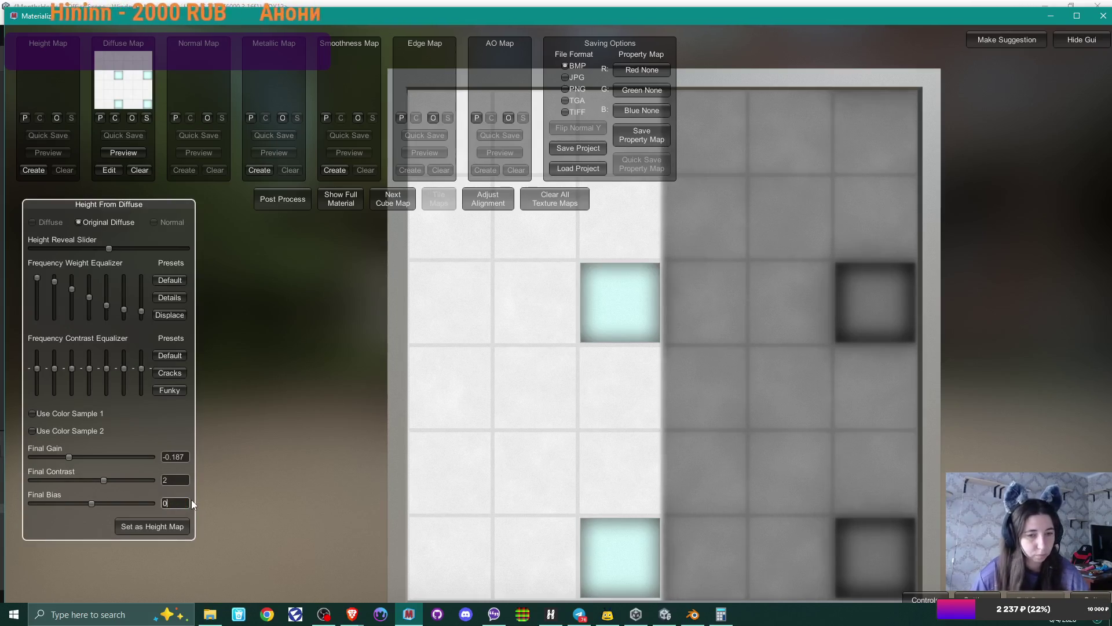
pyautogui.press('Return')
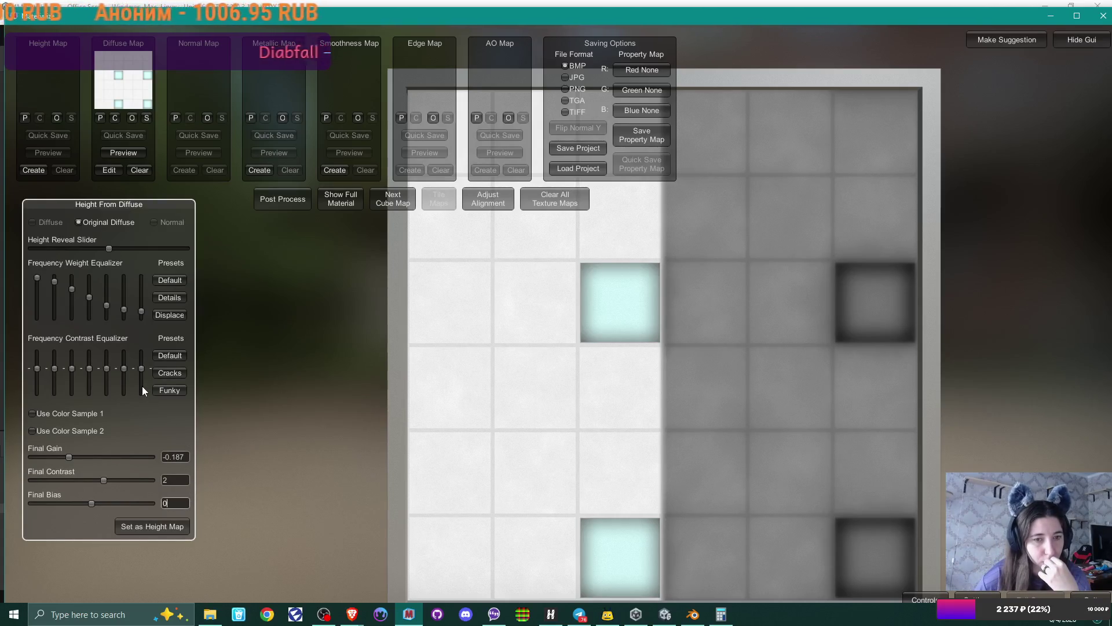
# - Try the Details frequency weight and Cracks contrast presets, then set the result as the height map
pyautogui.click(174, 314)
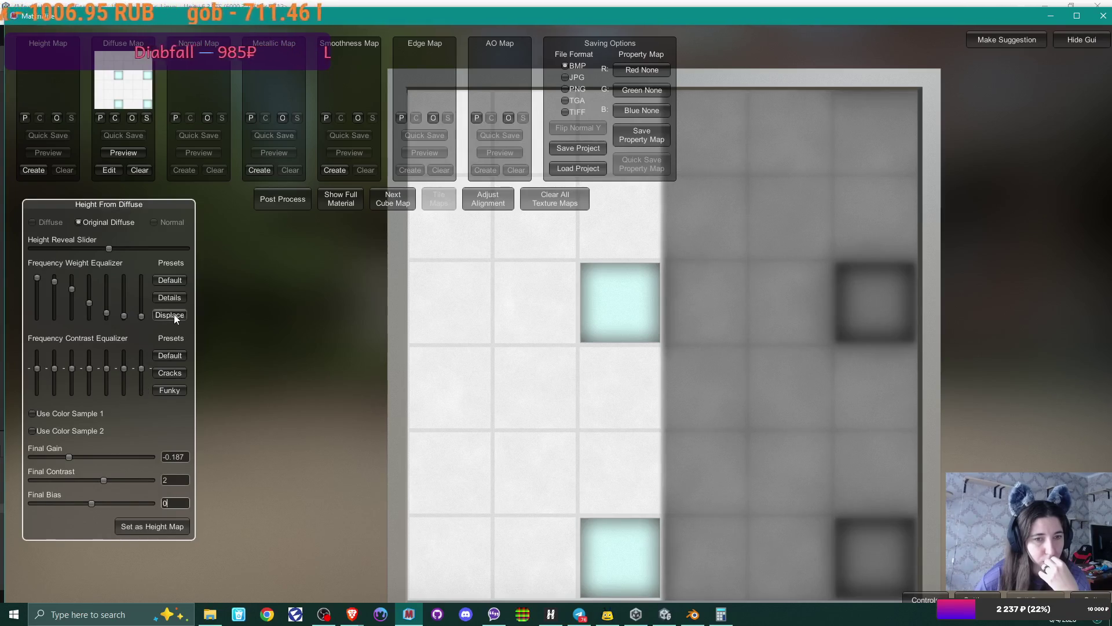
pyautogui.click(177, 295)
pyautogui.click(177, 283)
pyautogui.click(176, 297)
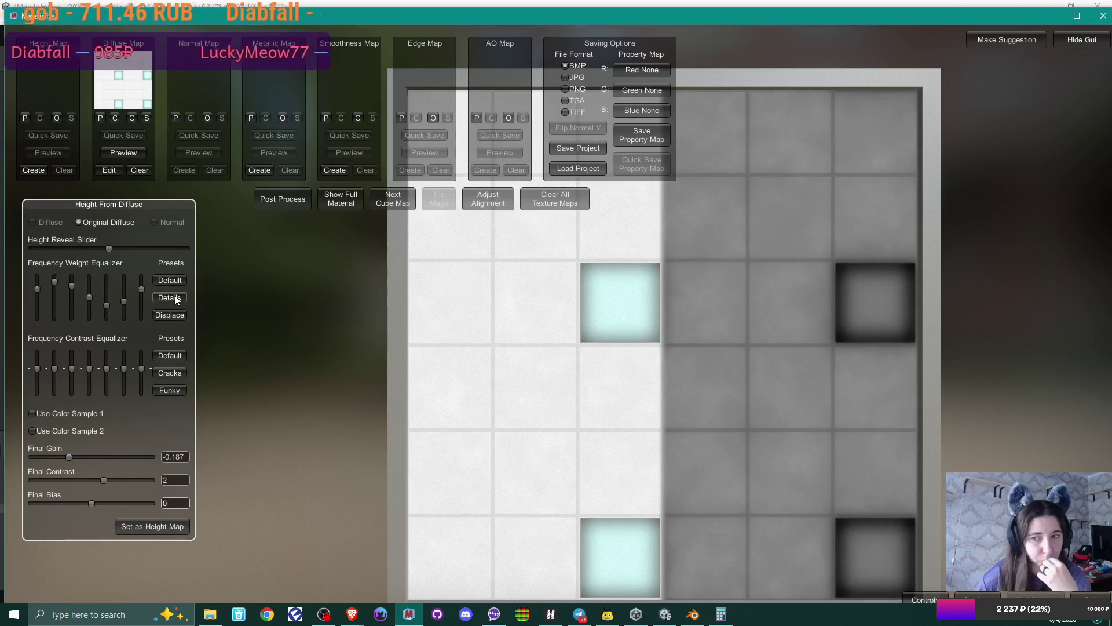
pyautogui.click(169, 373)
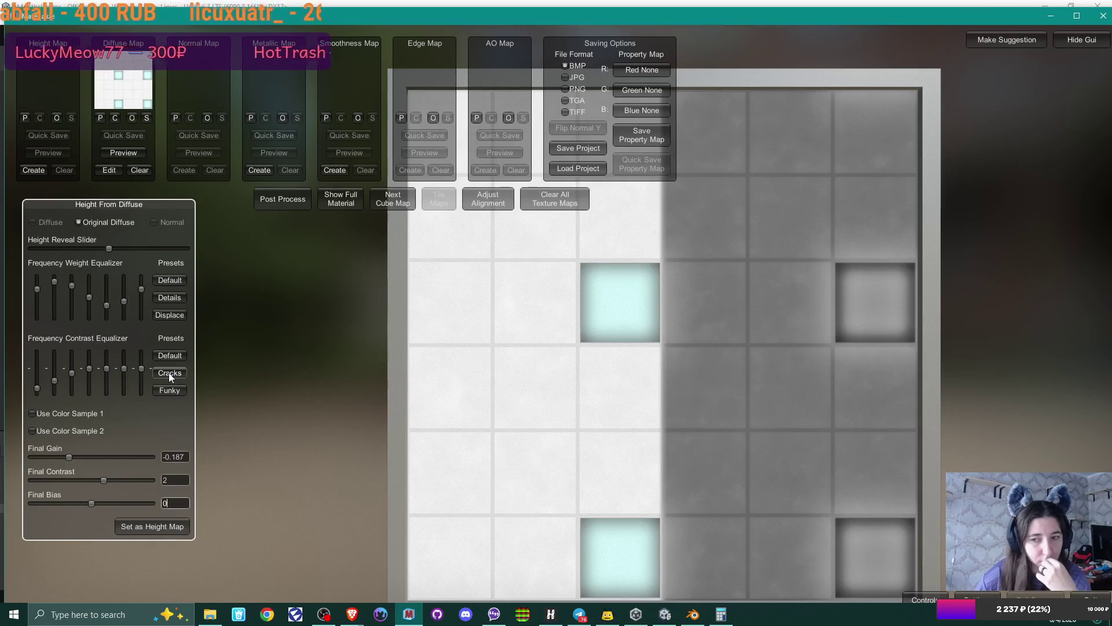
pyautogui.click(166, 389)
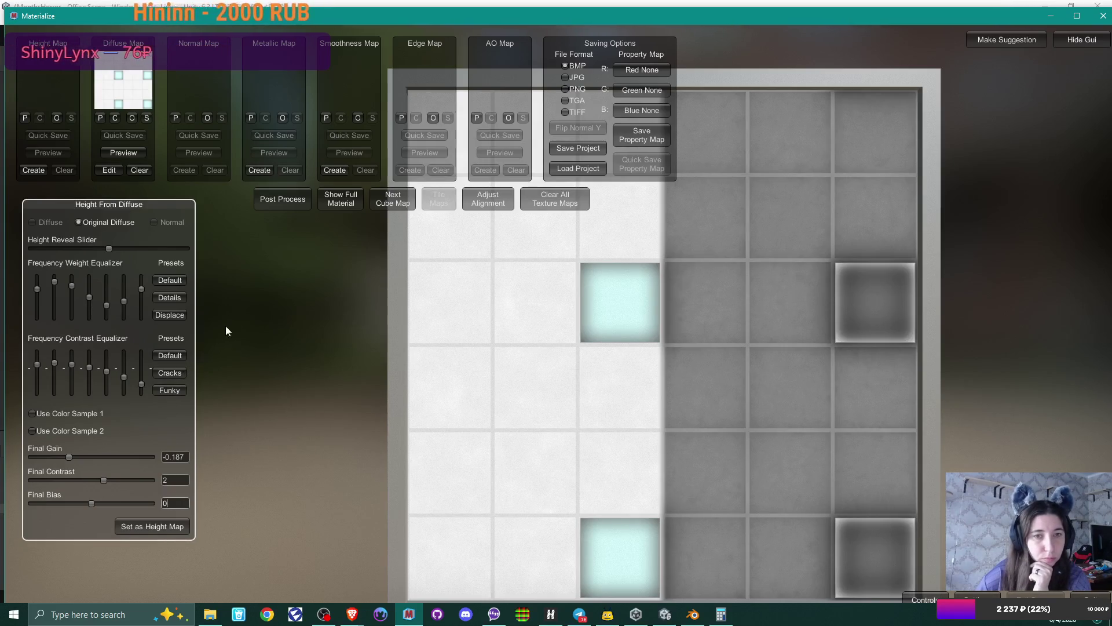
pyautogui.click(153, 526)
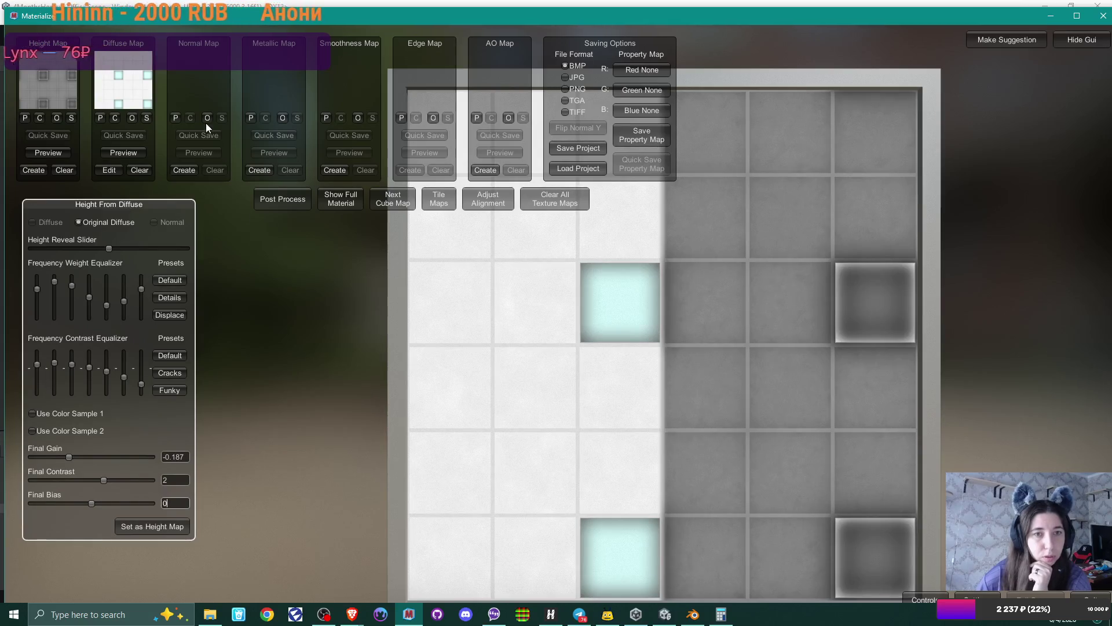
# - Generate a normal map from the height, set it as the normal map, and choose PNG format
pyautogui.click(184, 170)
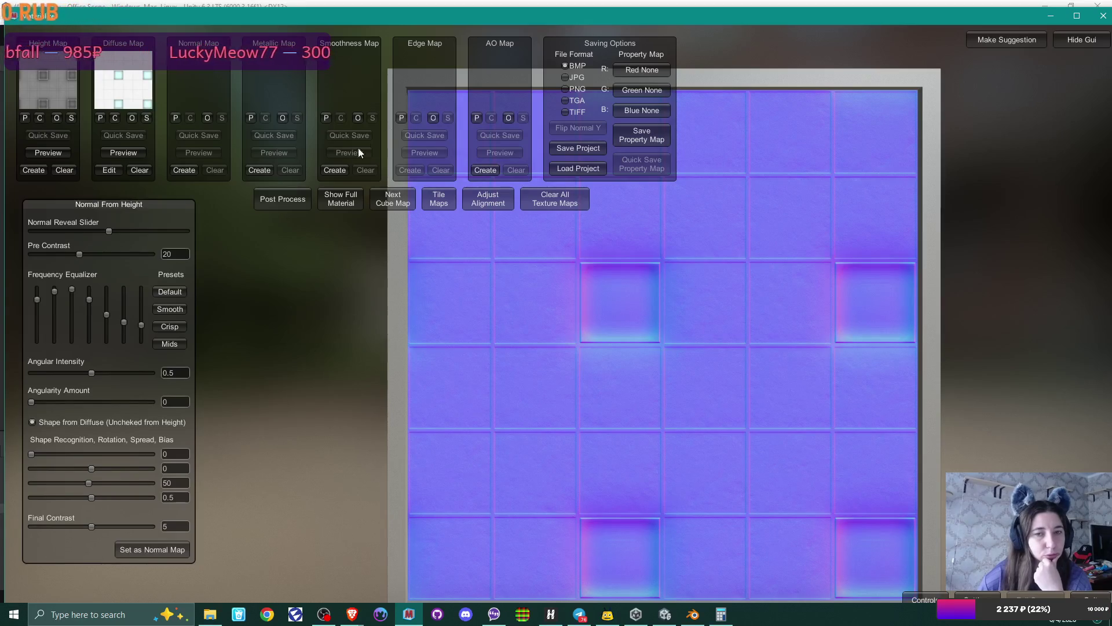
pyautogui.click(144, 550)
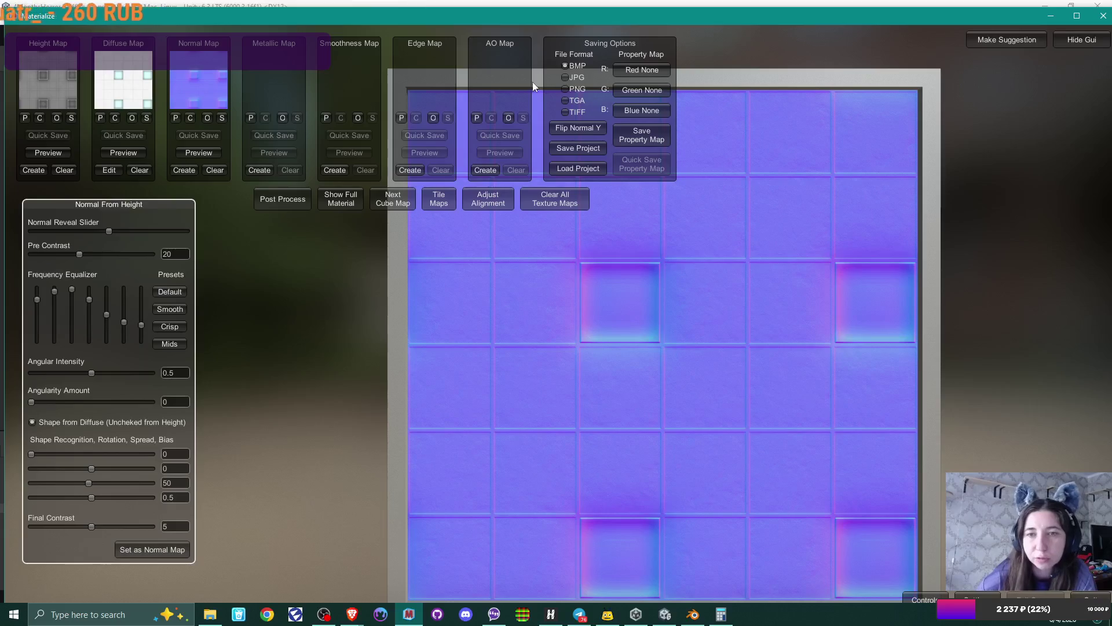
pyautogui.click(573, 89)
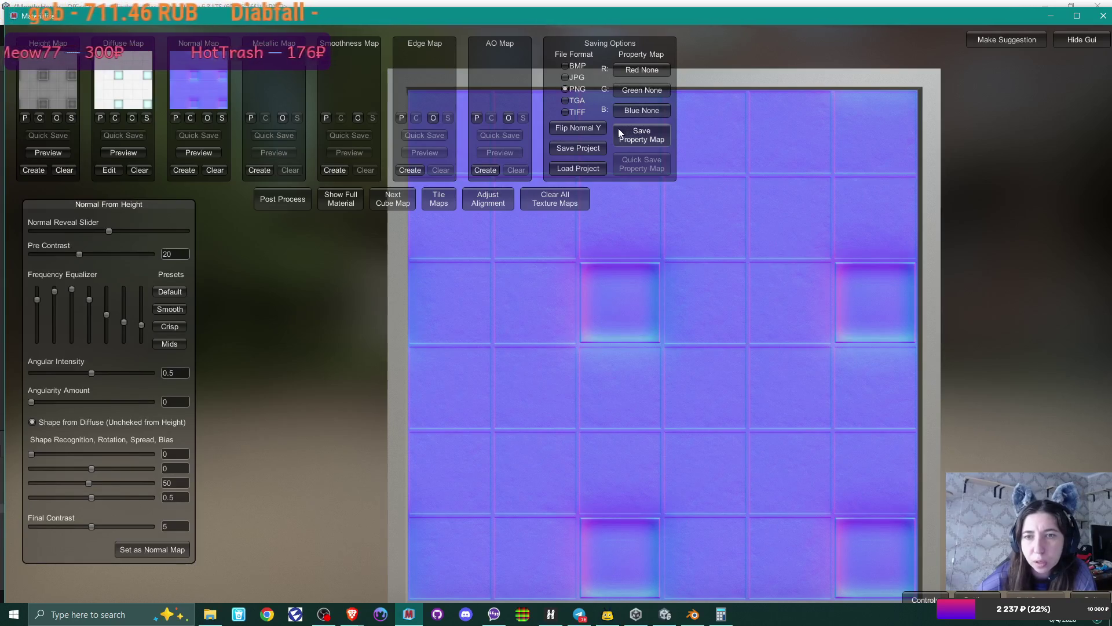
# - Save the normal map as OfficeCeiling002_2K_Normal in the office ceiling folder
pyautogui.click(222, 117)
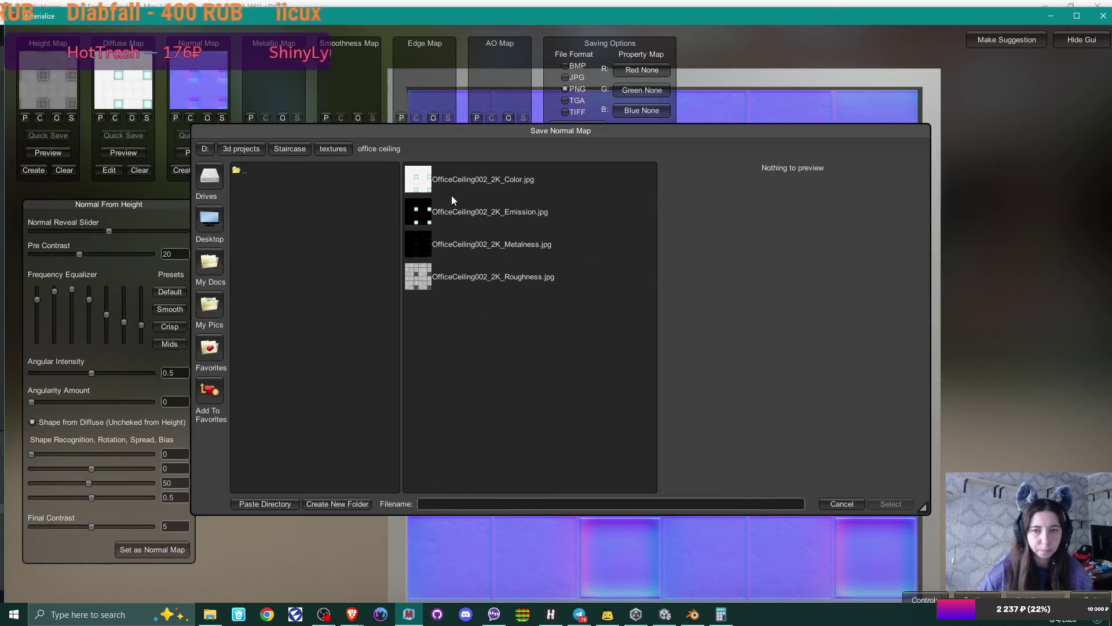
pyautogui.click(478, 182)
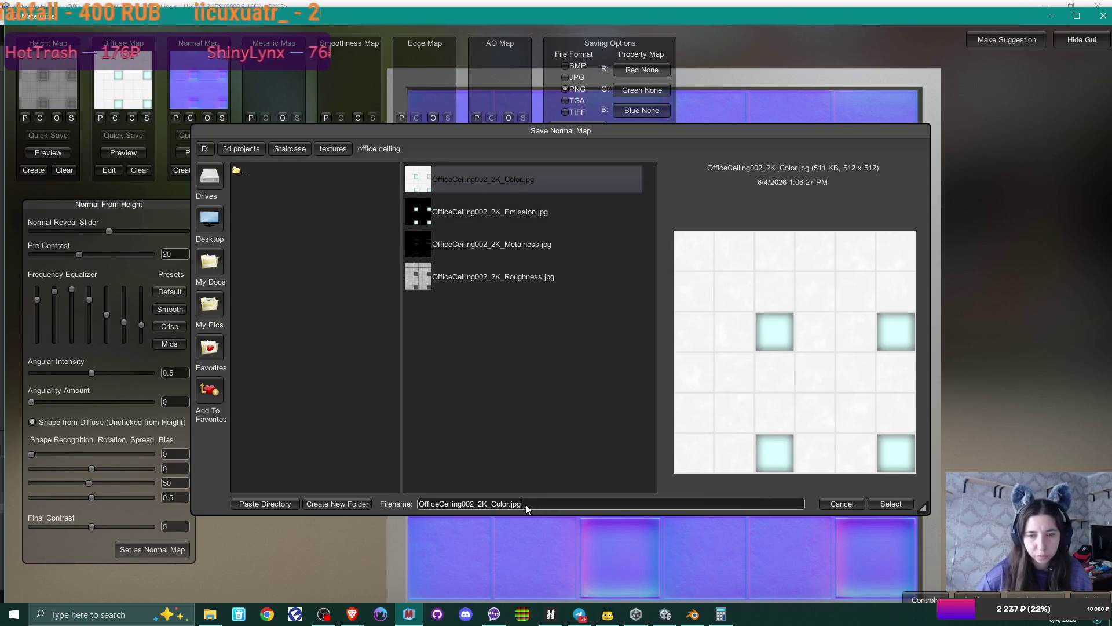
pyautogui.doubleClick(505, 503)
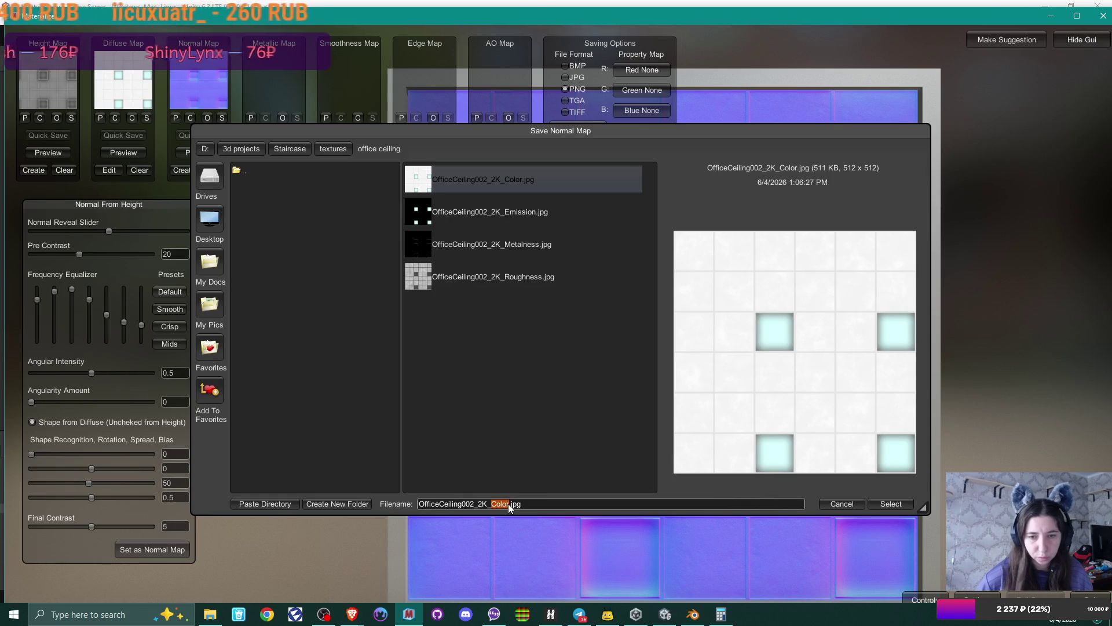
pyautogui.write('Normal')
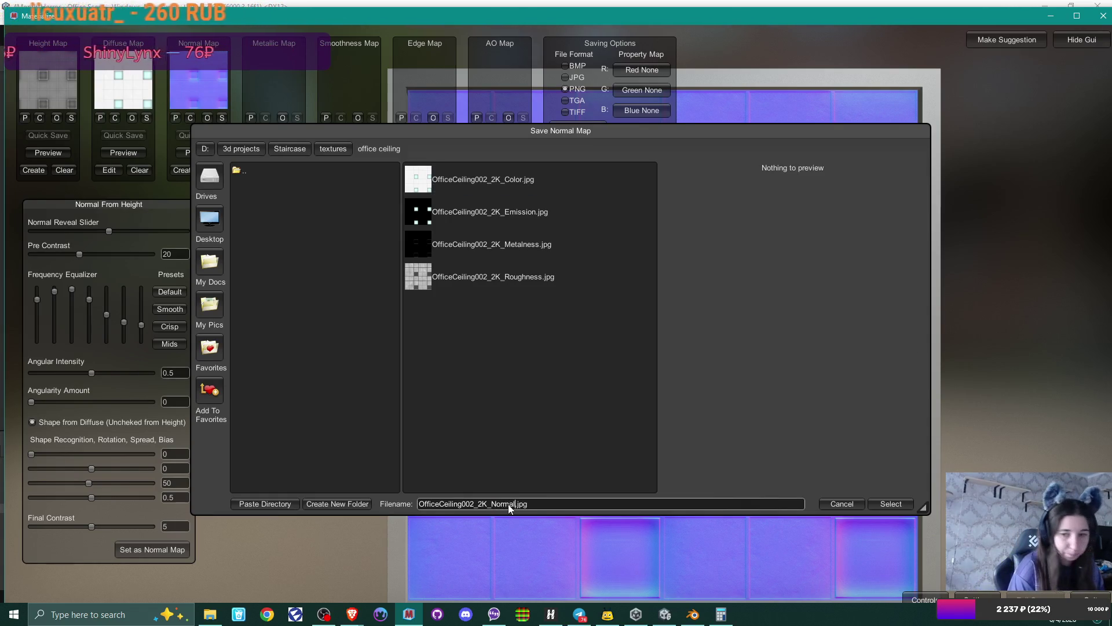
pyautogui.click(890, 503)
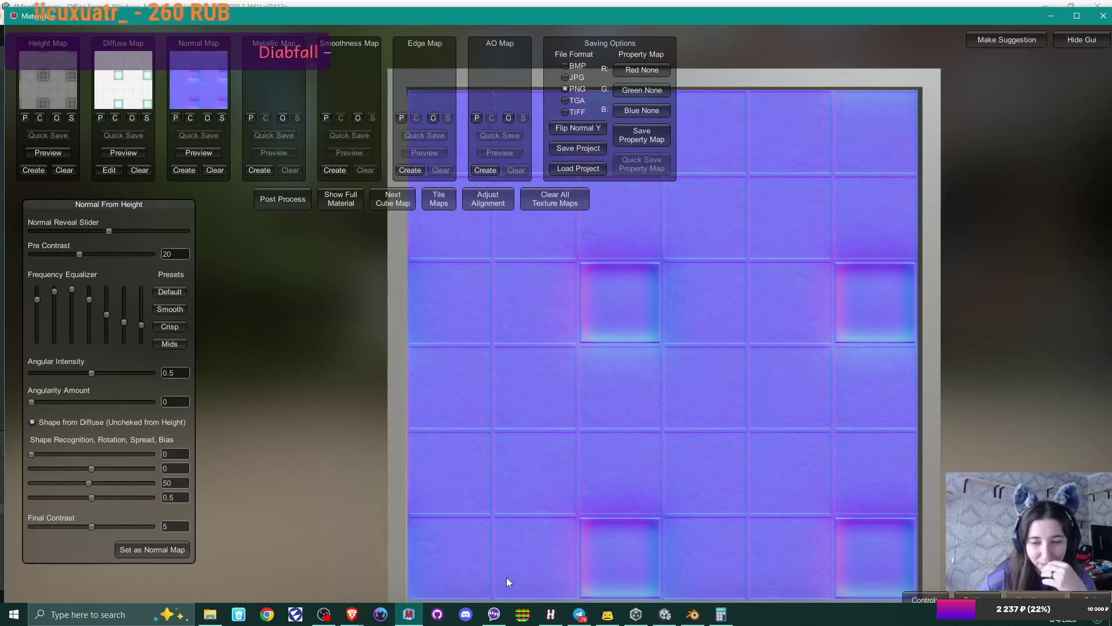
# - In Unity's Project window, open the Content/Textures/ceiling folder
pyautogui.click(665, 614)
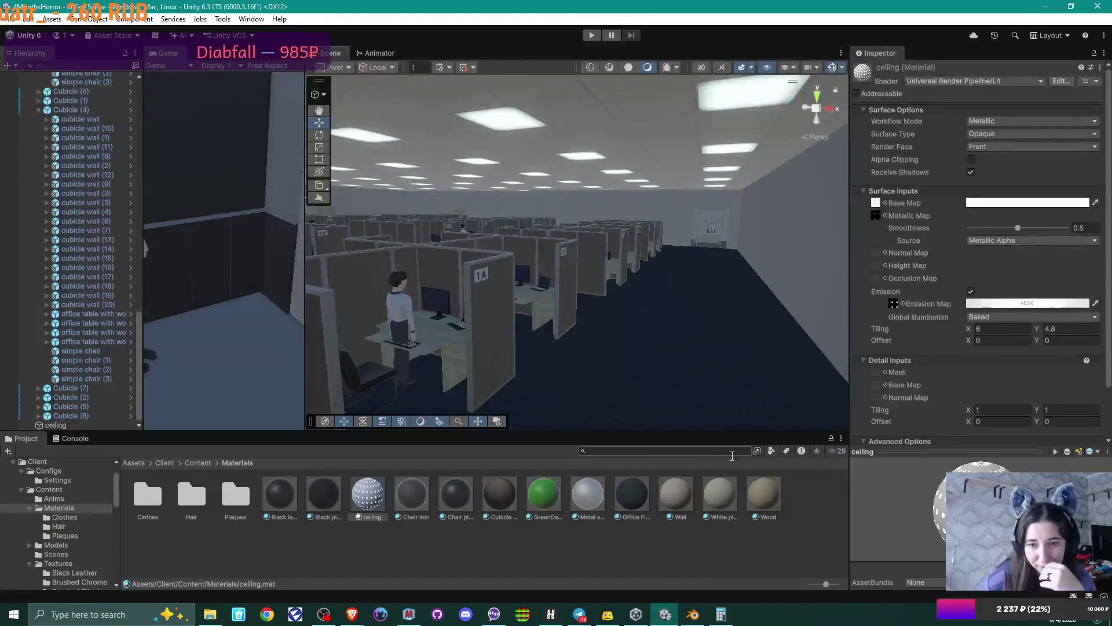
pyautogui.click(203, 463)
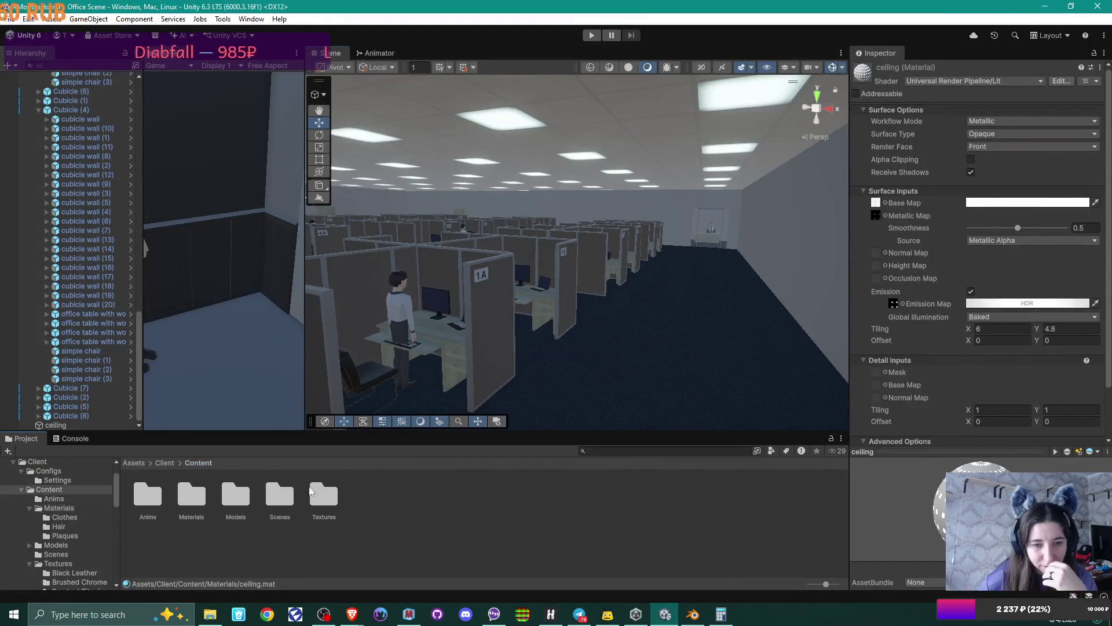
pyautogui.doubleClick(321, 495)
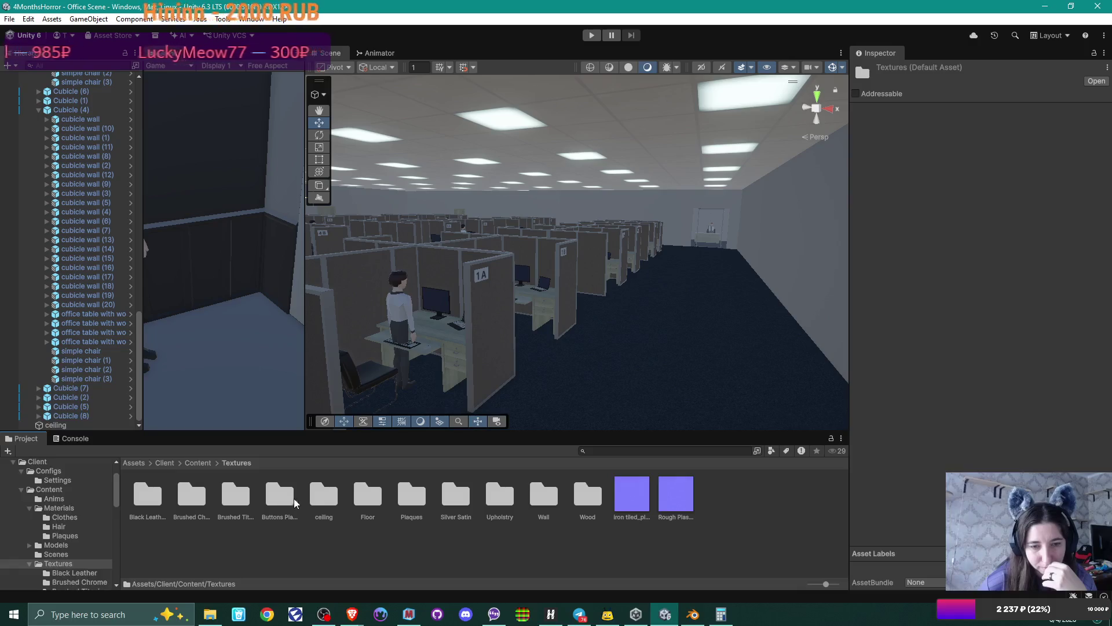
pyautogui.doubleClick(320, 497)
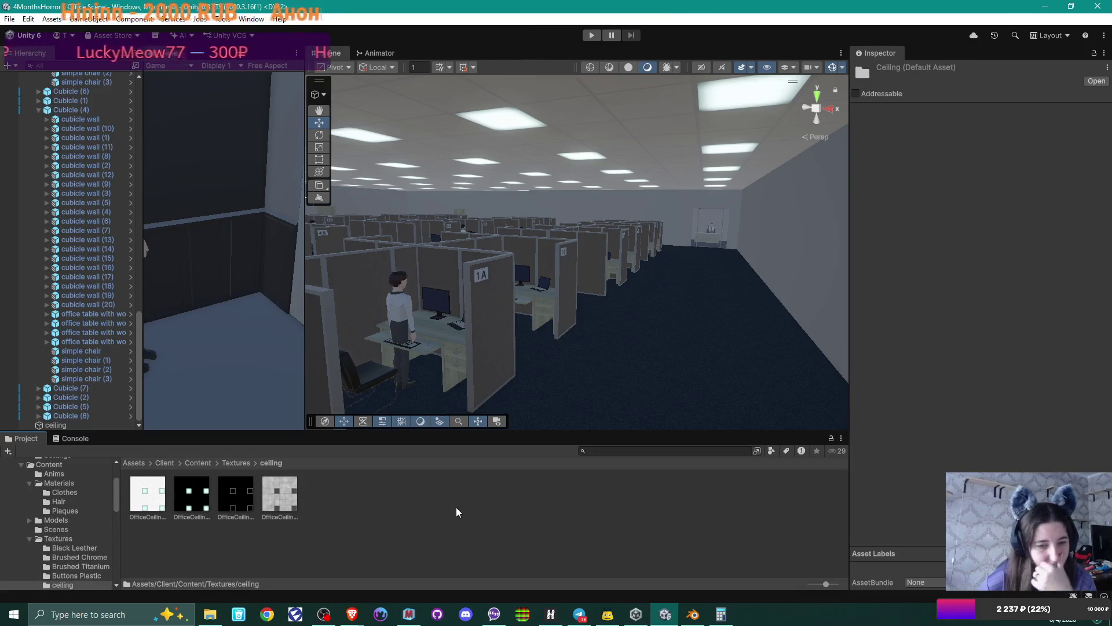
# - Drag OfficeCeiling002_2K_Normal in from File Explorer and open the ceiling material
pyautogui.click(209, 614)
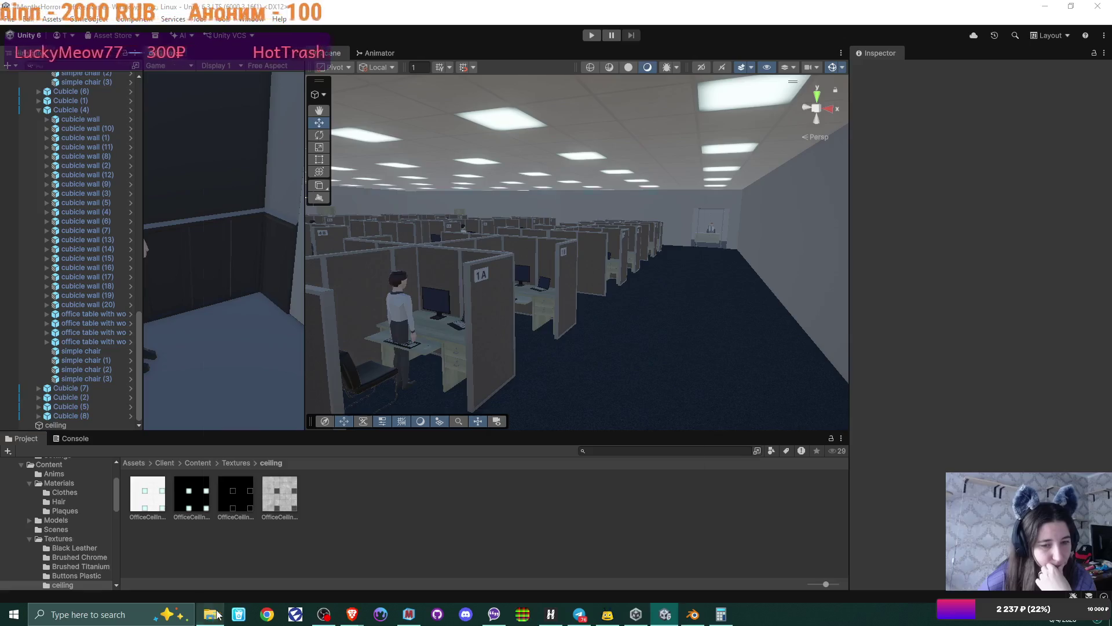
pyautogui.moveTo(594, 200)
pyautogui.mouseDown()
pyautogui.moveTo(227, 547)
pyautogui.moveTo(297, 550)
pyautogui.mouseUp()
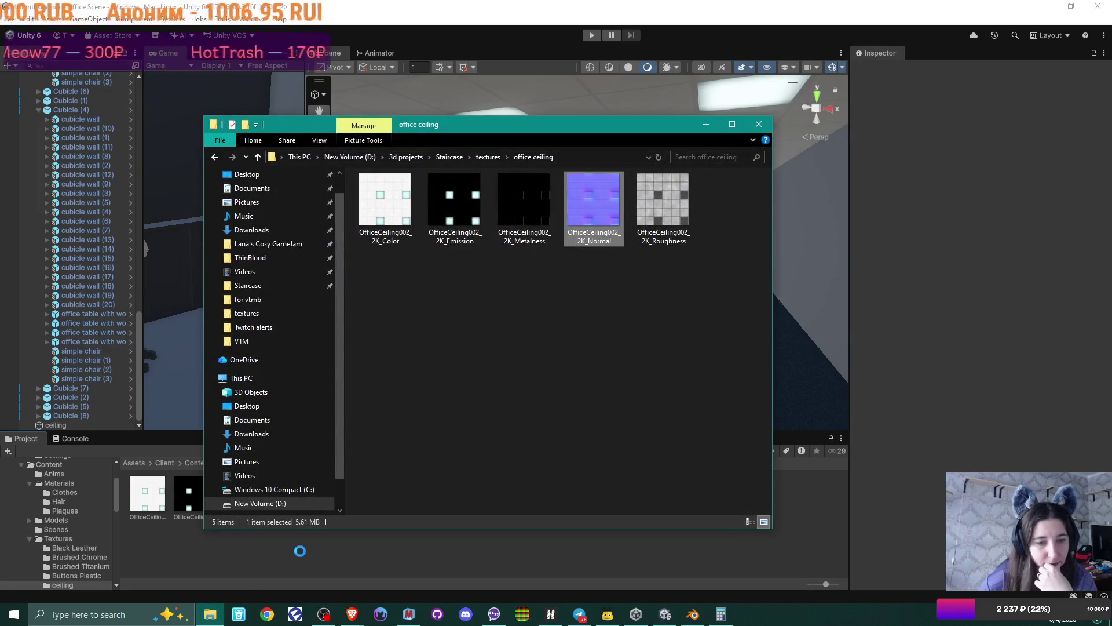
pyautogui.click(318, 557)
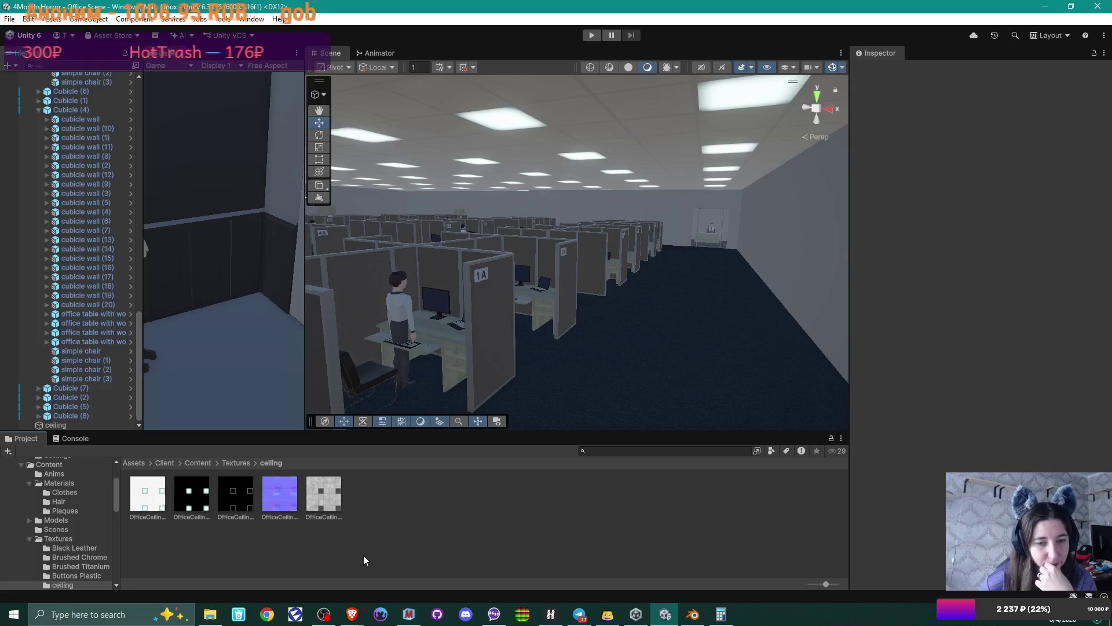
pyautogui.click(496, 97)
pyautogui.doubleClick(988, 214)
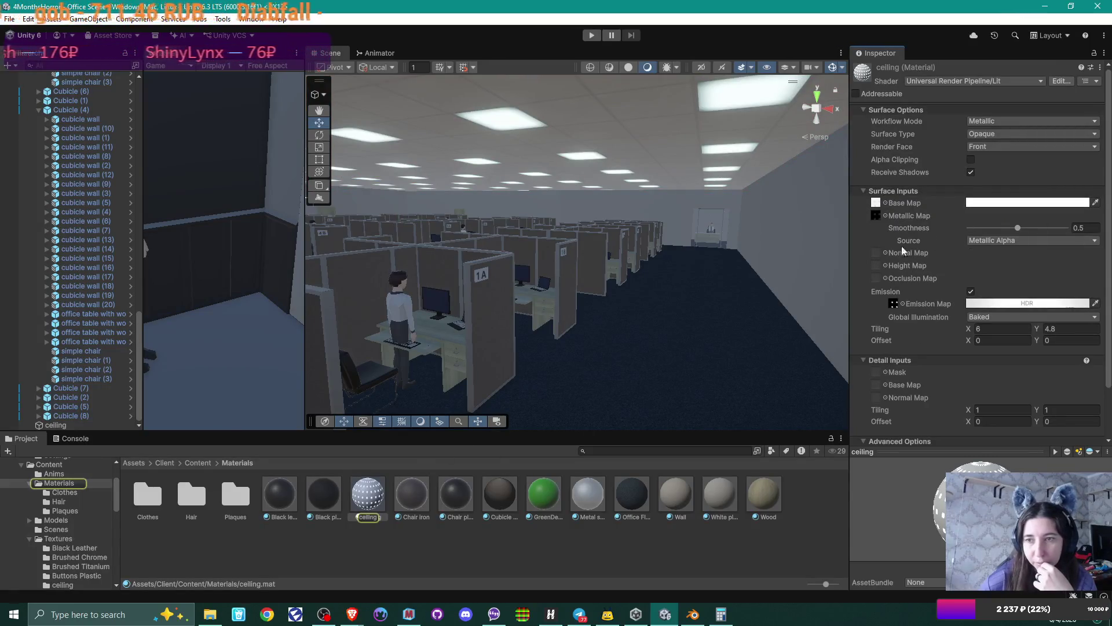
# - Assign the OfficeCeiling normal texture to the ceiling material's Normal Map slot
pyautogui.click(885, 253)
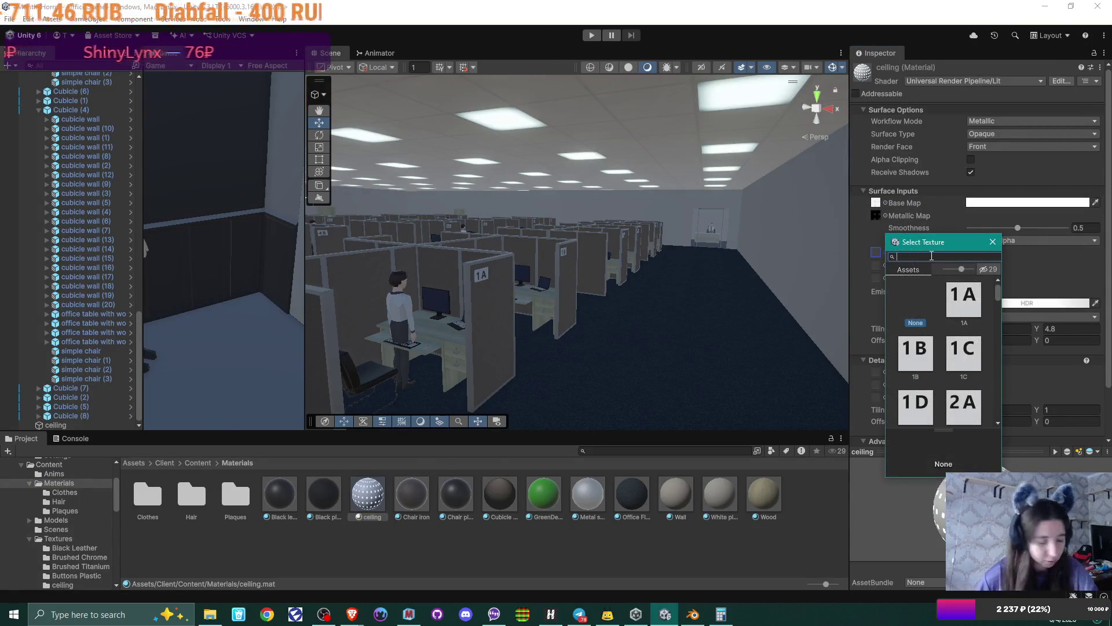
pyautogui.write('offic')
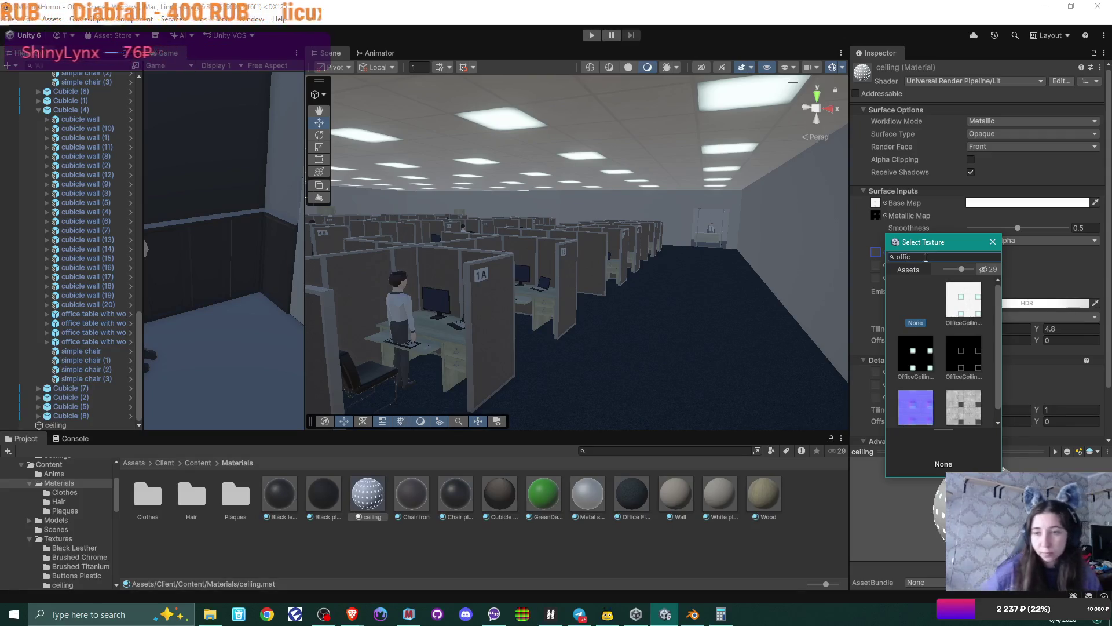
pyautogui.click(915, 400)
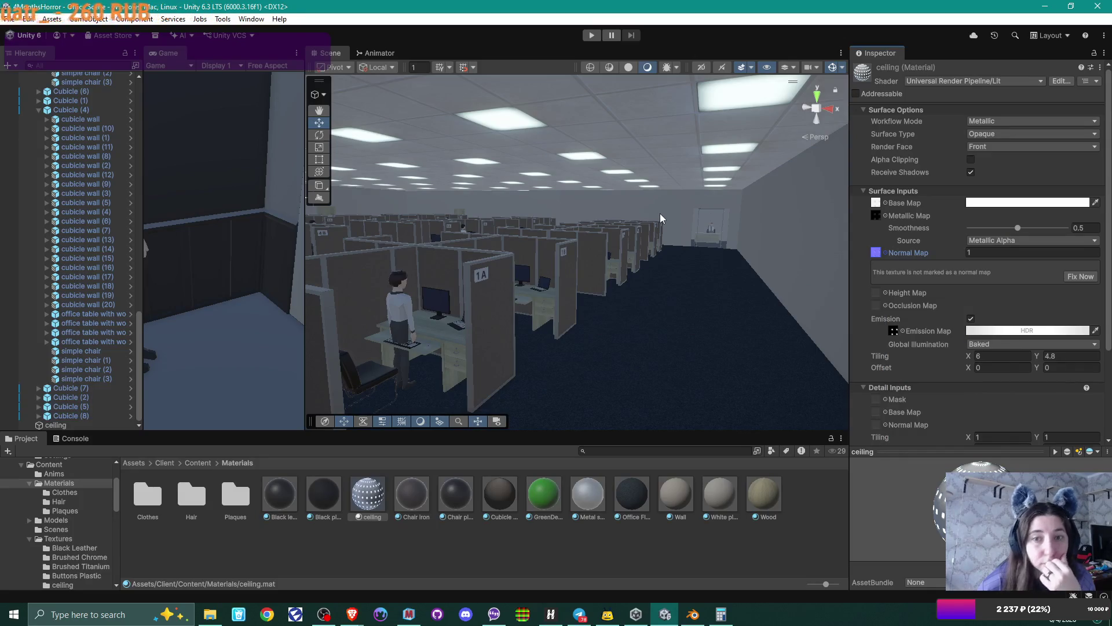
pyautogui.moveTo(701, 273)
pyautogui.mouseDown(button='right')
pyautogui.moveTo(712, 152)
pyautogui.moveTo(645, 223)
pyautogui.moveTo(690, 156)
pyautogui.moveTo(570, 201)
pyautogui.moveTo(725, 165)
pyautogui.moveTo(689, 276)
pyautogui.moveTo(715, 159)
pyautogui.moveTo(675, 208)
pyautogui.moveTo(625, 313)
pyautogui.moveTo(717, 314)
pyautogui.moveTo(566, 294)
pyautogui.moveTo(568, 220)
pyautogui.moveTo(779, 533)
pyautogui.mouseUp(button='right')
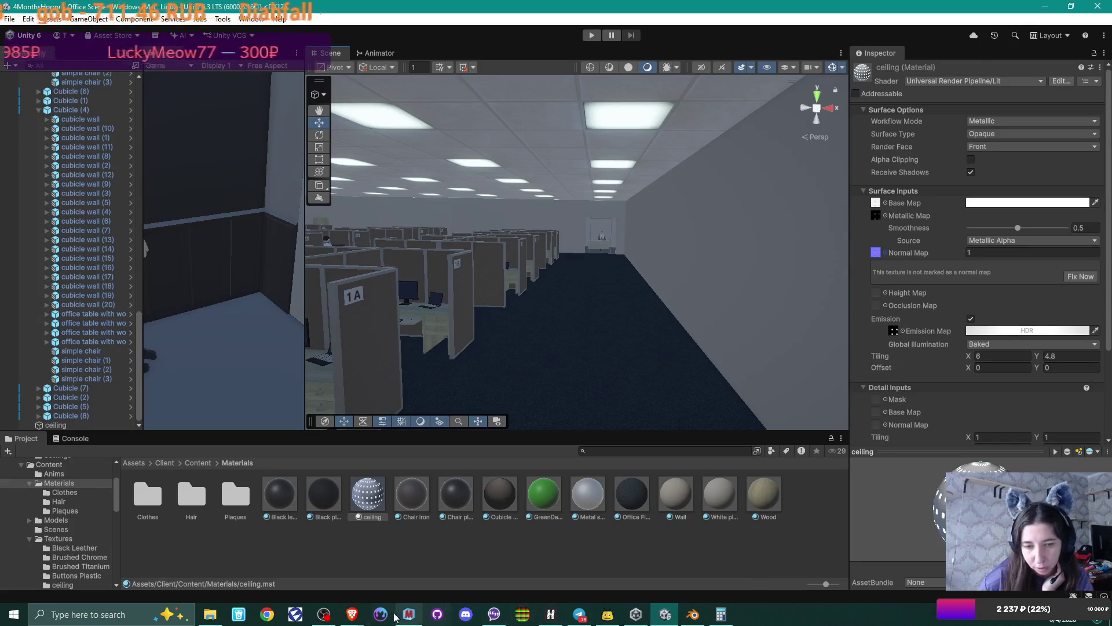
pyautogui.click(409, 614)
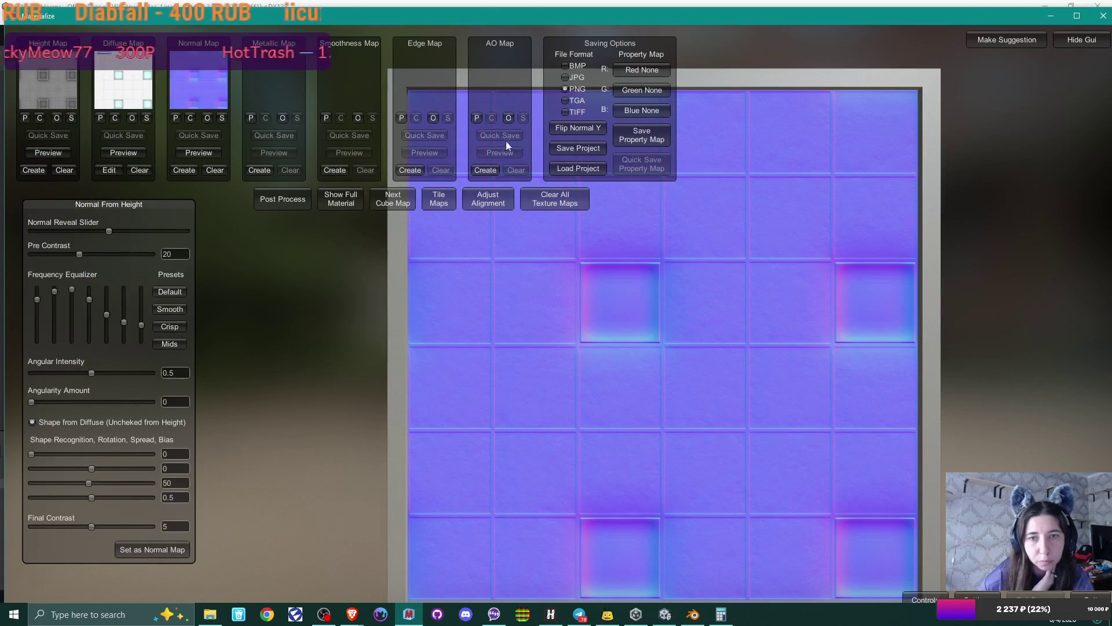
# - Generate an AO map in Materialize, set it as the AO map, and start saving it
pyautogui.click(493, 171)
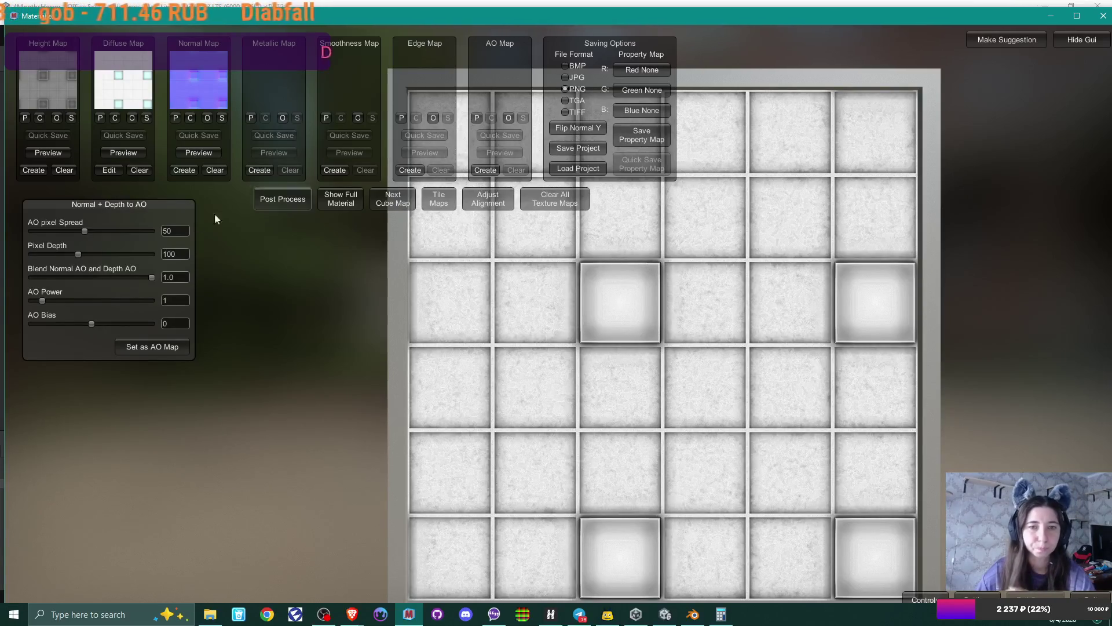
pyautogui.click(154, 348)
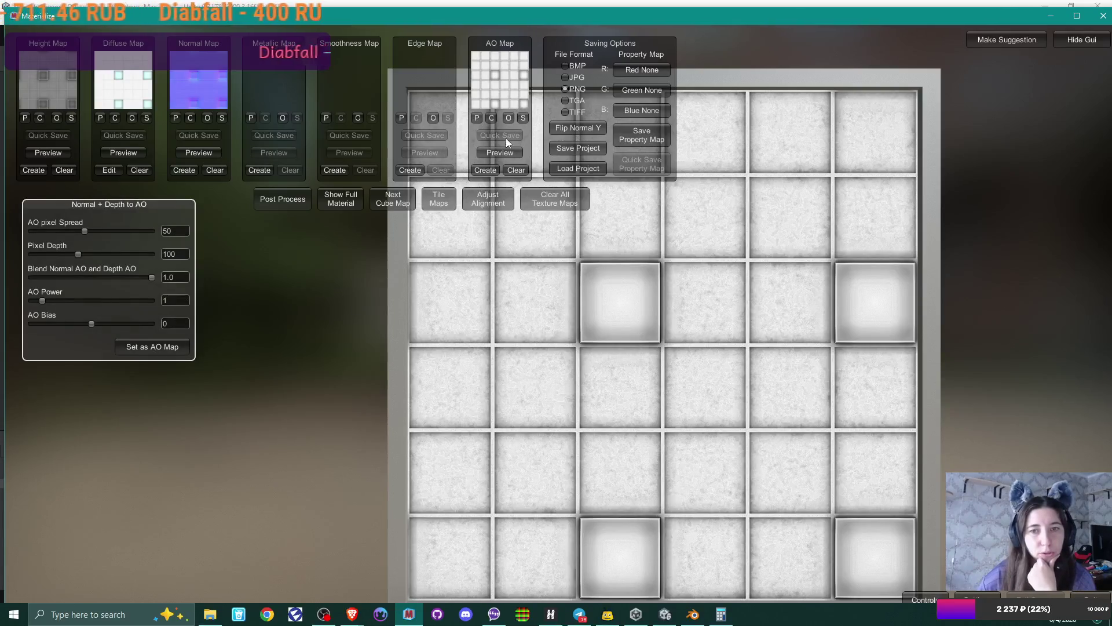
pyautogui.click(524, 118)
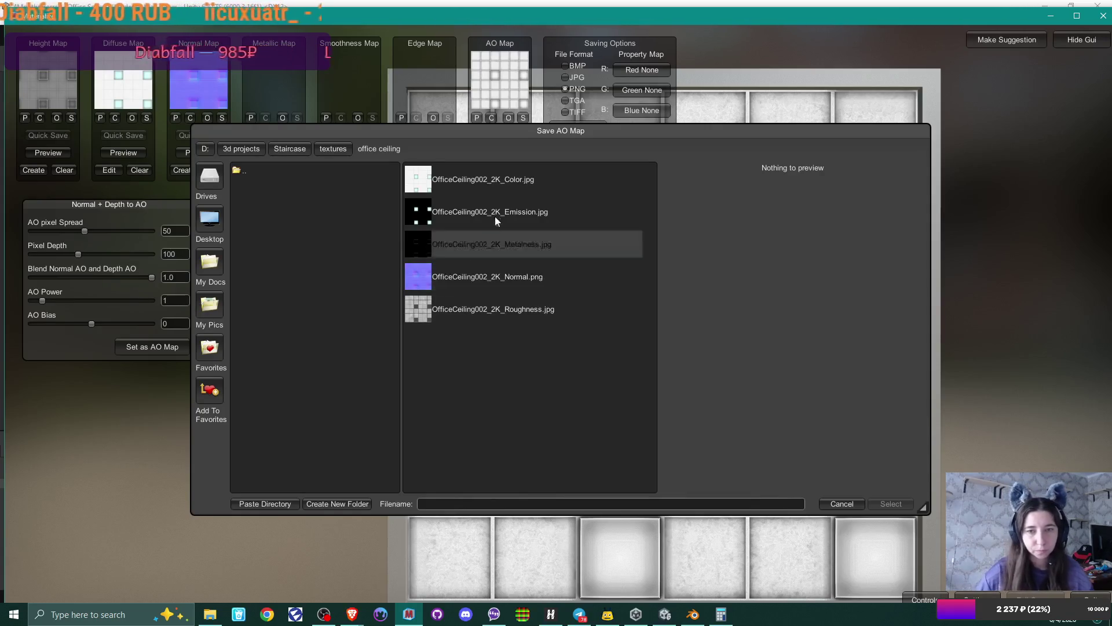
# - Save the AO map as OfficeCeiling002_2K_AO, adapted from the Normal map's file name
pyautogui.click(499, 277)
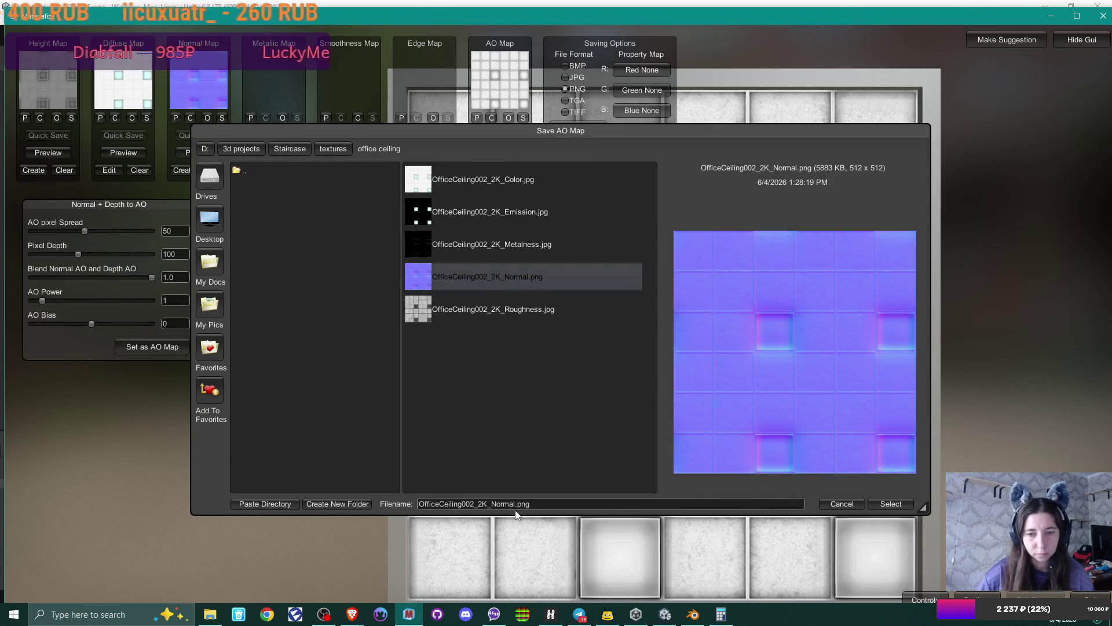
pyautogui.press('BackSpace')
pyautogui.press('BackSpace')
pyautogui.press('BackSpace')
pyautogui.write('AO')
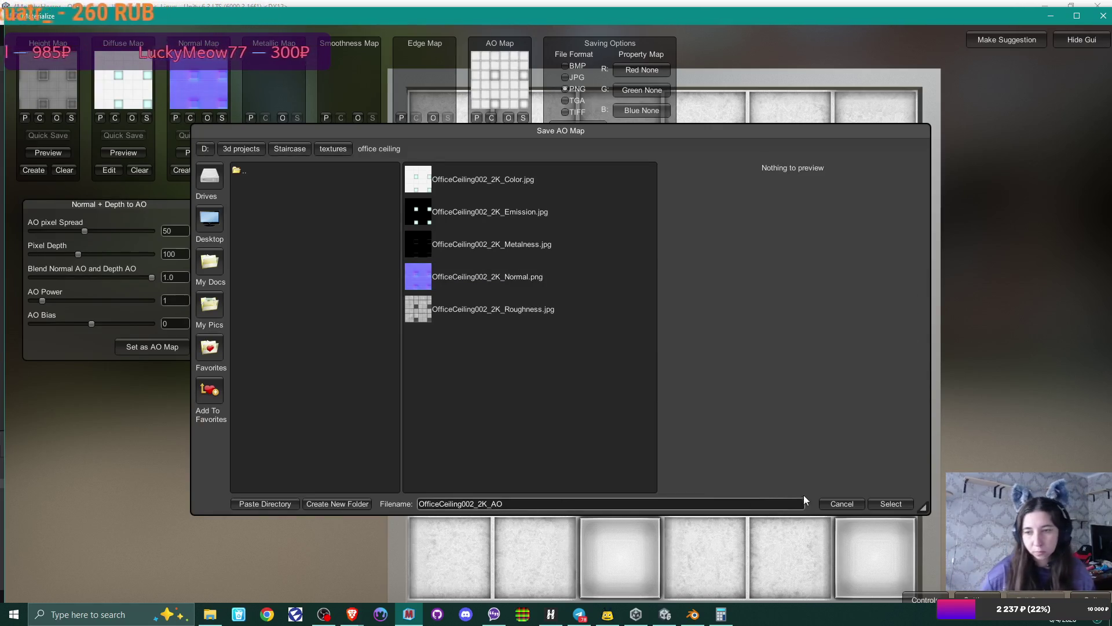
pyautogui.click(889, 505)
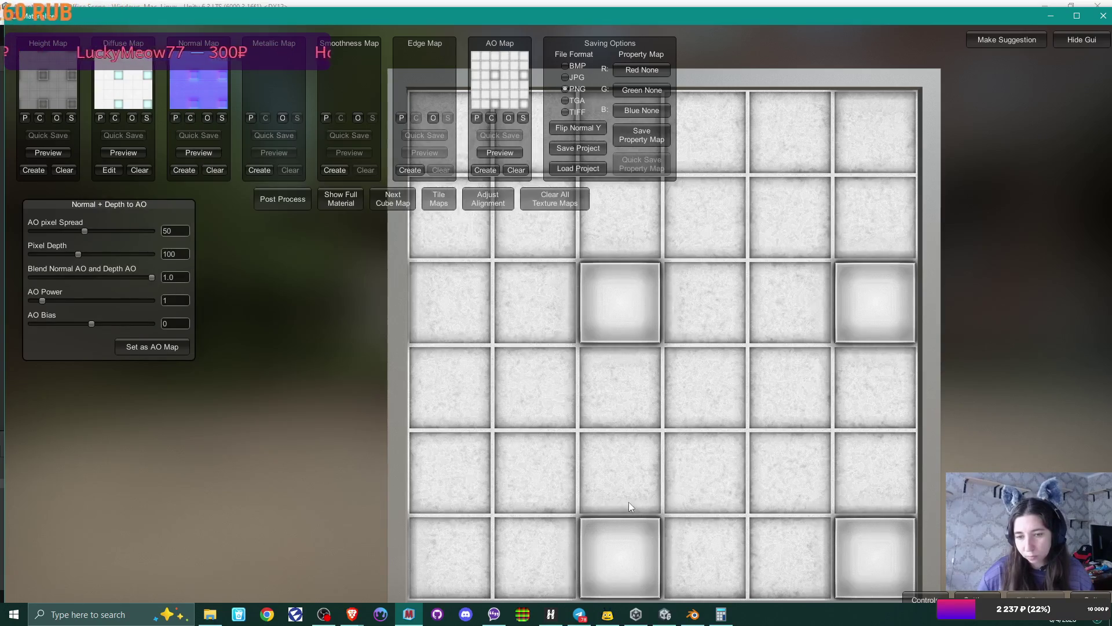
# - In Unity's Project panel, navigate from Materials to the Textures/ceiling folder
pyautogui.click(665, 614)
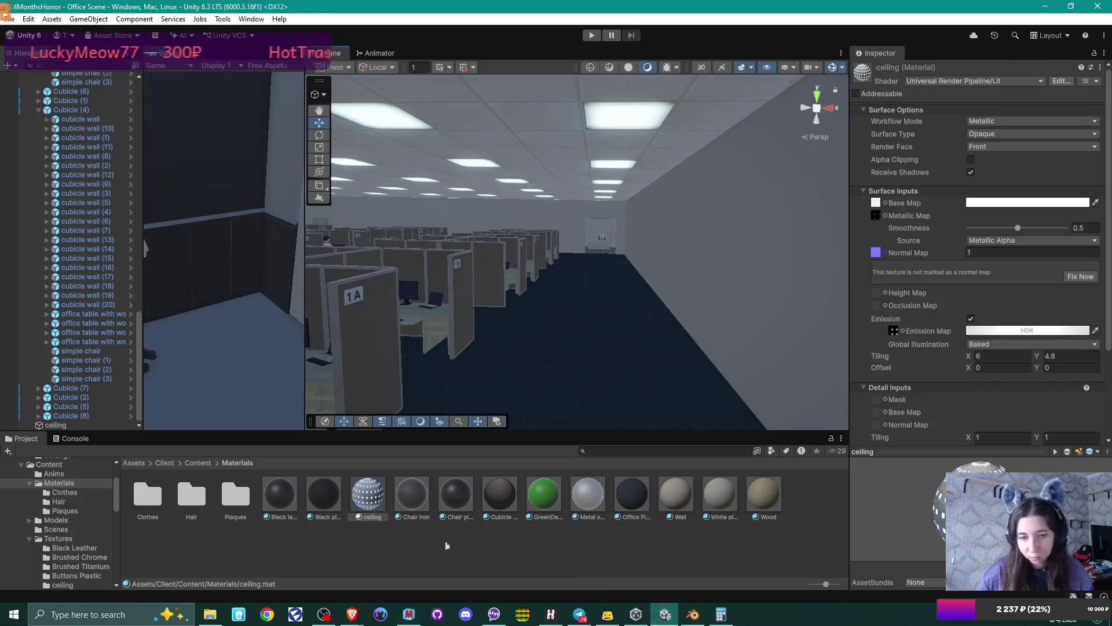
pyautogui.click(199, 463)
pyautogui.click(320, 502)
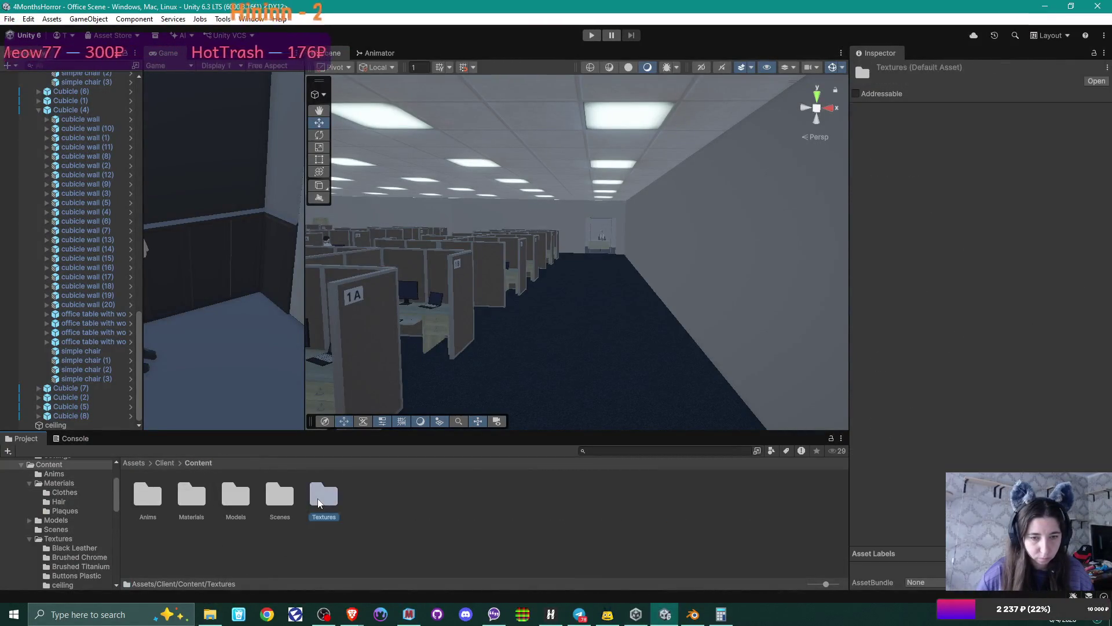
pyautogui.doubleClick(320, 503)
pyautogui.doubleClick(320, 504)
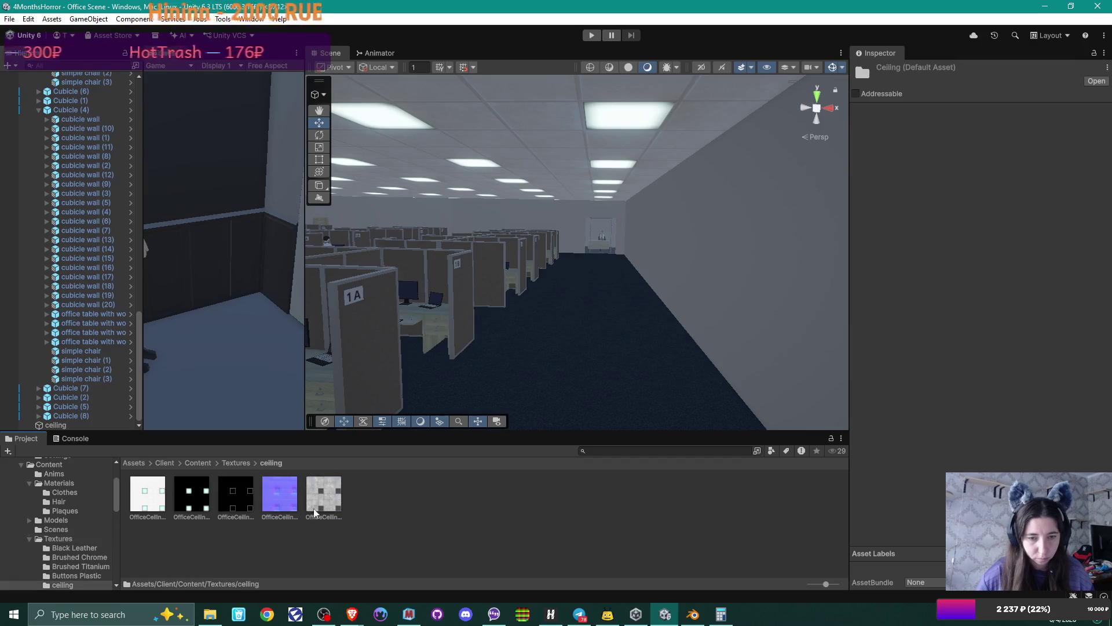
# - Import OfficeCeiling002_2K_AO by dragging it from File Explorer into the ceiling folder
pyautogui.click(209, 614)
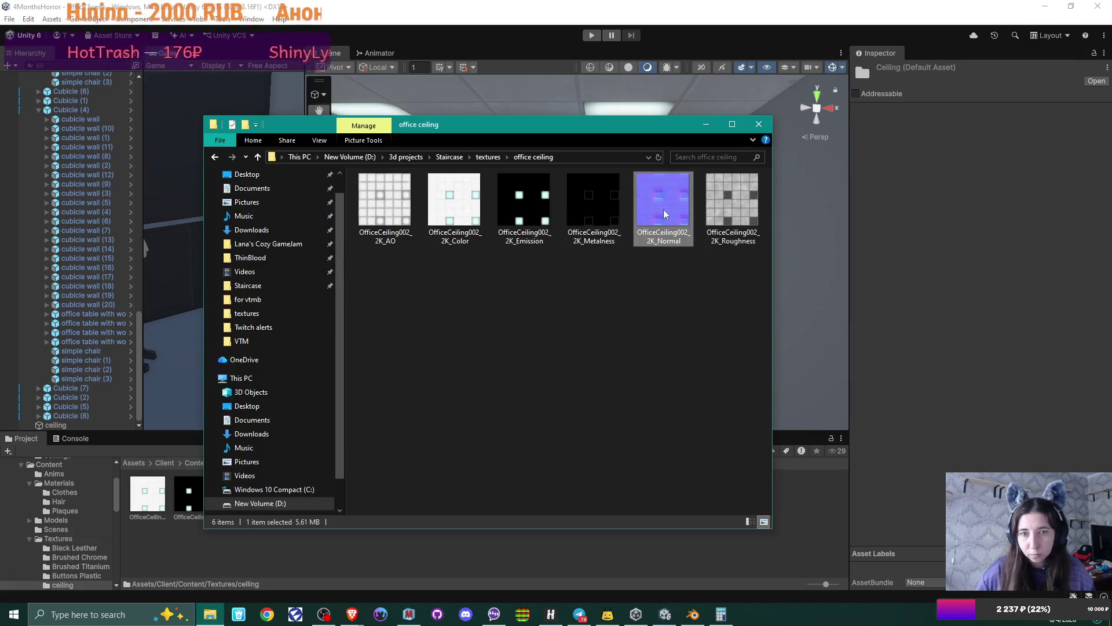
pyautogui.moveTo(393, 215)
pyautogui.mouseDown()
pyautogui.moveTo(319, 577)
pyautogui.moveTo(324, 565)
pyautogui.moveTo(392, 569)
pyautogui.mouseUp()
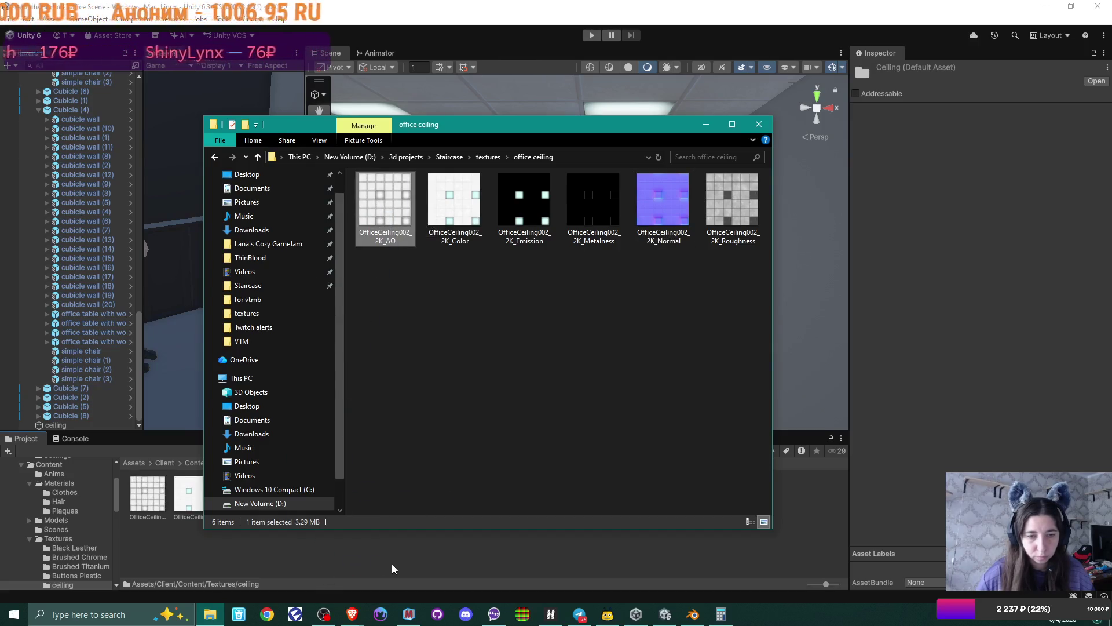
pyautogui.click(392, 568)
pyautogui.click(592, 123)
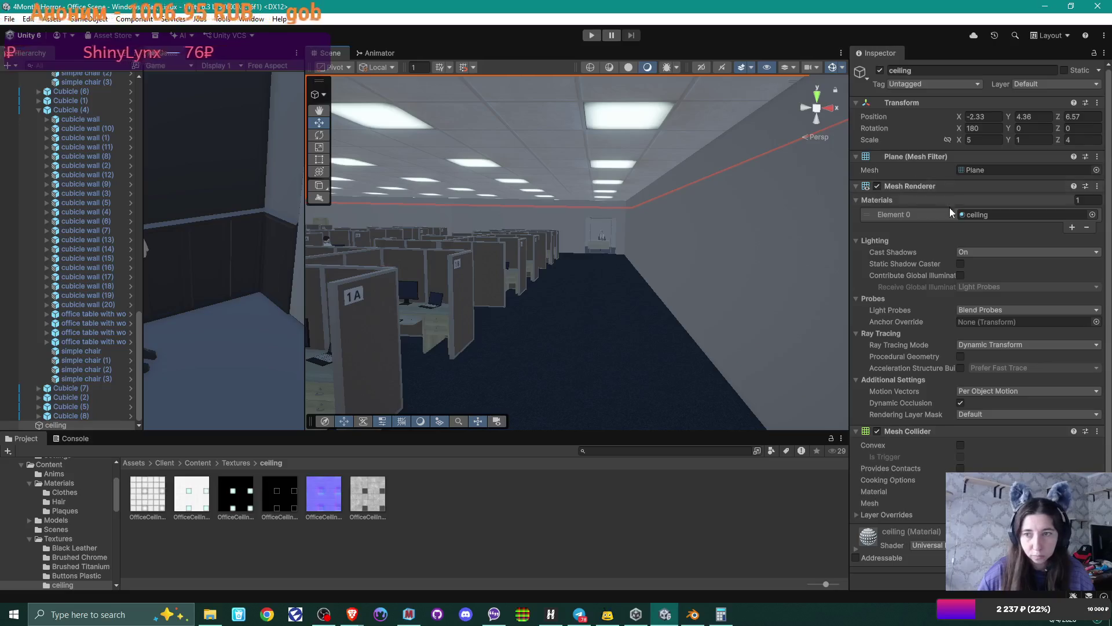
# - Put the imported OfficeCeiling AO texture in the ceiling material's Occlusion Map slot
pyautogui.doubleClick(978, 215)
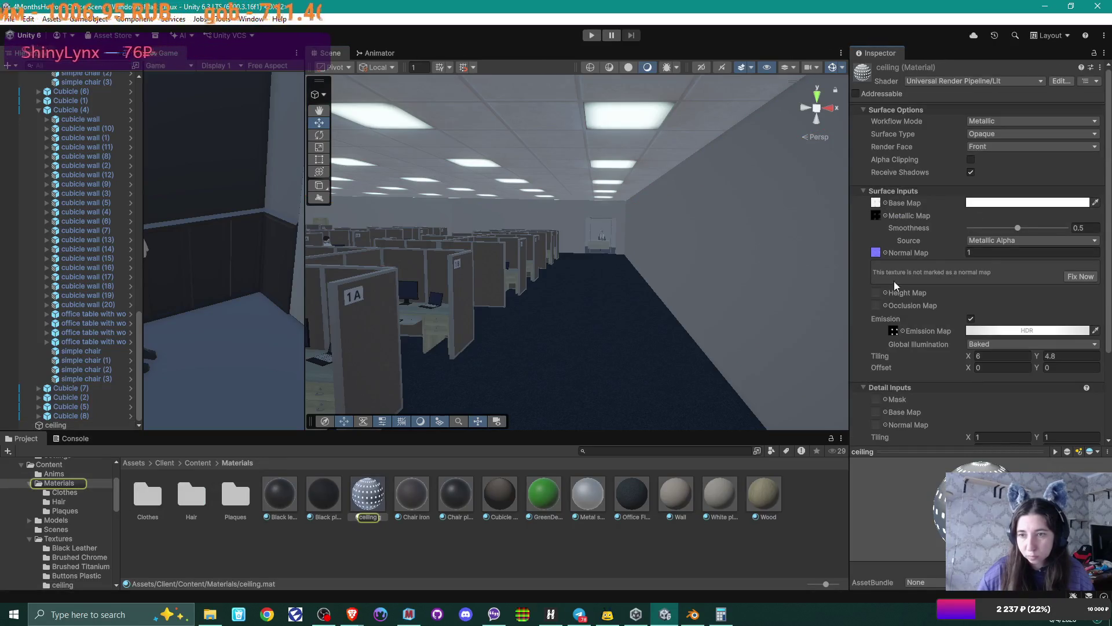
pyautogui.click(886, 305)
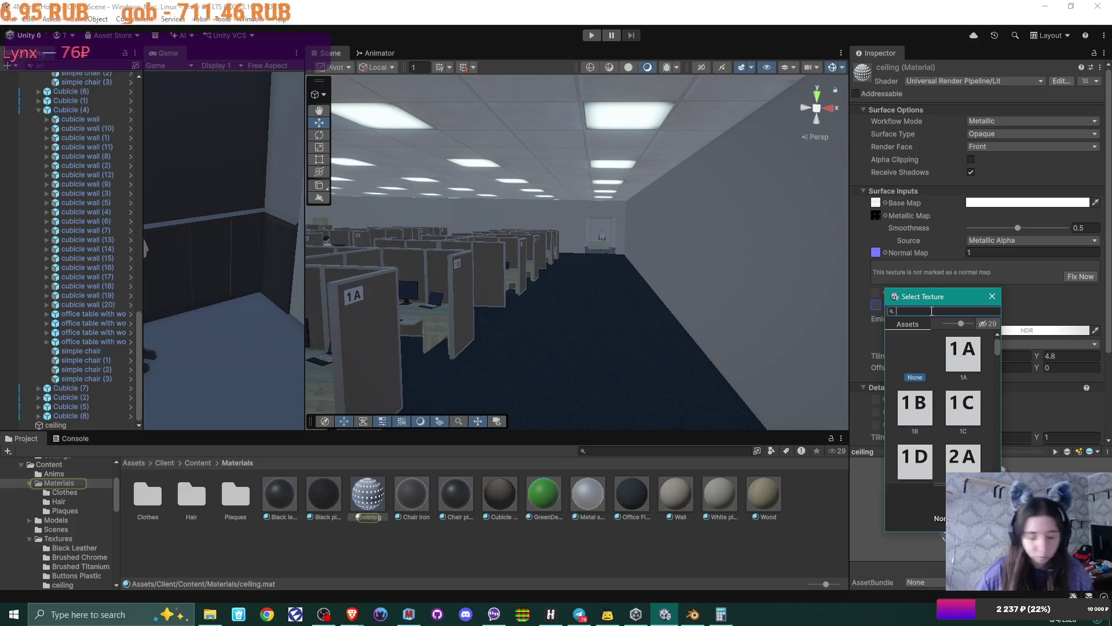
pyautogui.write('offi')
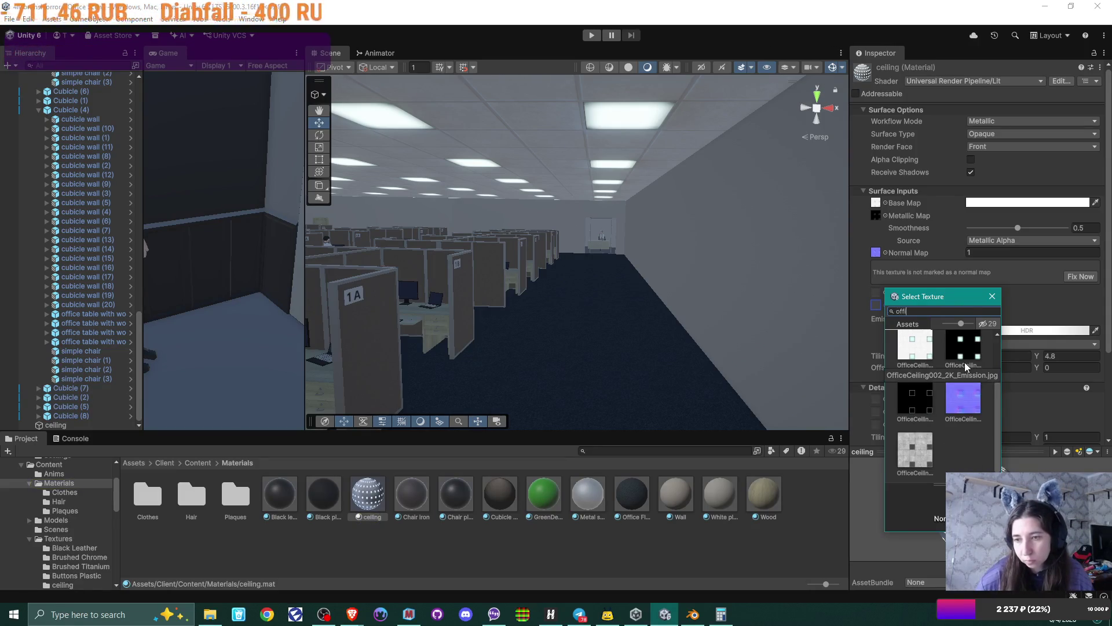
pyautogui.click(966, 355)
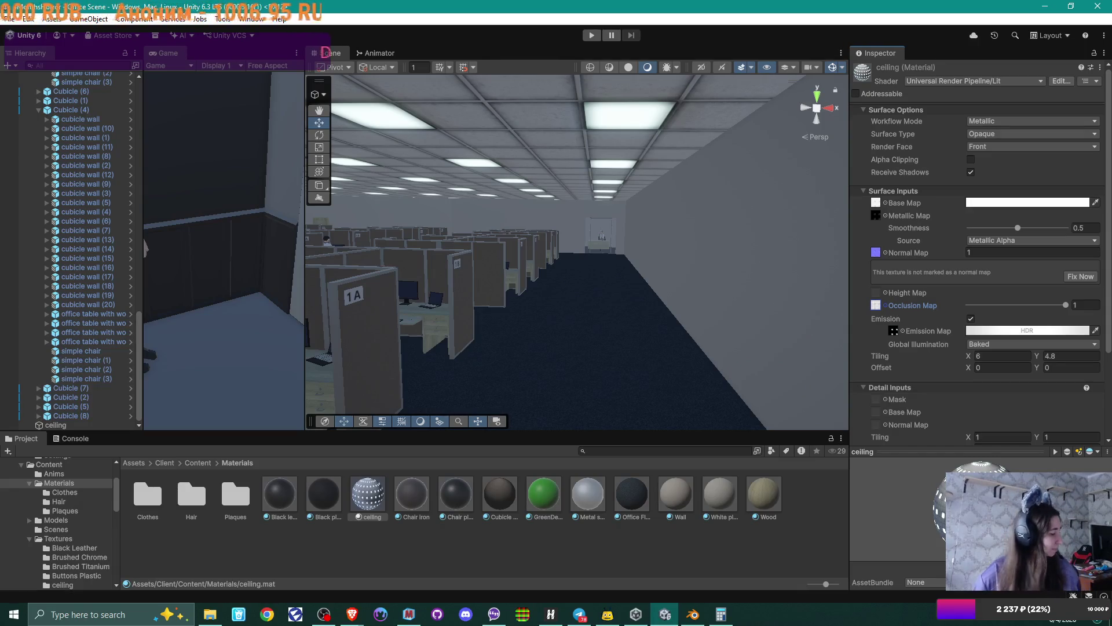
# - Lower the ceiling occlusion strength from 1 to 0.488 and check the tiles in the Scene view
pyautogui.moveTo(611, 220)
pyautogui.mouseDown(button='right')
pyautogui.moveTo(617, 112)
pyautogui.moveTo(560, 191)
pyautogui.mouseUp(button='right')
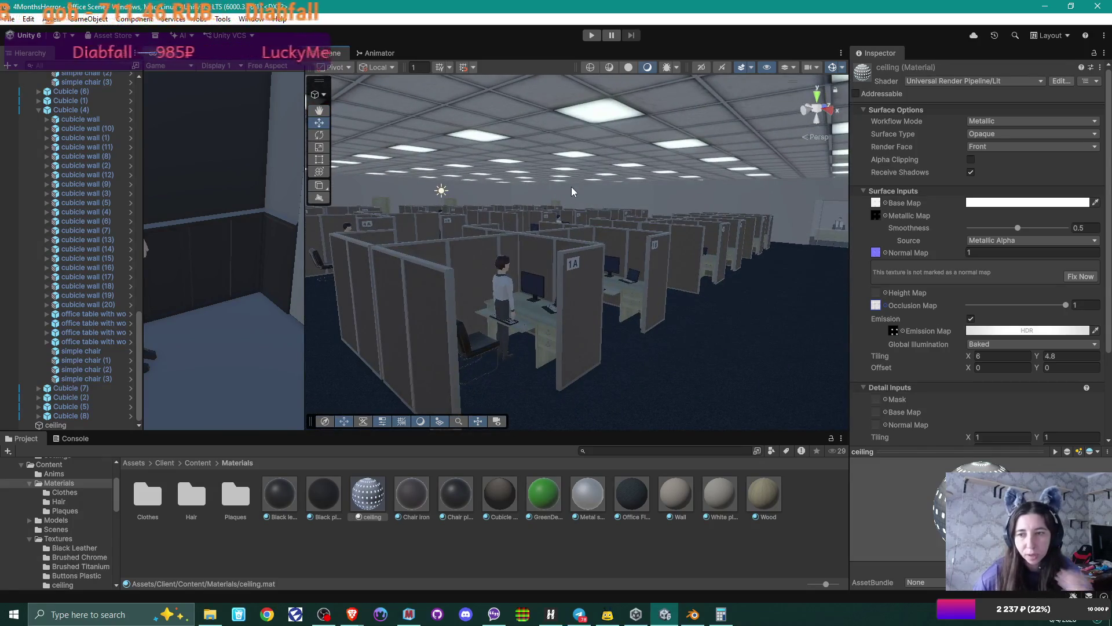
pyautogui.moveTo(1066, 305); pyautogui.dragTo(1014, 306)
pyautogui.moveTo(666, 261)
pyautogui.mouseDown(button='right')
pyautogui.moveTo(680, 175)
pyautogui.moveTo(641, 230)
pyautogui.mouseUp(button='right')
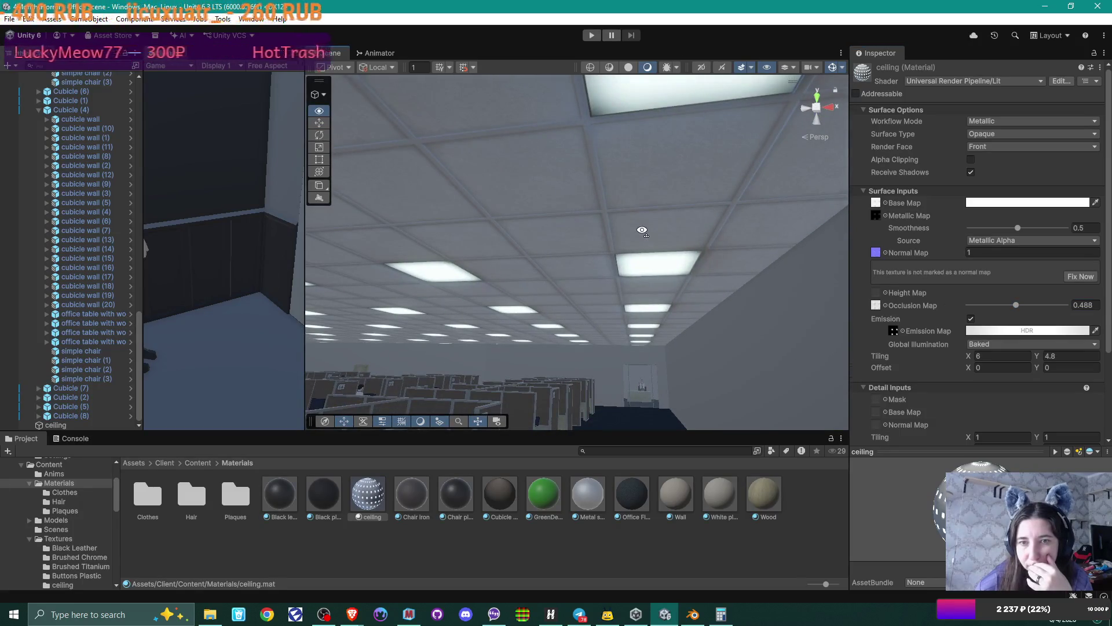
pyautogui.moveTo(642, 230)
pyautogui.mouseDown(button='right')
pyautogui.moveTo(673, 139)
pyautogui.moveTo(639, 246)
pyautogui.mouseUp(button='right')
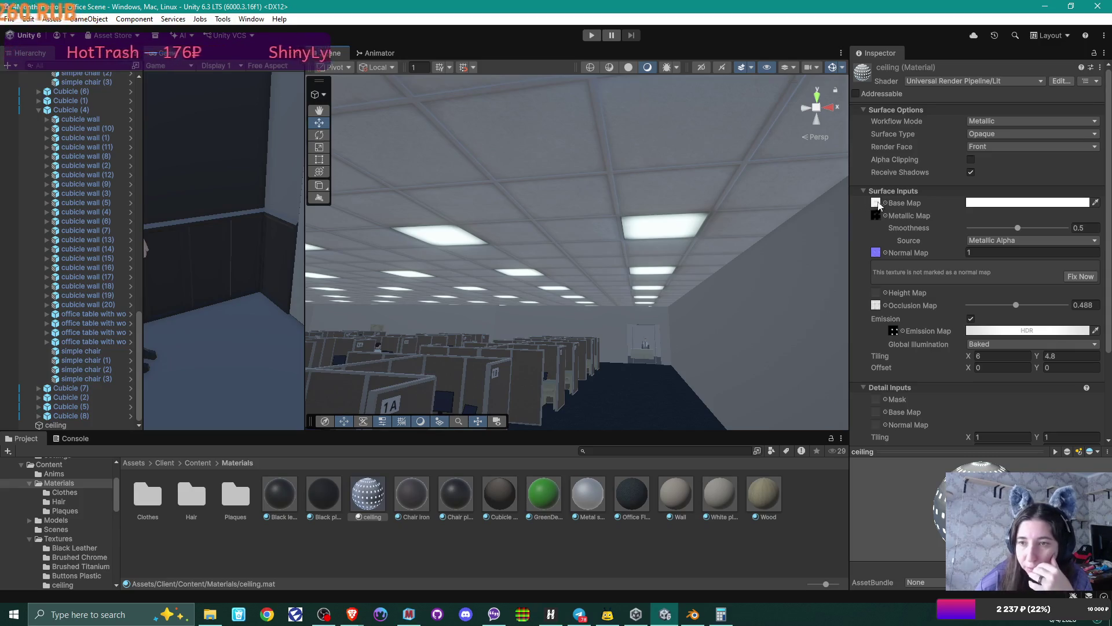
# - Preview OfficeCeiling002_2K_Color.jpg full-size in FastStone Image Viewer, then close the viewer
pyautogui.click(876, 204)
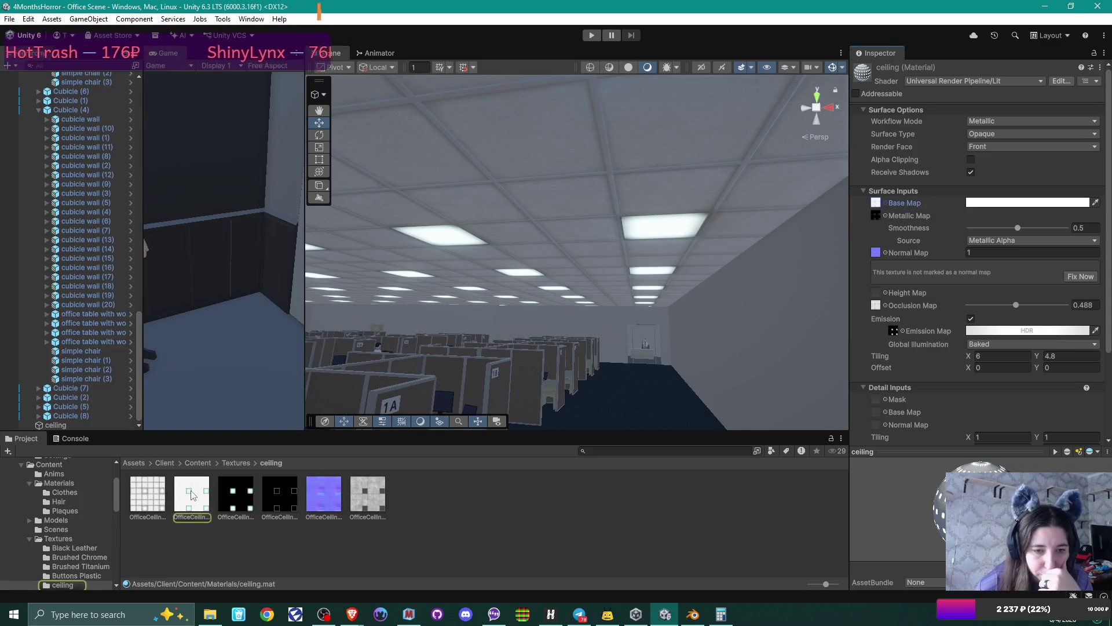
pyautogui.doubleClick(192, 494)
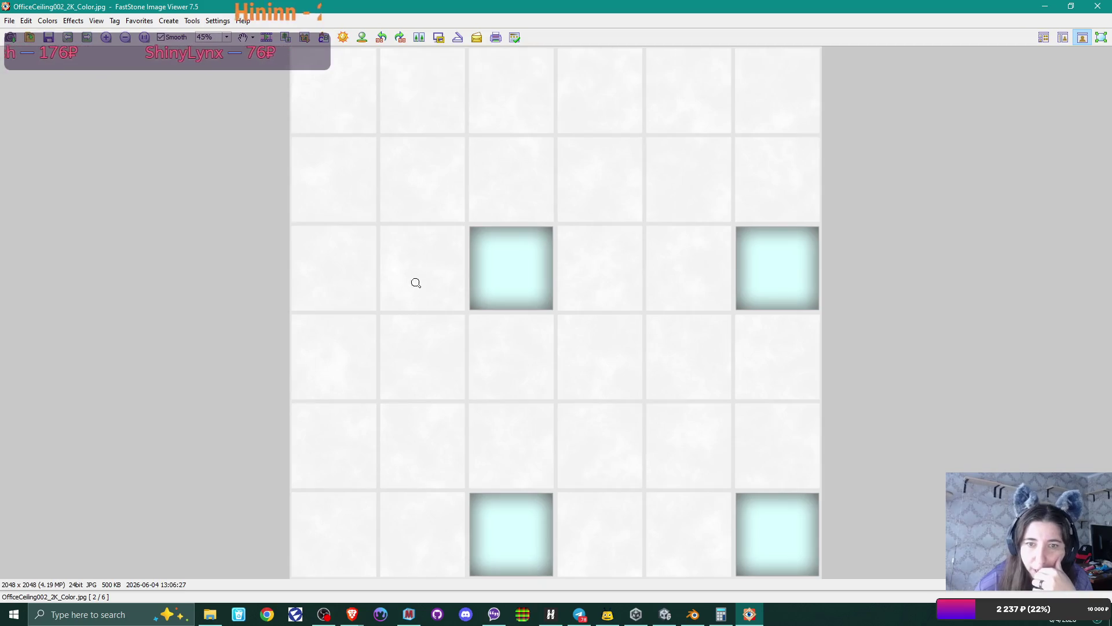
pyautogui.click(1104, 11)
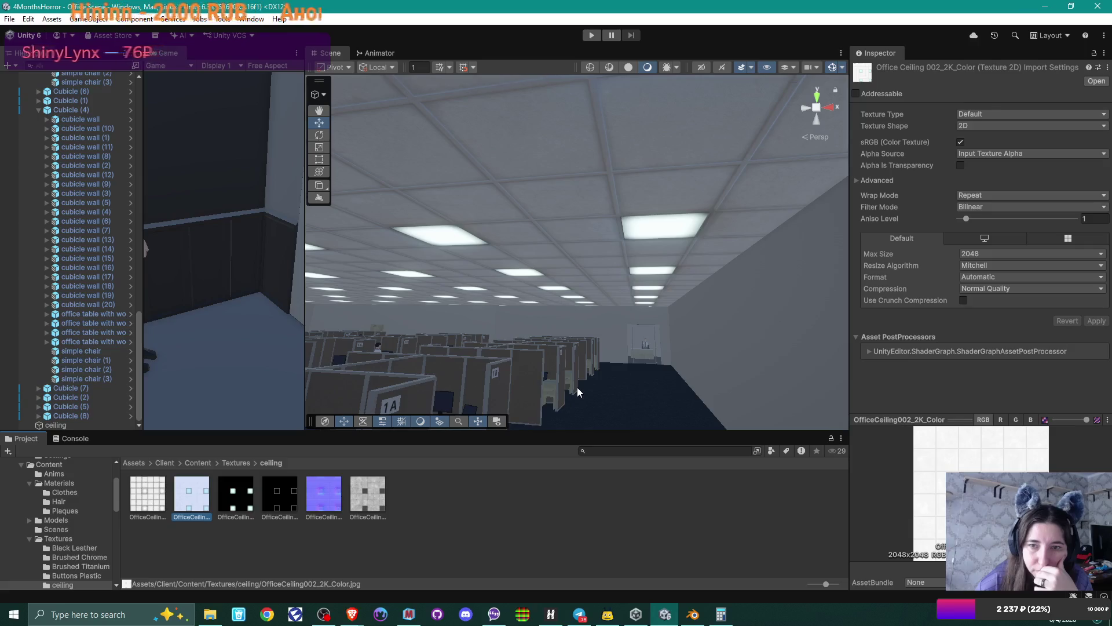
# - Orbit the Scene view along the office and select the ceiling object
pyautogui.moveTo(680, 260)
pyautogui.mouseDown(button='right')
pyautogui.moveTo(657, 362)
pyautogui.moveTo(683, 259)
pyautogui.mouseUp(button='right')
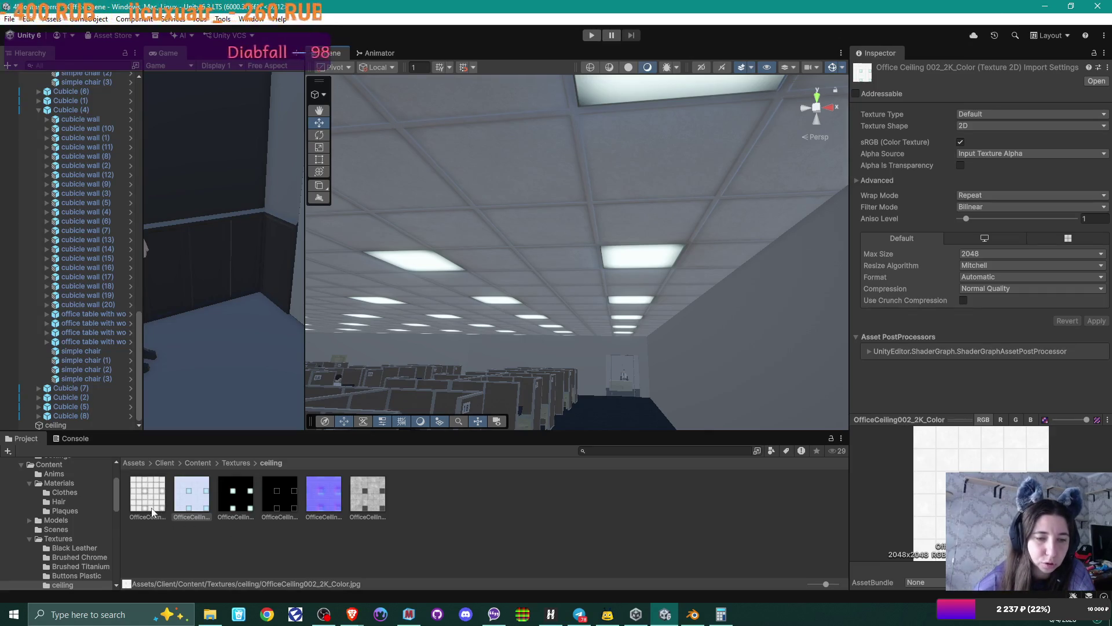
pyautogui.moveTo(602, 318)
pyautogui.mouseDown(button='right')
pyautogui.moveTo(454, 301)
pyautogui.moveTo(546, 311)
pyautogui.moveTo(787, 285)
pyautogui.moveTo(794, 216)
pyautogui.mouseUp(button='right')
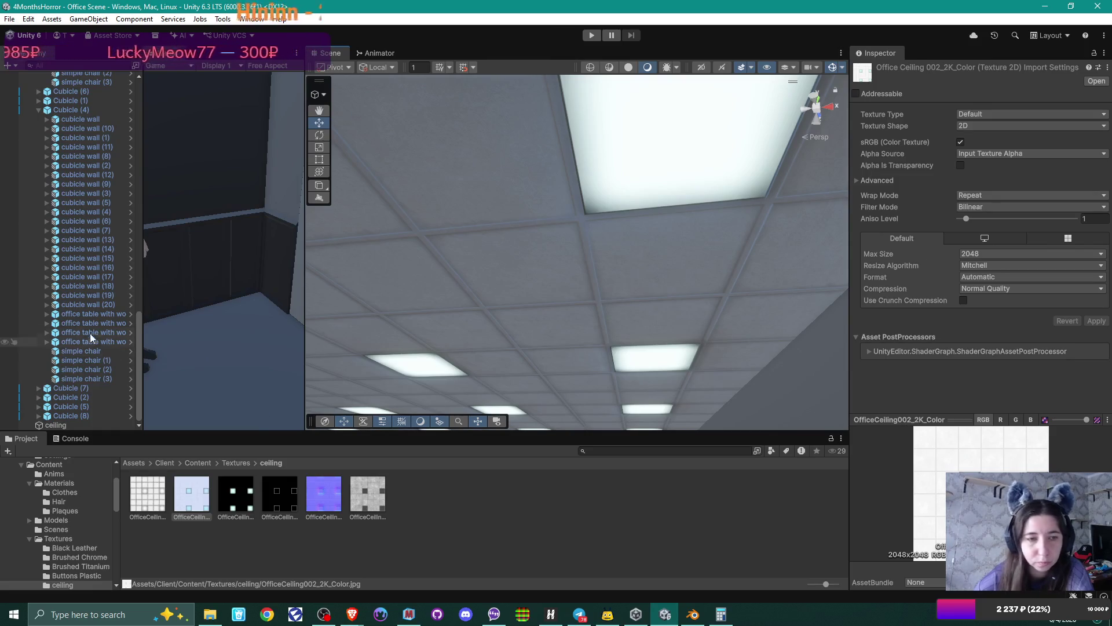
pyautogui.click(603, 251)
# - Enter 0.5 as the ceiling material's occlusion strength and review the office from several angles
pyautogui.doubleClick(1019, 214)
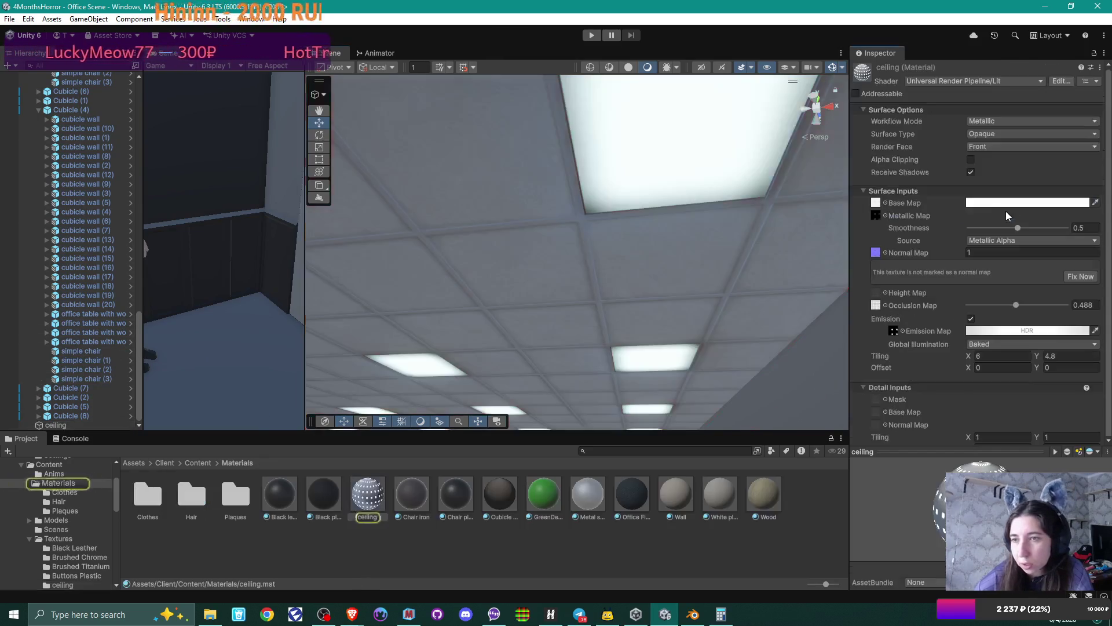
pyautogui.moveTo(1017, 305); pyautogui.dragTo(1022, 311)
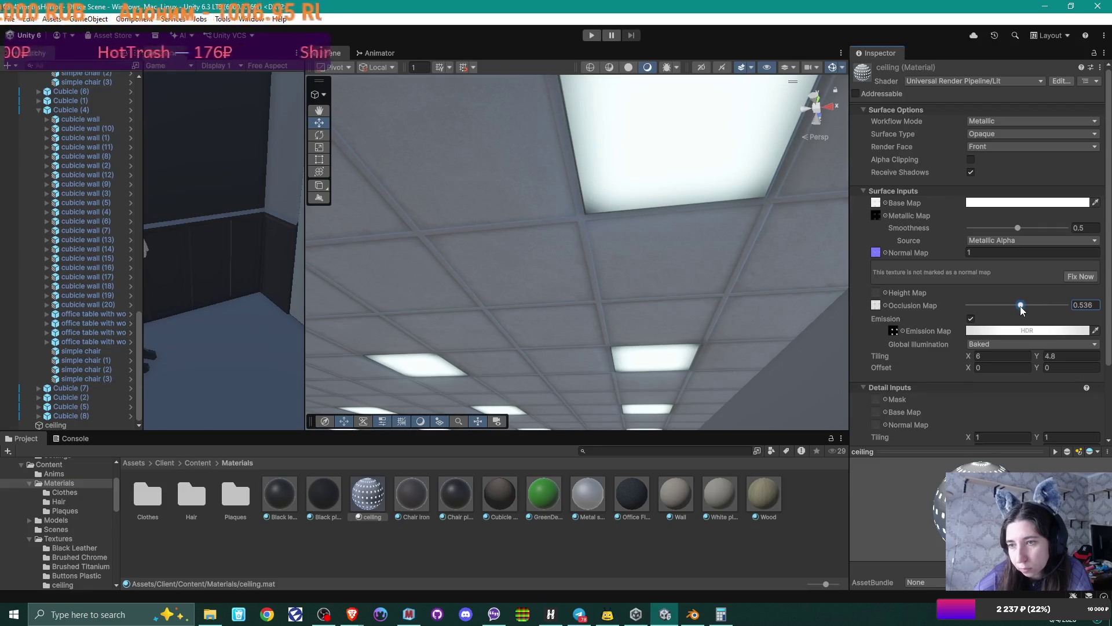
pyautogui.doubleClick(1086, 305)
pyautogui.write('0.5')
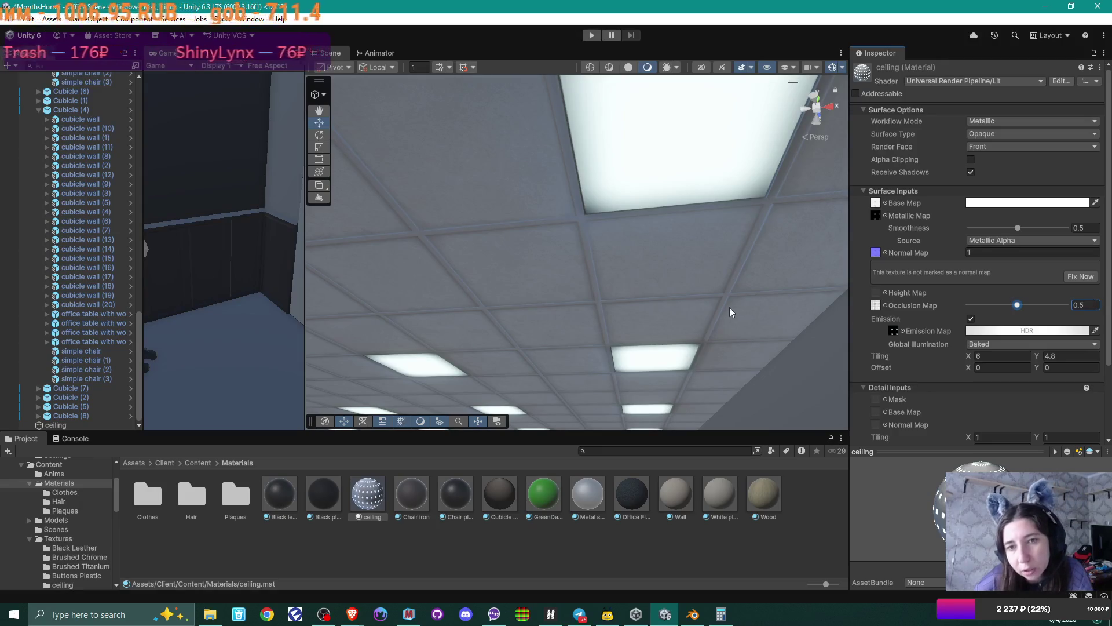
pyautogui.scroll(-3, 725, 307)
pyautogui.moveTo(724, 307)
pyautogui.mouseDown(button='middle')
pyautogui.moveTo(676, 291)
pyautogui.moveTo(659, 367)
pyautogui.moveTo(665, 276)
pyautogui.moveTo(665, 368)
pyautogui.moveTo(673, 323)
pyautogui.moveTo(675, 340)
pyautogui.mouseUp(button='middle')
pyautogui.moveTo(675, 341)
pyautogui.keyDown('alt'); pyautogui.mouseDown()
pyautogui.moveTo(601, 348)
pyautogui.moveTo(720, 341)
pyautogui.moveTo(720, 370)
pyautogui.moveTo(753, 225)
pyautogui.moveTo(721, 394)
pyautogui.mouseUp(); pyautogui.keyUp('alt')
pyautogui.click(215, 621)
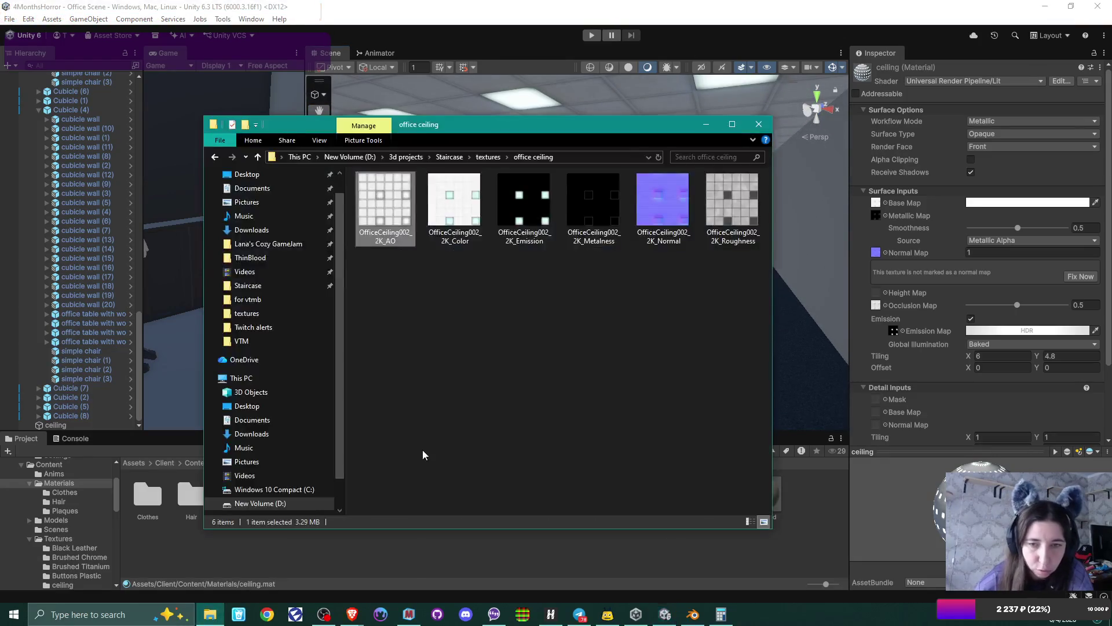
# - Open OfficeCeiling002_2K_Color.jpg in Krita from the File Explorer context menu
pyautogui.click(457, 194)
pyautogui.rightClick(462, 191)
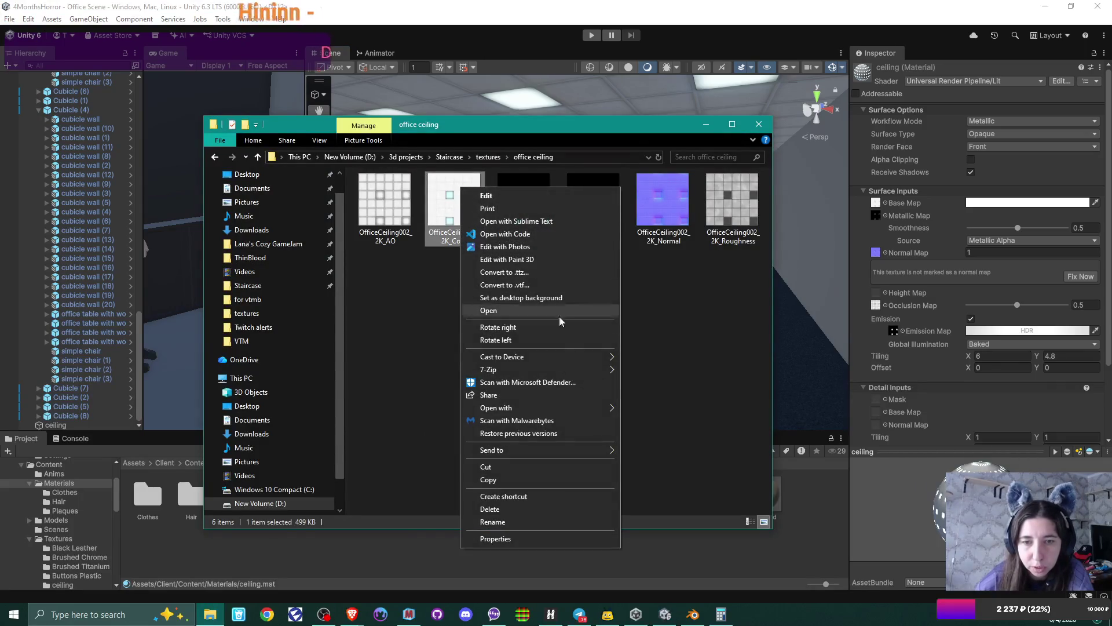
pyautogui.moveTo(570, 408)
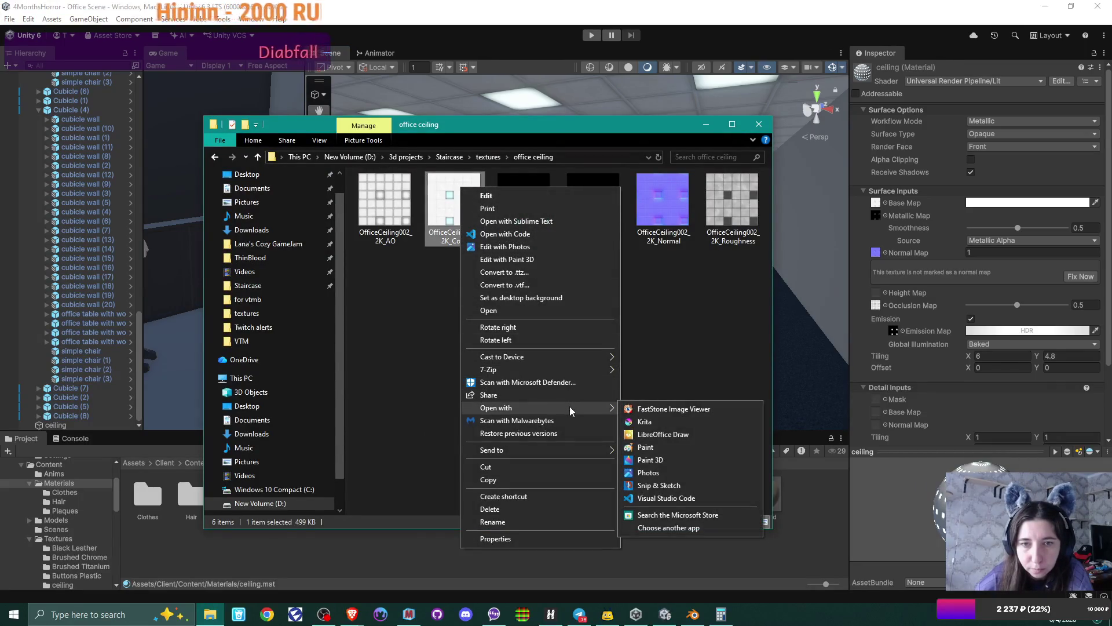
pyautogui.click(668, 421)
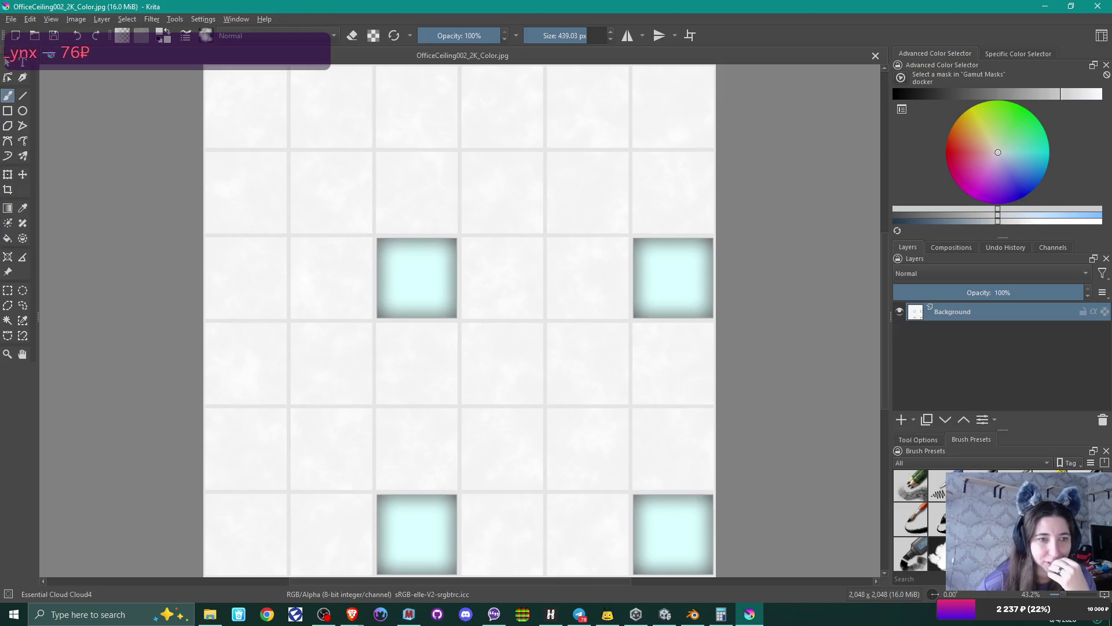
# - Sample the white tile colour, then contiguous-select the white tile area around the light panels
pyautogui.click(23, 207)
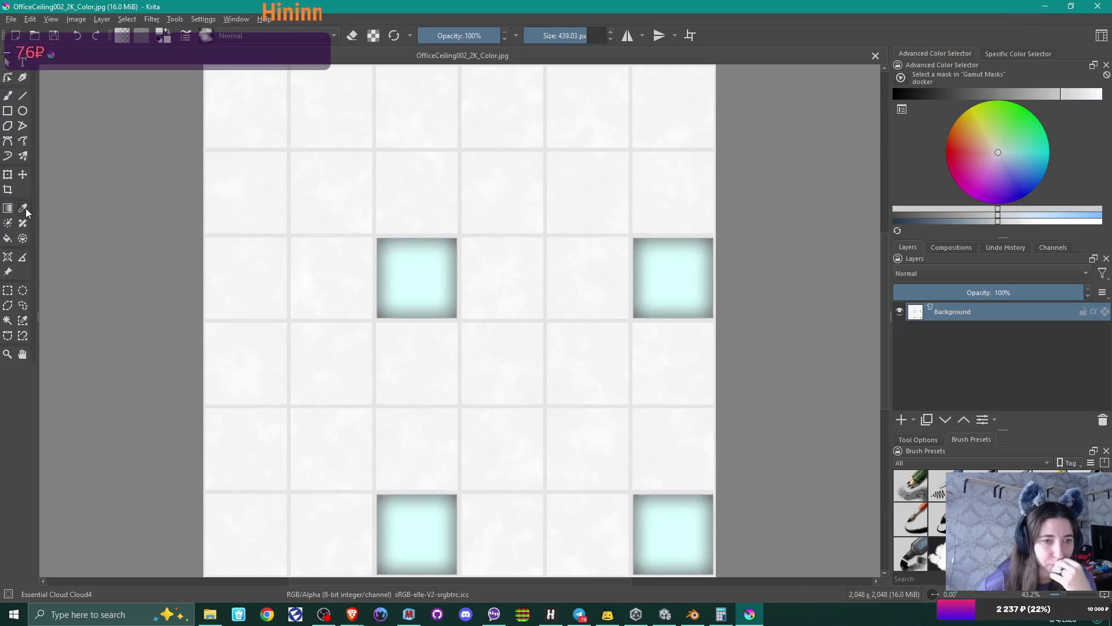
pyautogui.click(293, 153)
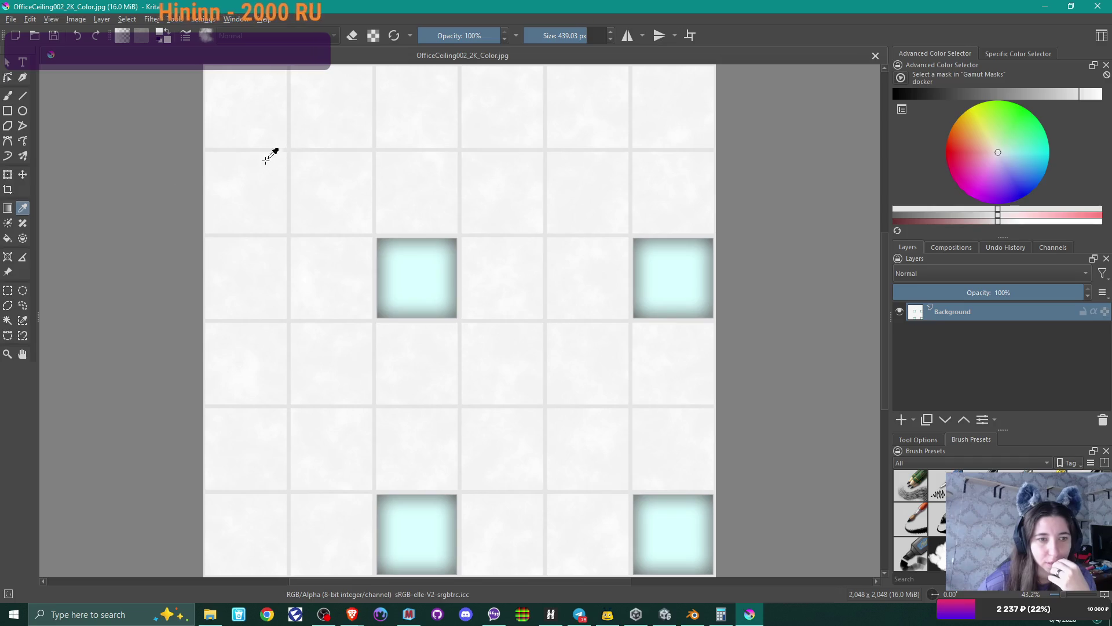
pyautogui.click(22, 322)
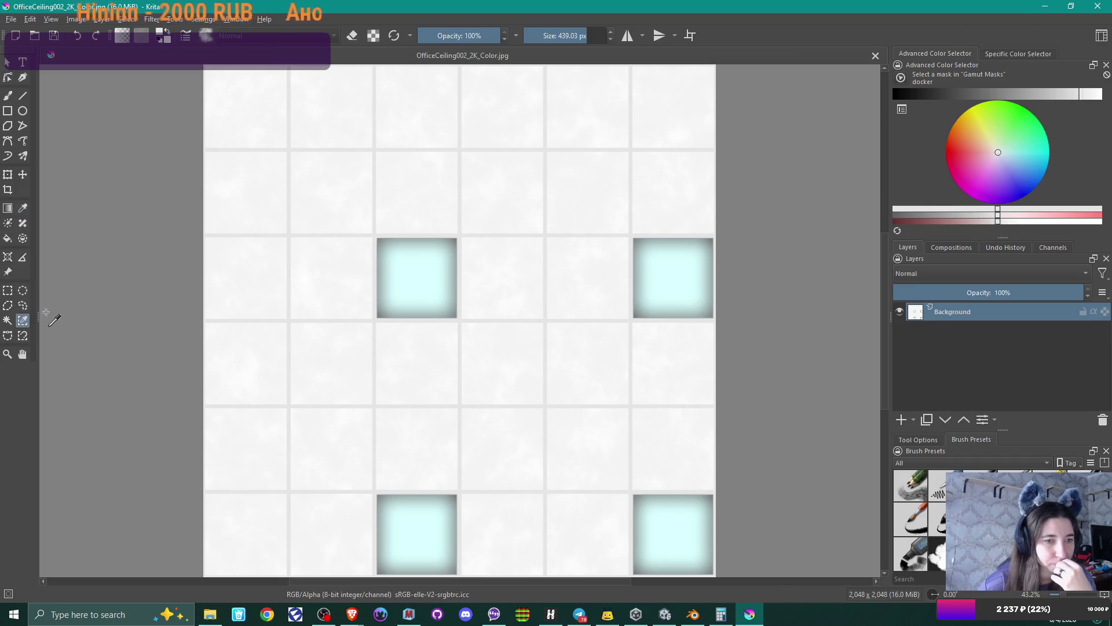
pyautogui.click(7, 320)
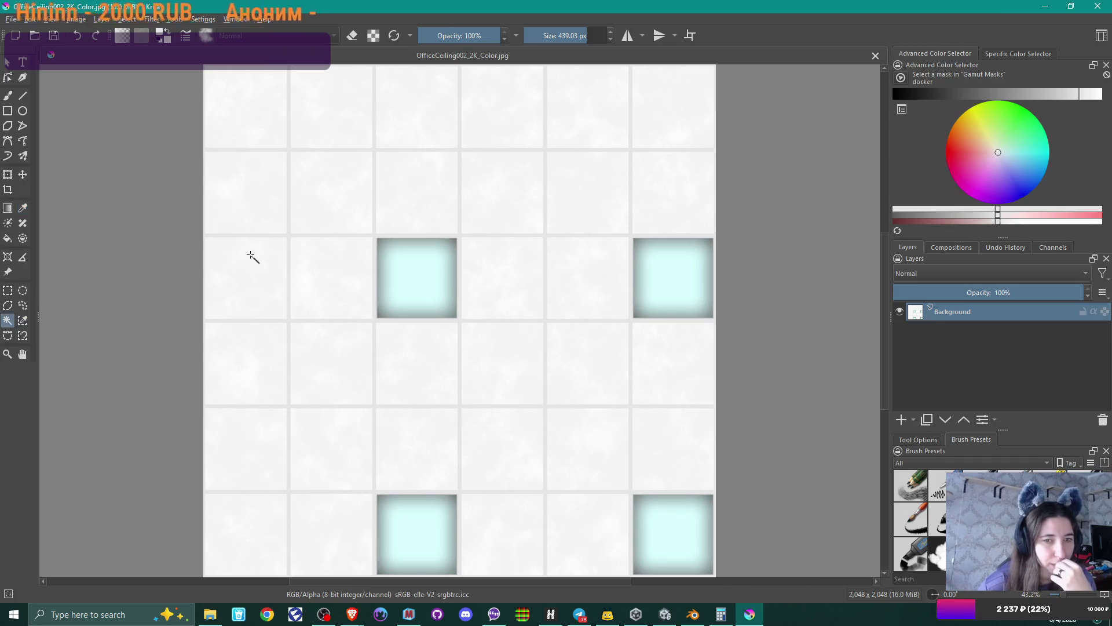
pyautogui.click(289, 238)
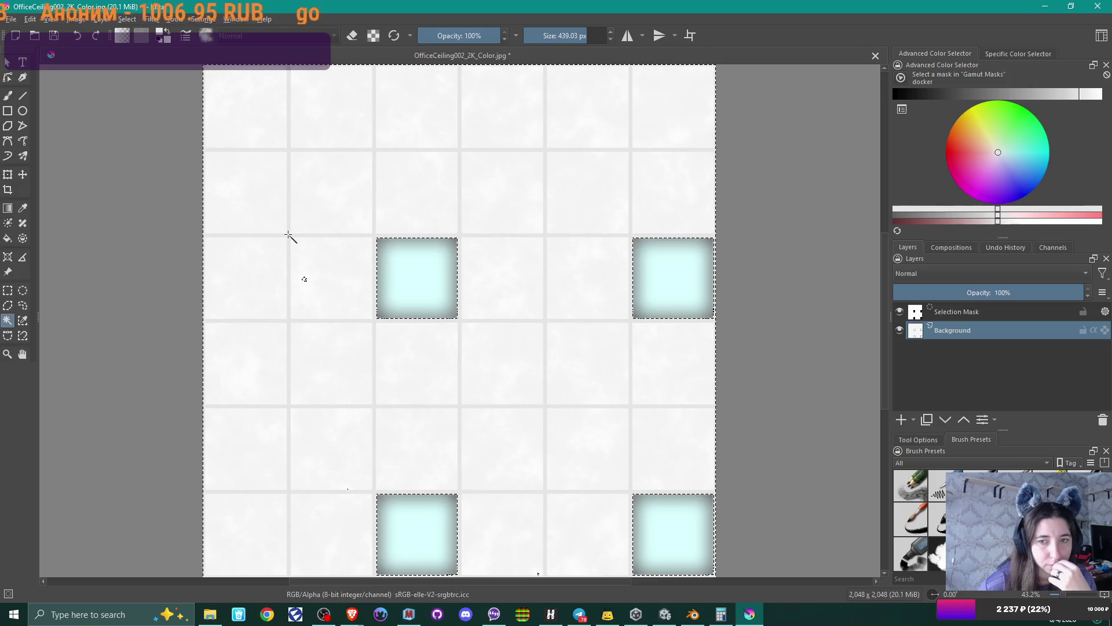
# - Compare Similar Color and Contiguous selection, view the selection mask, then deselect
pyautogui.keyDown('ctrl'); pyautogui.scroll(3, 289, 238); pyautogui.keyUp('ctrl')
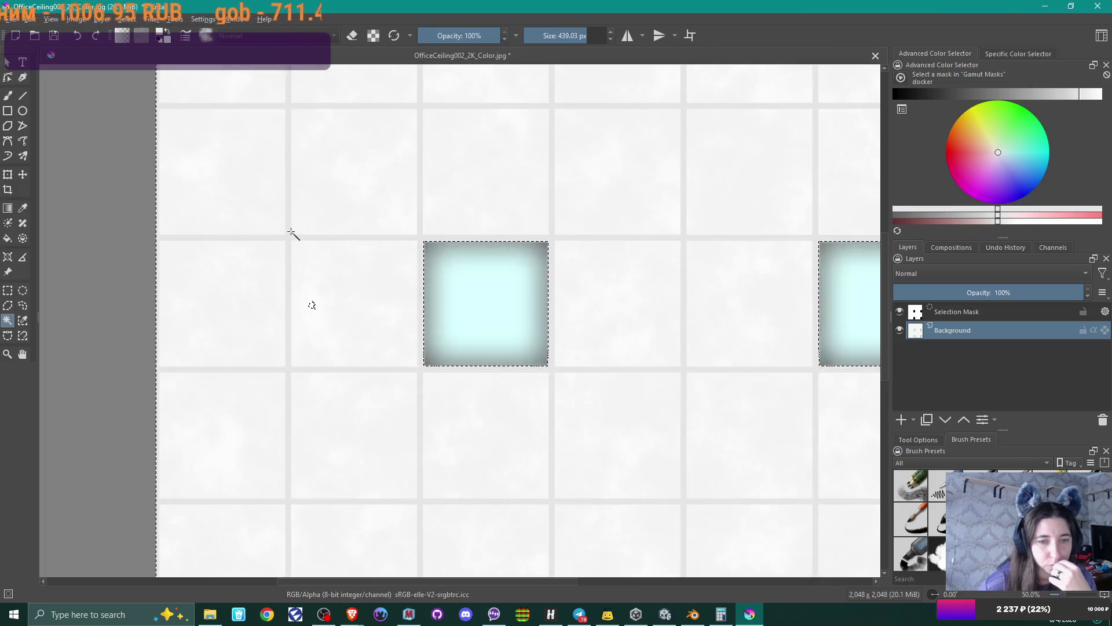
pyautogui.click(23, 320)
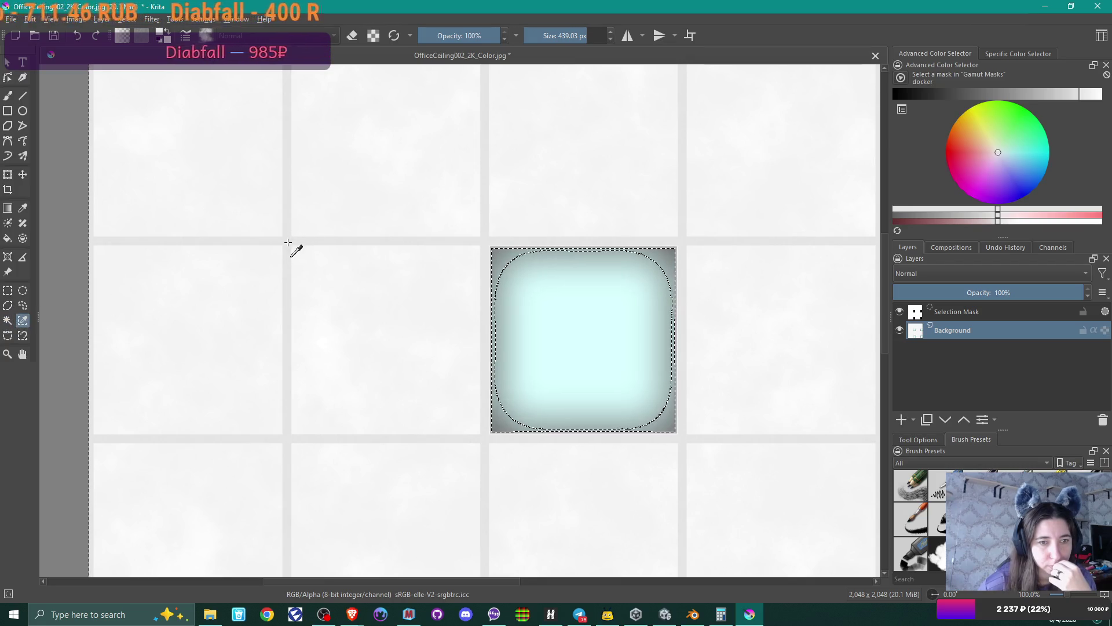
pyautogui.click(9, 323)
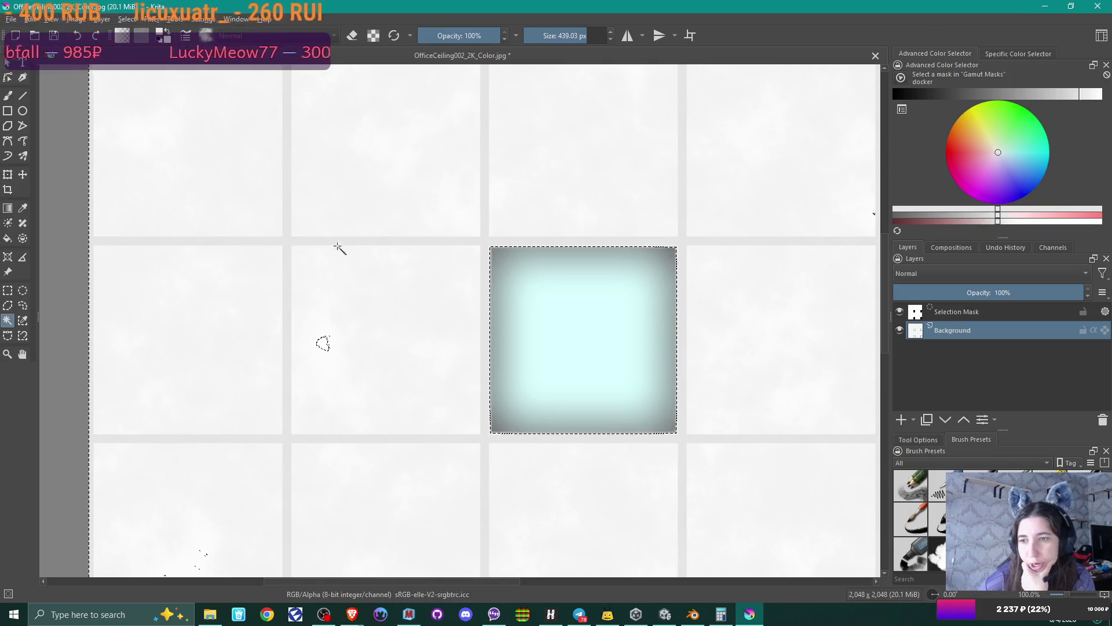
pyautogui.click(958, 310)
pyautogui.click(957, 330)
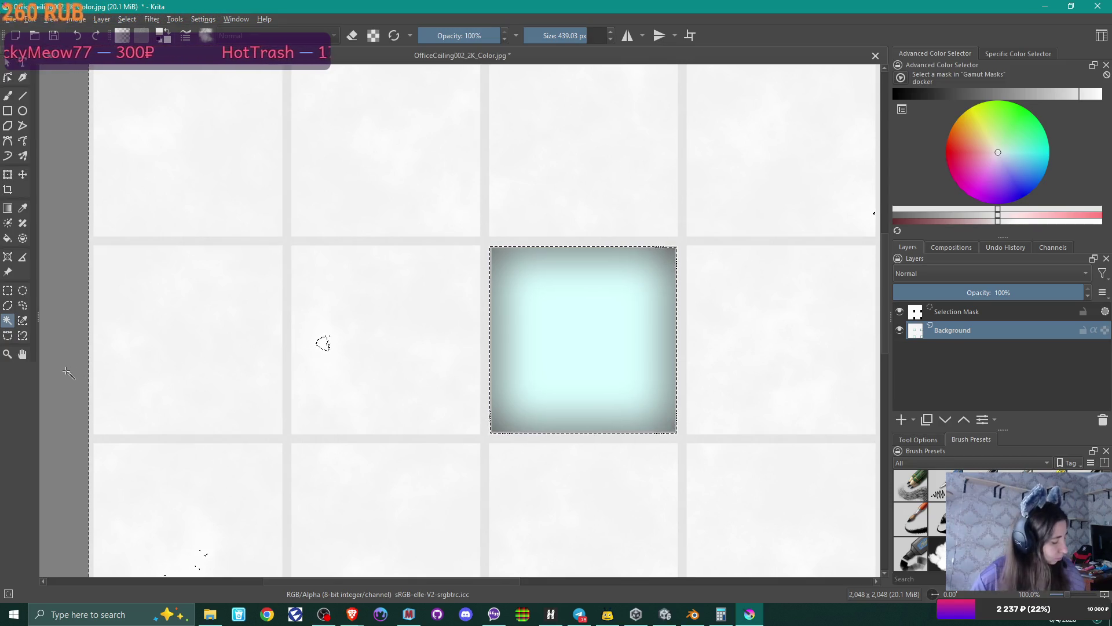
pyautogui.hotkey('ctrl', 'shift', 'a')
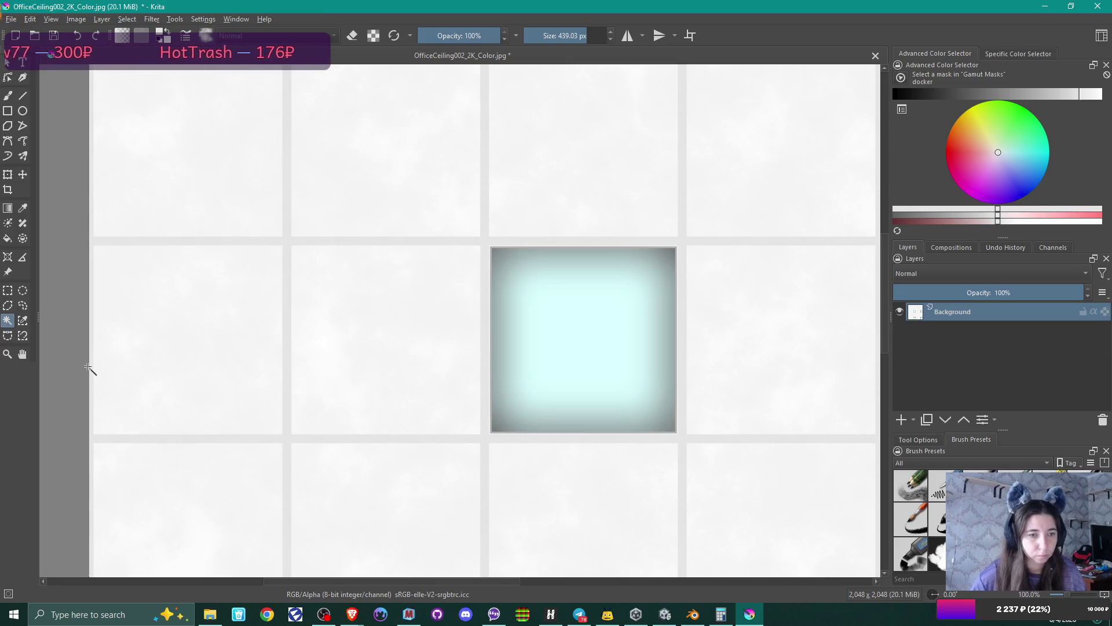
# - Retry contiguous and then similar-colour selection of the white tiles, and clear the selection
pyautogui.click(291, 441)
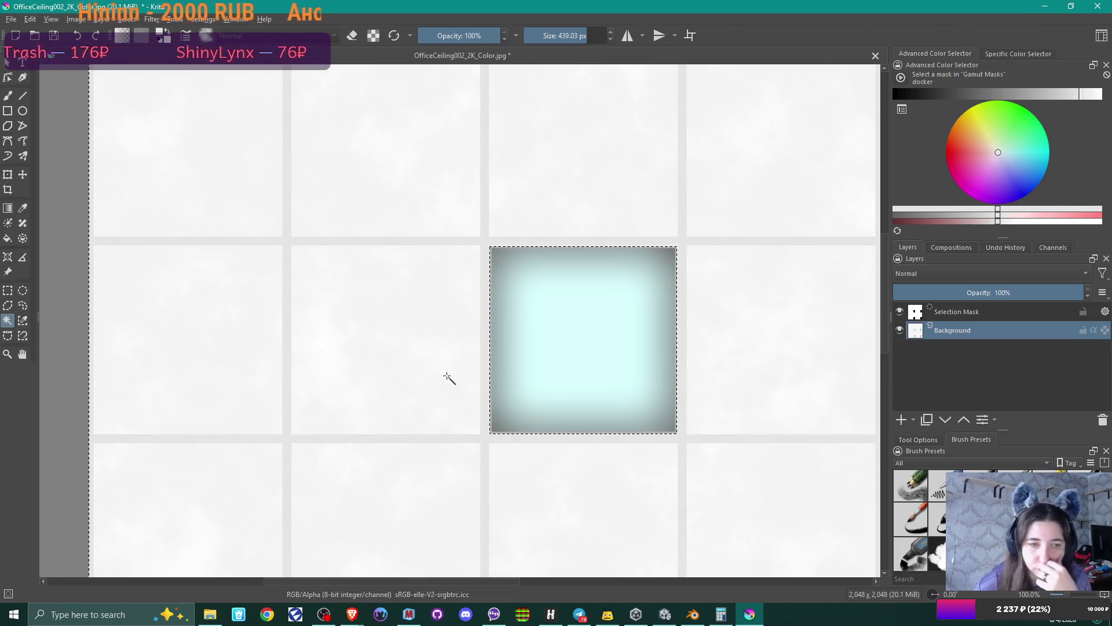
pyautogui.hotkey('ctrl', 'shift', 'a')
pyautogui.click(23, 320)
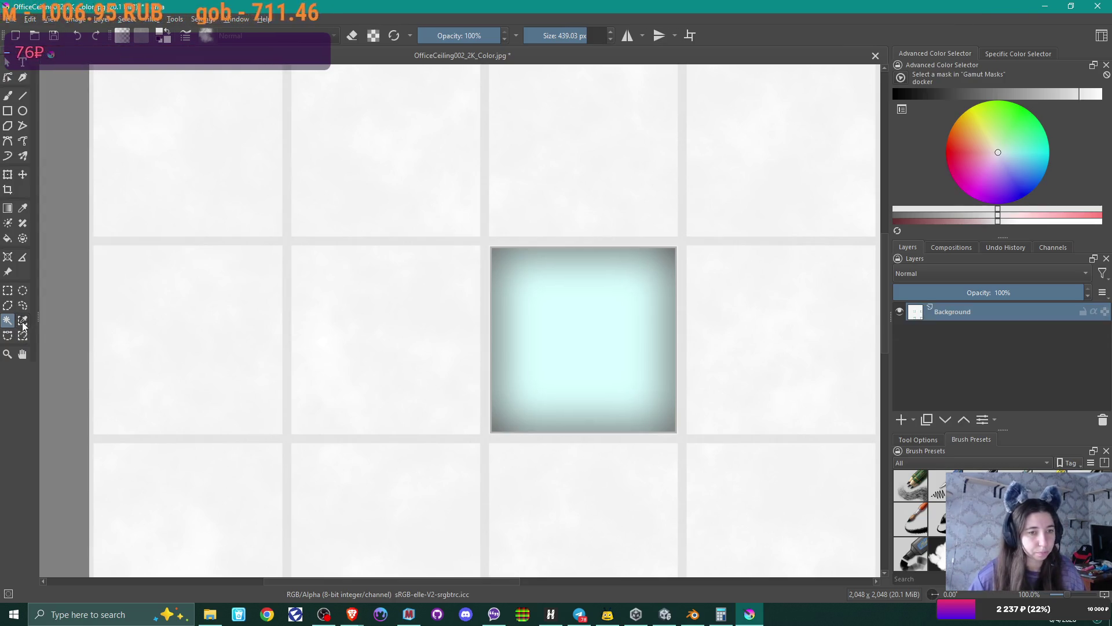
pyautogui.click(285, 226)
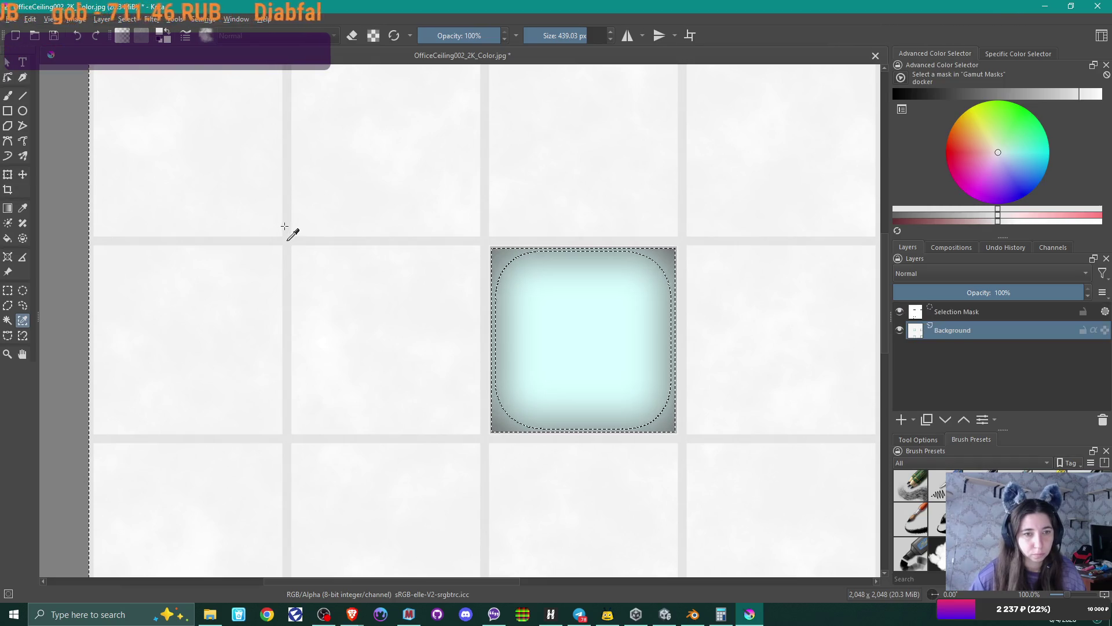
pyautogui.scroll(-3, 305, 247)
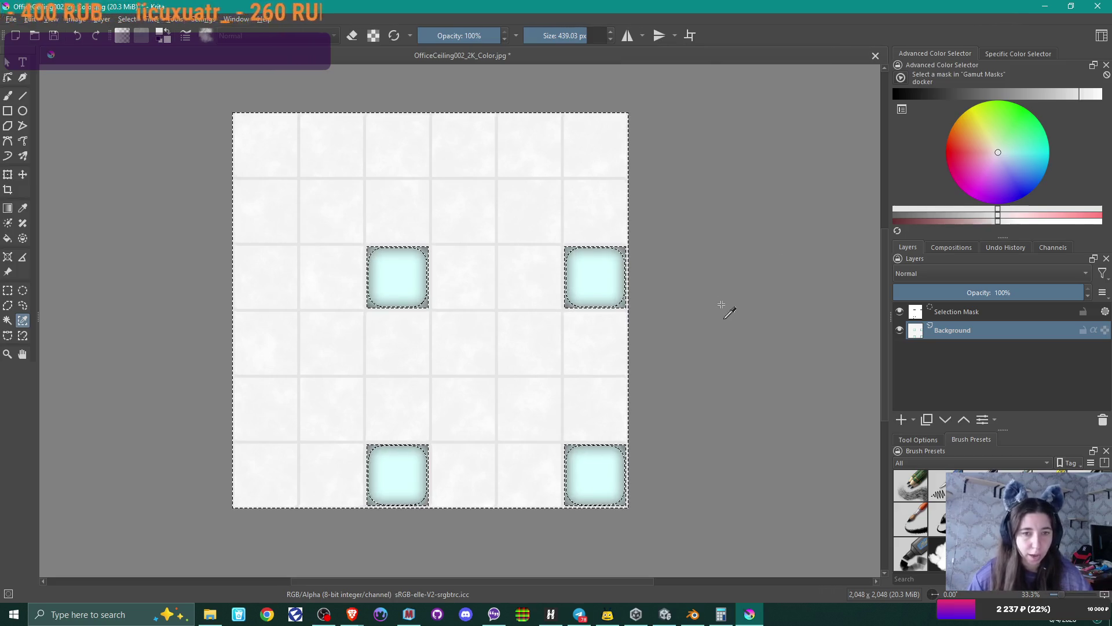
pyautogui.hotkey('ctrl', 'shift', 'a')
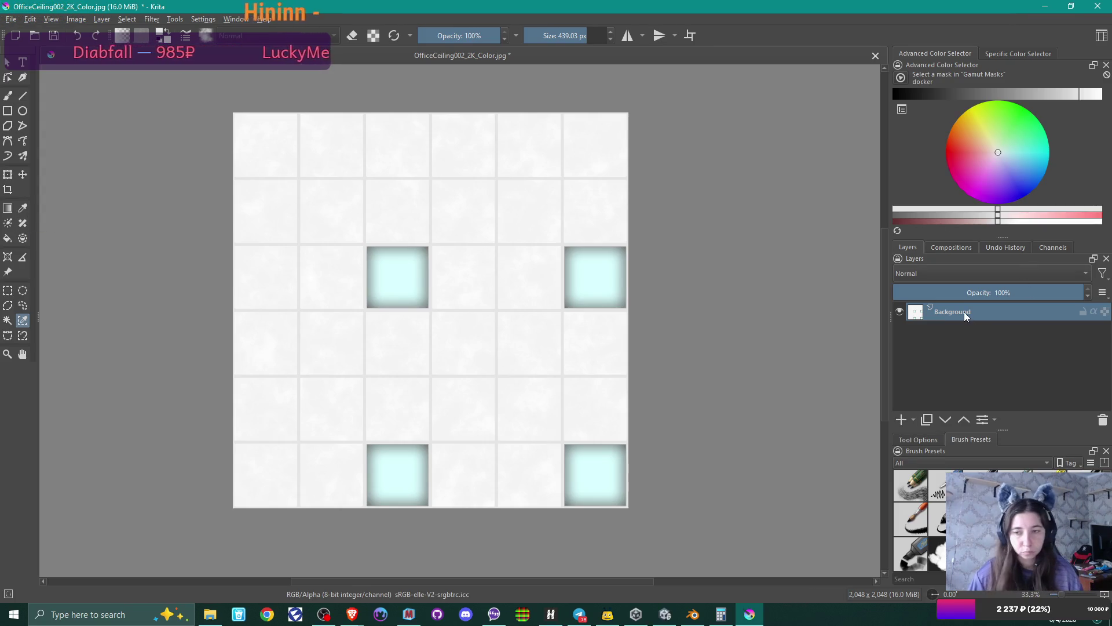
# - Duplicate the Background layer and try Addition, then Darken blending at 100% opacity
pyautogui.hotkey('ctrl', 'j')
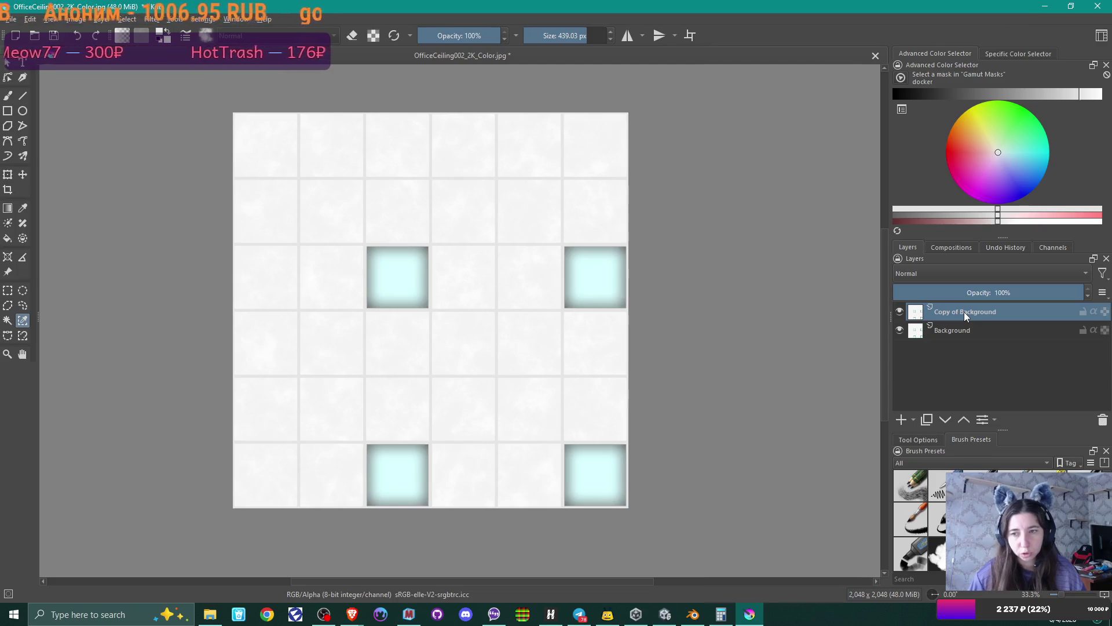
pyautogui.click(909, 273)
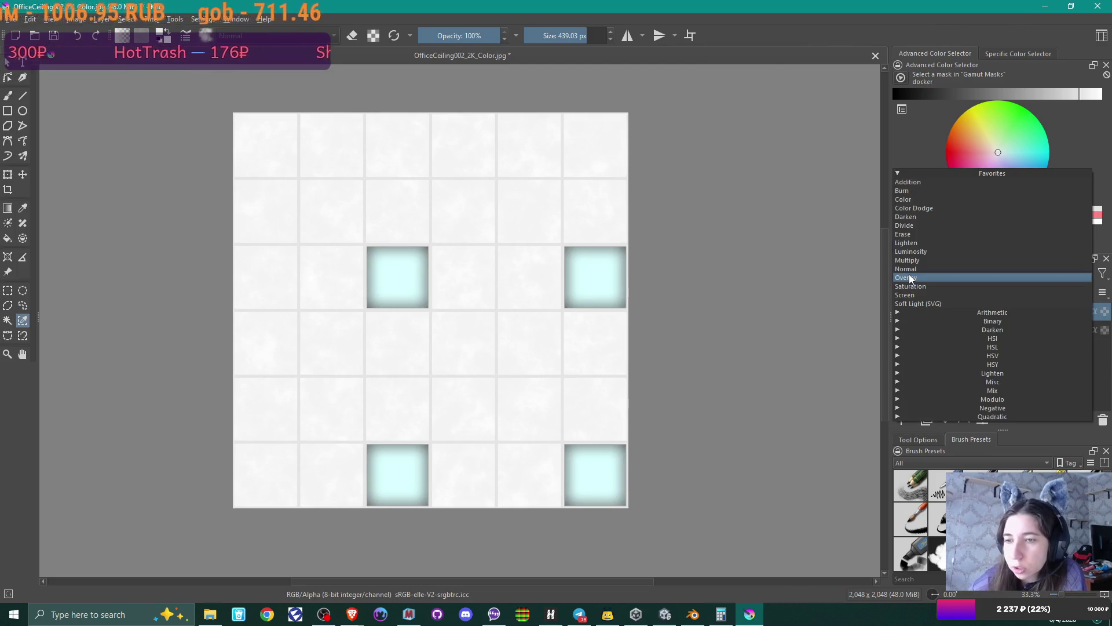
pyautogui.click(930, 181)
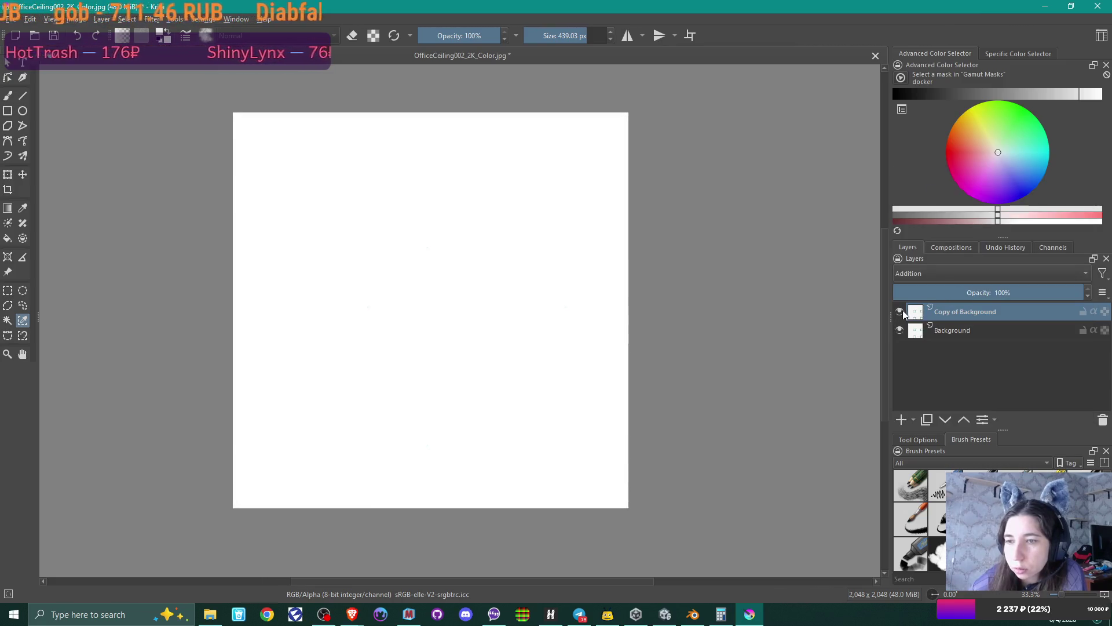
pyautogui.click(916, 276)
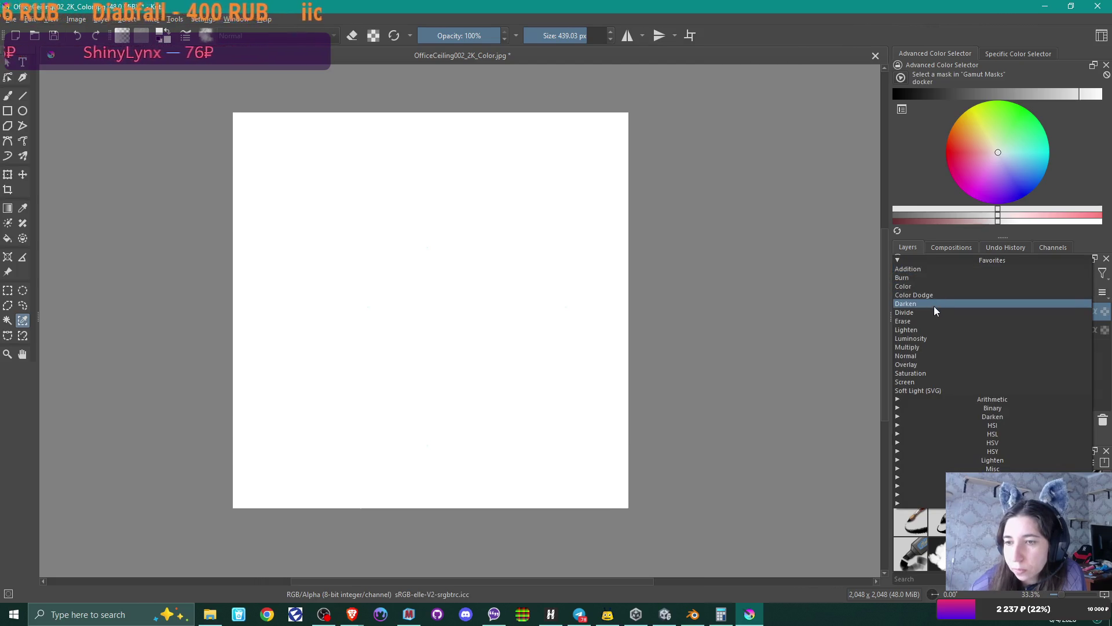
pyautogui.click(935, 307)
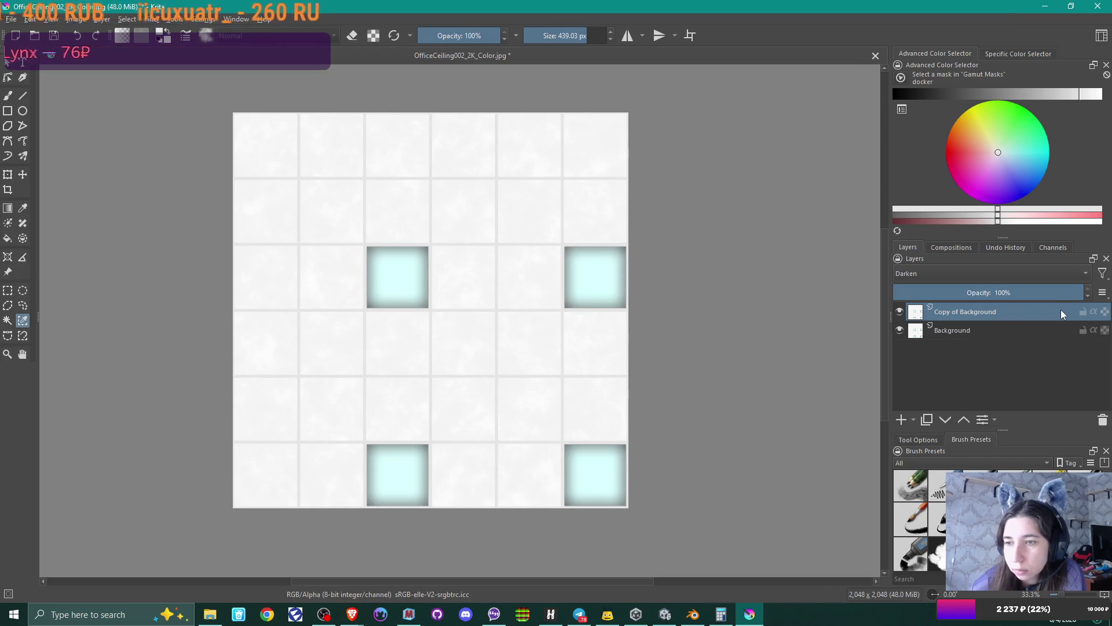
pyautogui.moveTo(1058, 293)
pyautogui.mouseDown()
pyautogui.moveTo(993, 292)
pyautogui.moveTo(1084, 296)
pyautogui.moveTo(918, 294)
pyautogui.moveTo(1089, 293)
pyautogui.mouseUp()
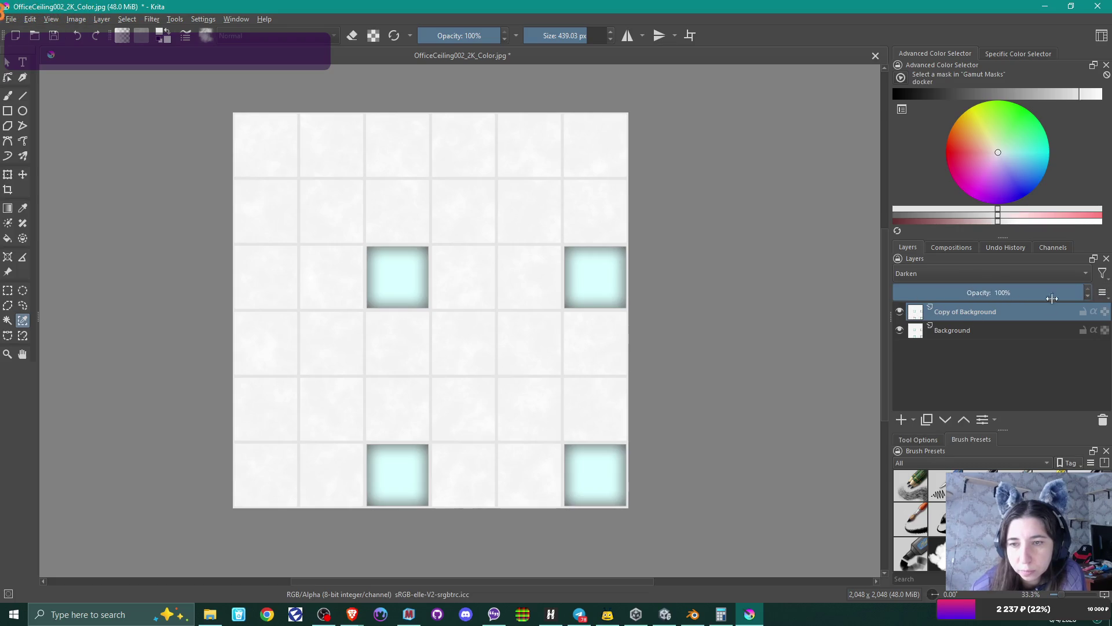
pyautogui.click(900, 312)
# - Toggle Copy of Background on and off to compare, then show the blend mode list
pyautogui.click(900, 313)
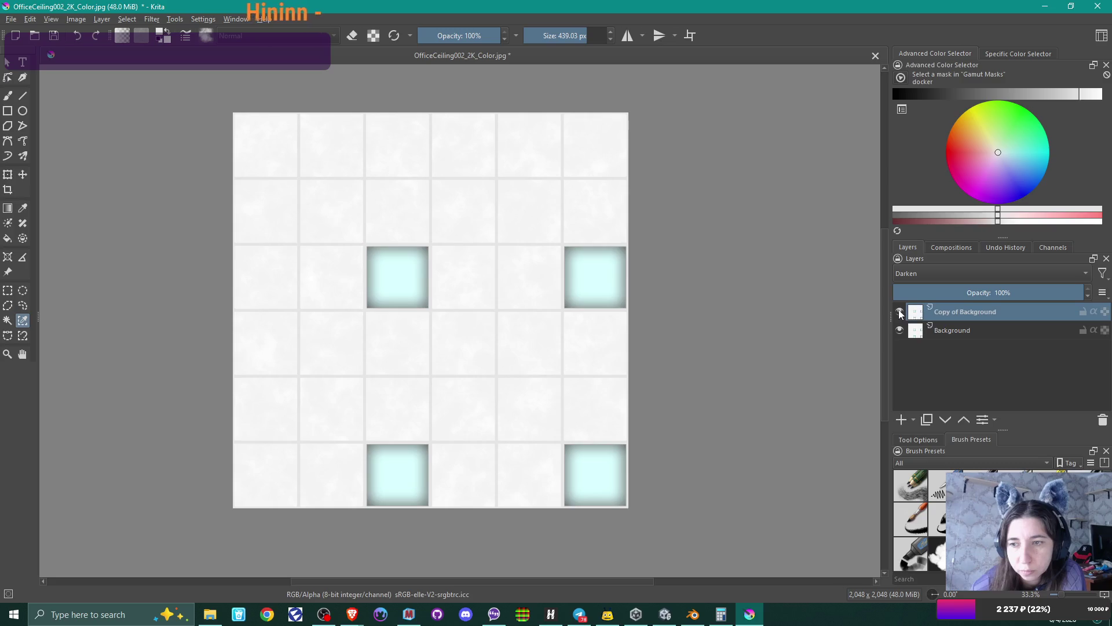
pyautogui.click(899, 313)
pyautogui.click(900, 313)
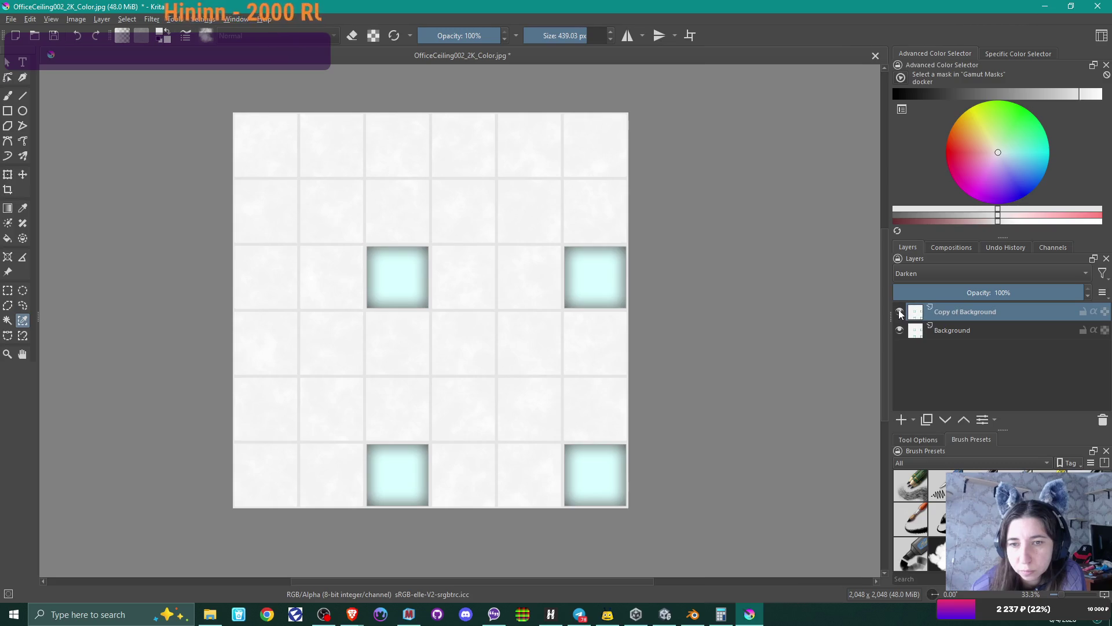
pyautogui.moveTo(899, 310)
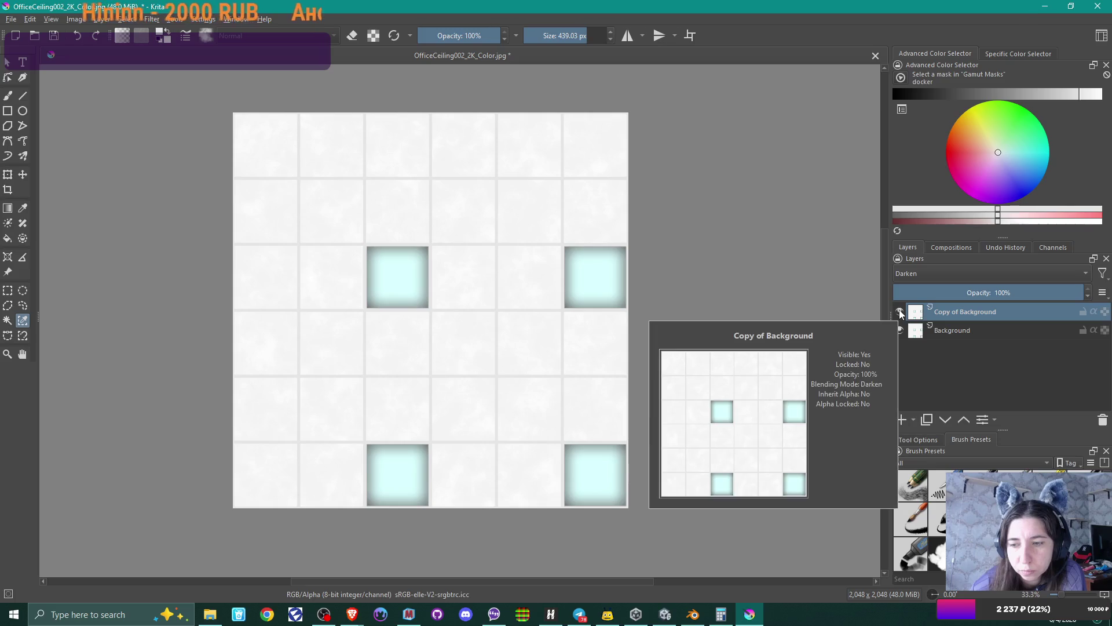
pyautogui.click(930, 270)
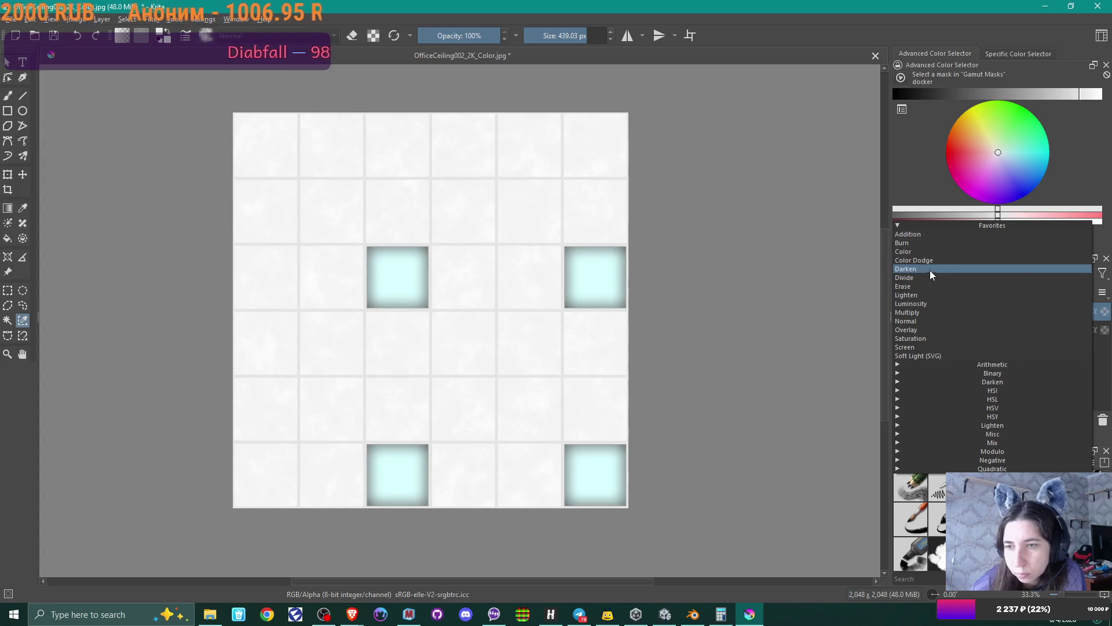
# - Set Copy of Background to Burn and toggle its visibility to compare
pyautogui.click(928, 242)
pyautogui.moveTo(918, 307)
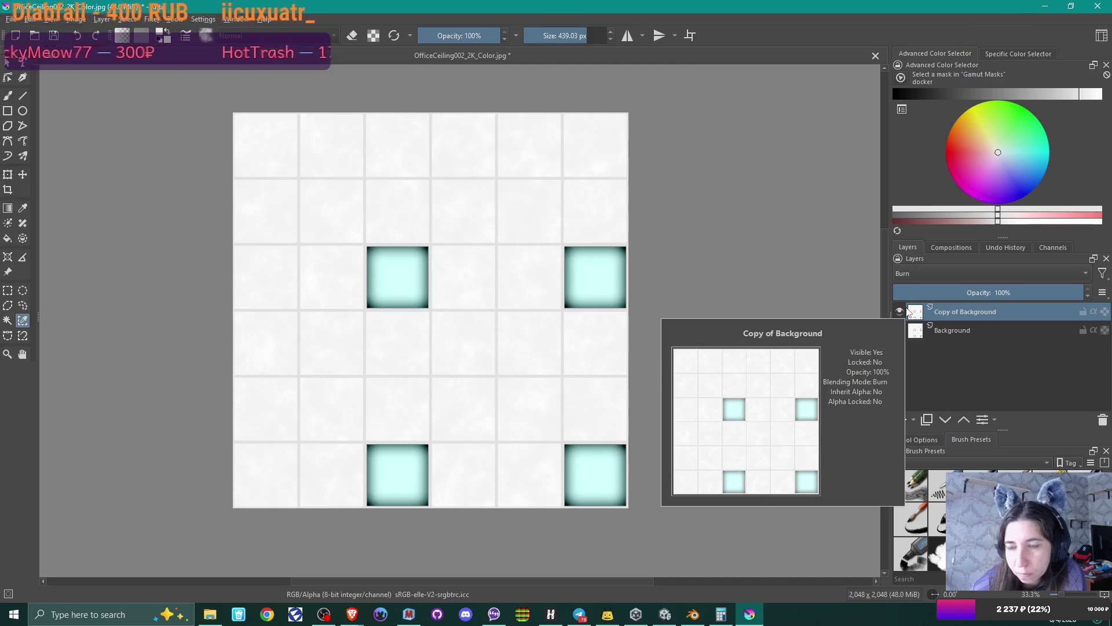
pyautogui.click(901, 310)
pyautogui.click(901, 309)
pyautogui.click(901, 310)
pyautogui.click(901, 309)
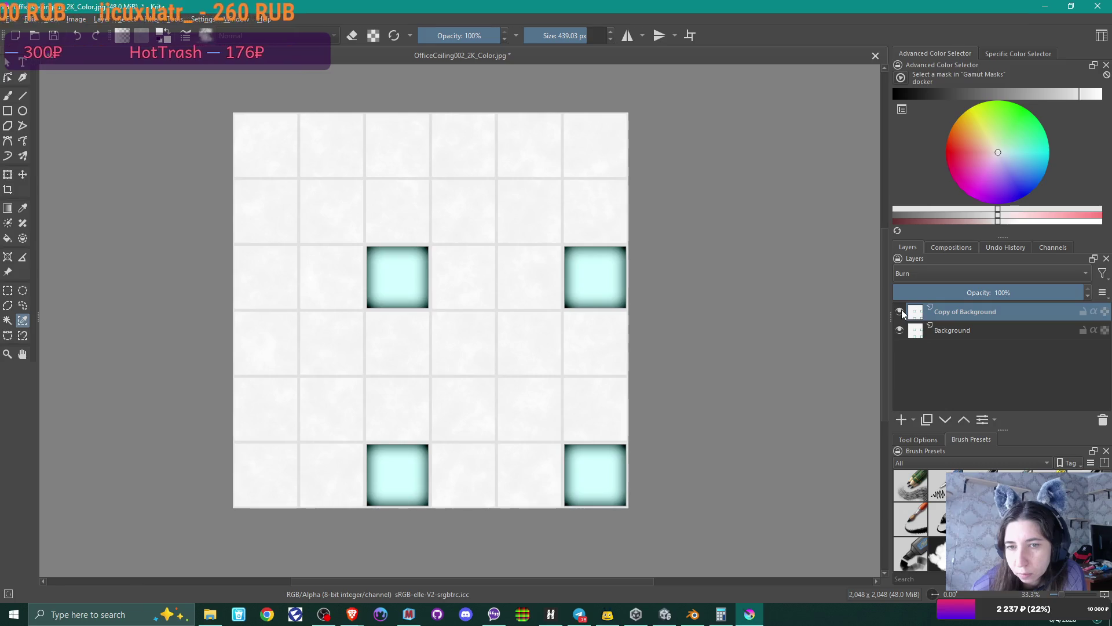
# - Try Color Dodge, then switch the copy to Multiply and select the white tile areas
pyautogui.click(918, 270)
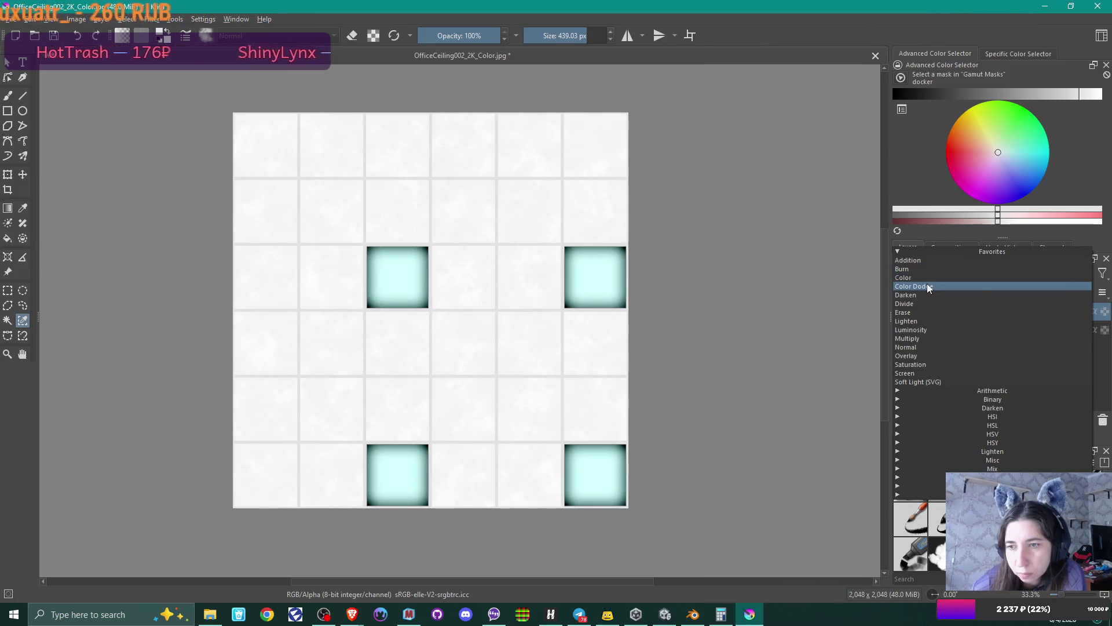
pyautogui.click(927, 286)
pyautogui.click(916, 272)
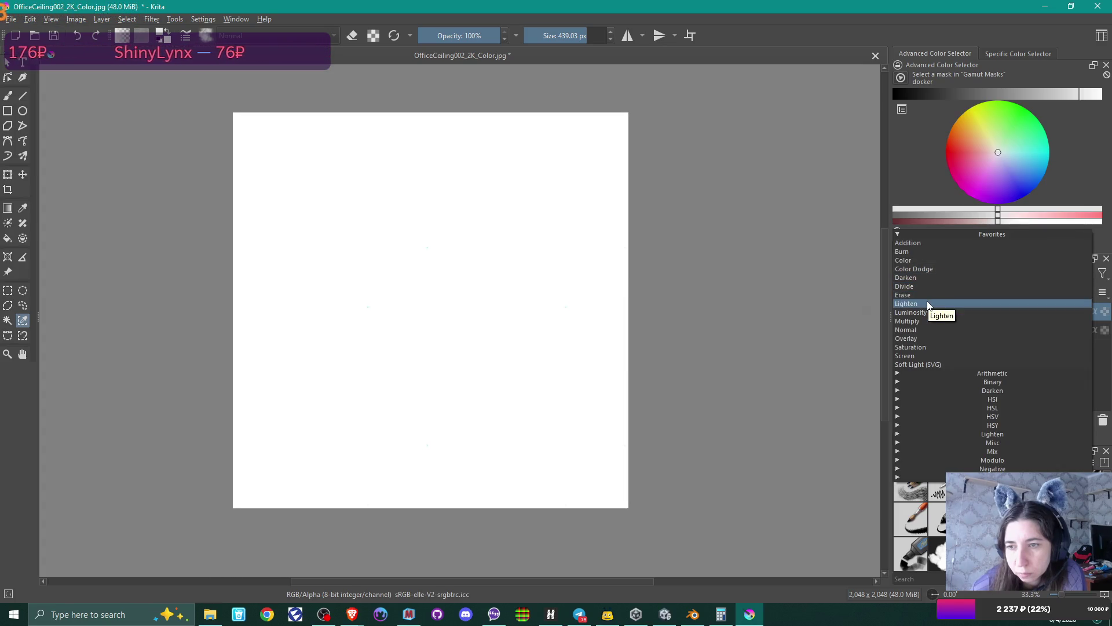
pyautogui.click(934, 320)
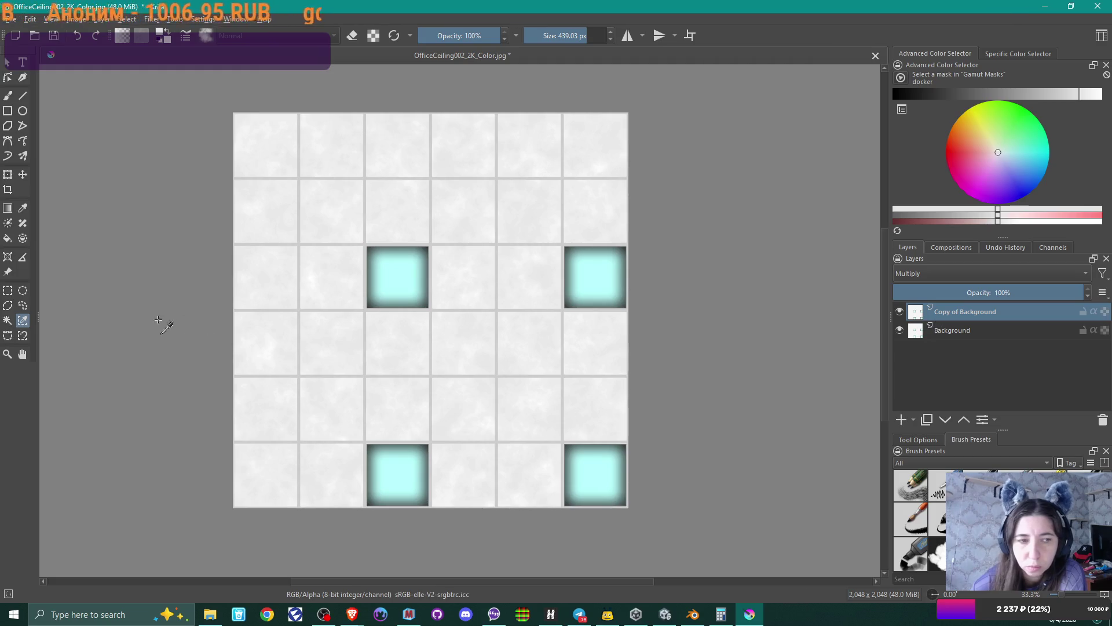
pyautogui.click(319, 275)
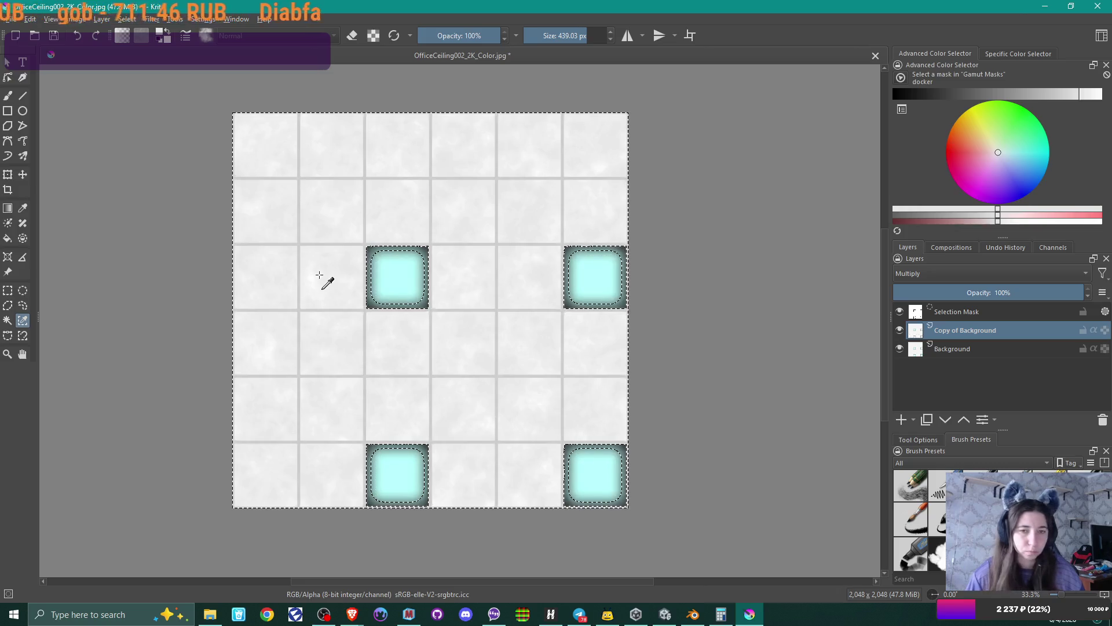
# - Try similar-colour and contiguous selections of the tile areas on the copy layer
pyautogui.keyDown('ctrl'); pyautogui.scroll(2, 320, 275); pyautogui.keyUp('ctrl')
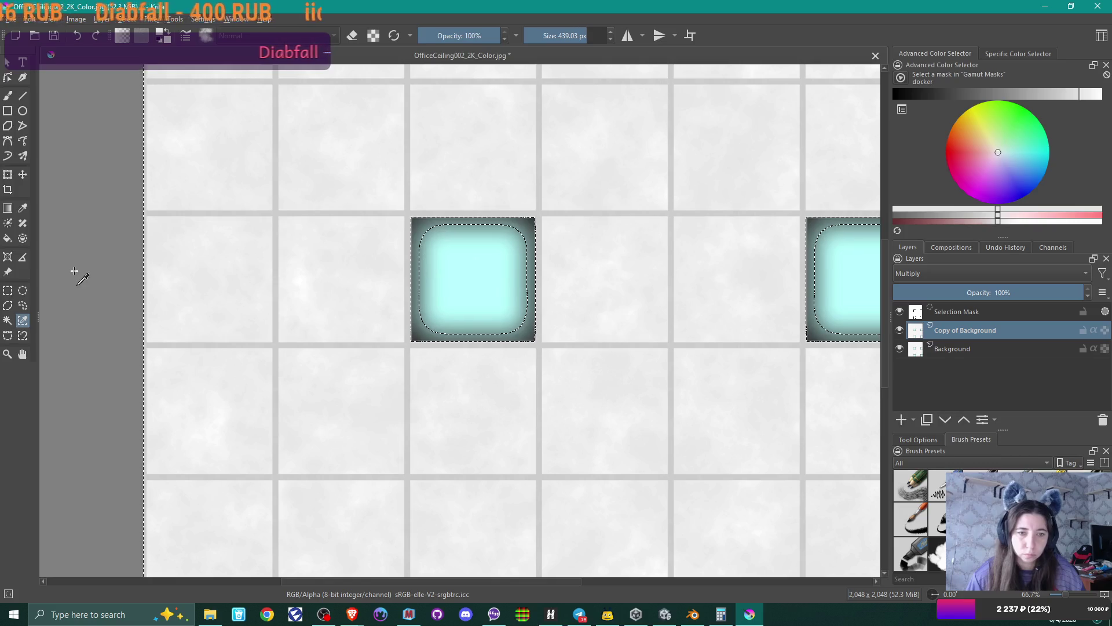
pyautogui.hotkey('ctrl', 'shift', 'a')
pyautogui.click(455, 252)
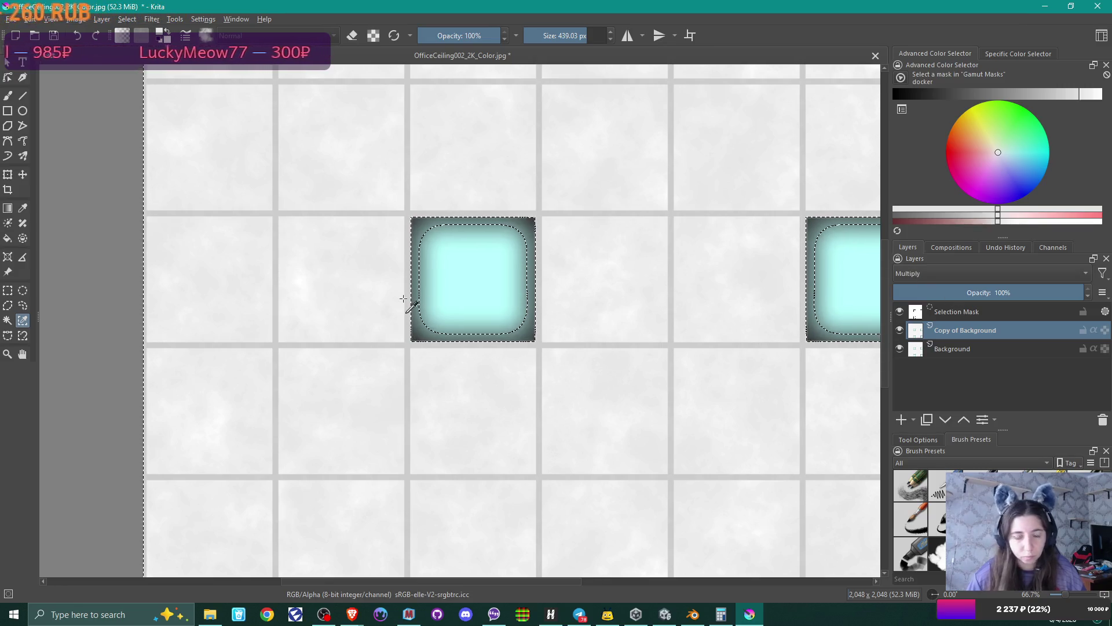
pyautogui.hotkey('ctrl', 'shift', 'a')
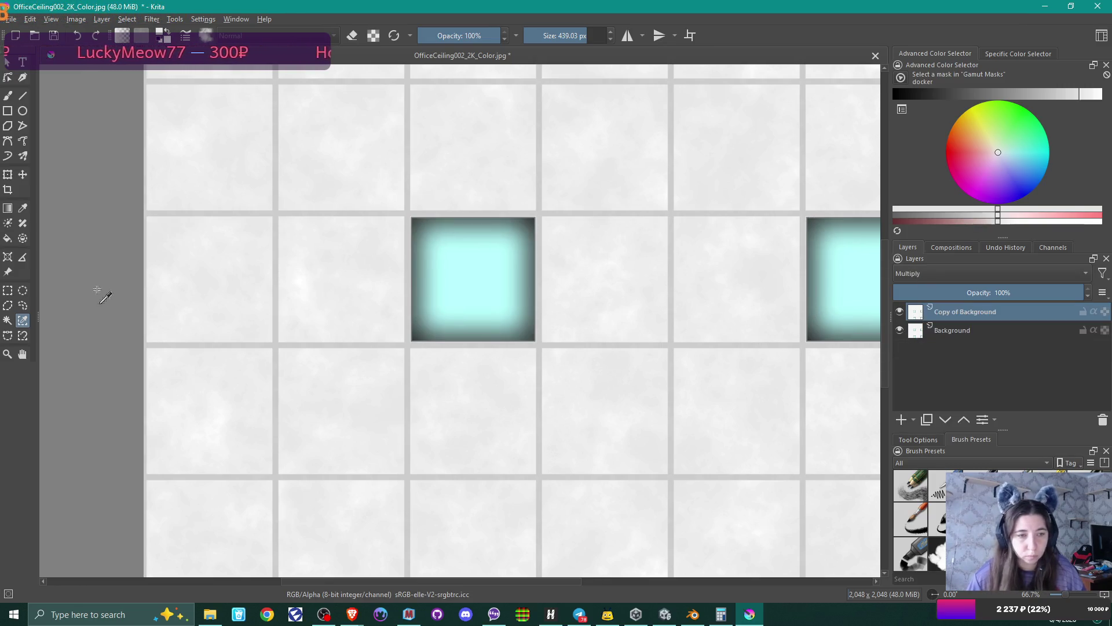
pyautogui.click(8, 320)
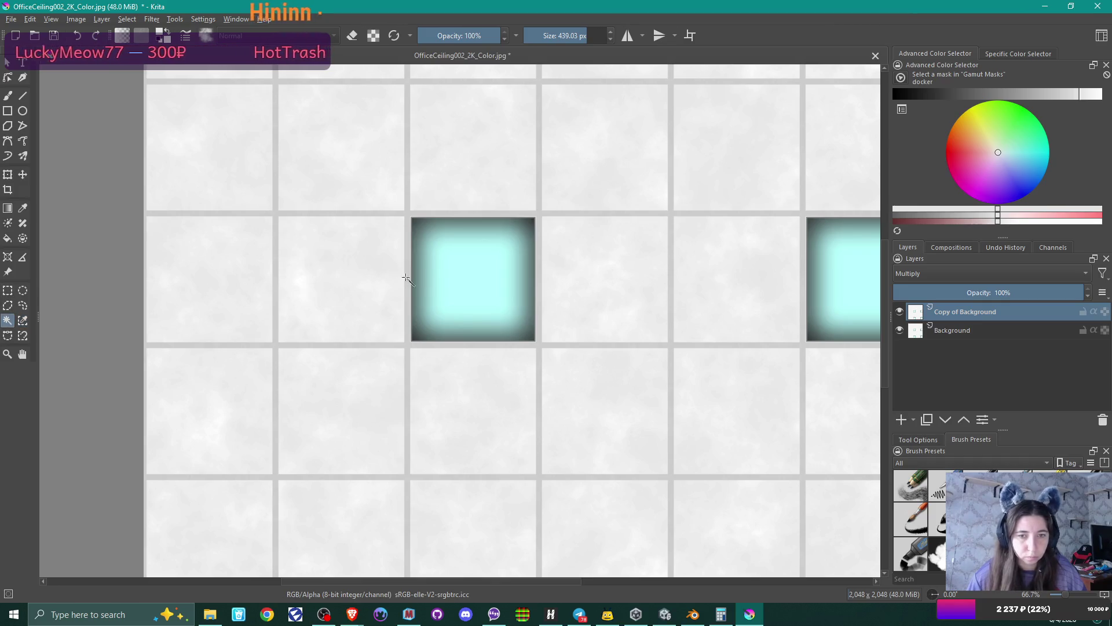
pyautogui.click(356, 281)
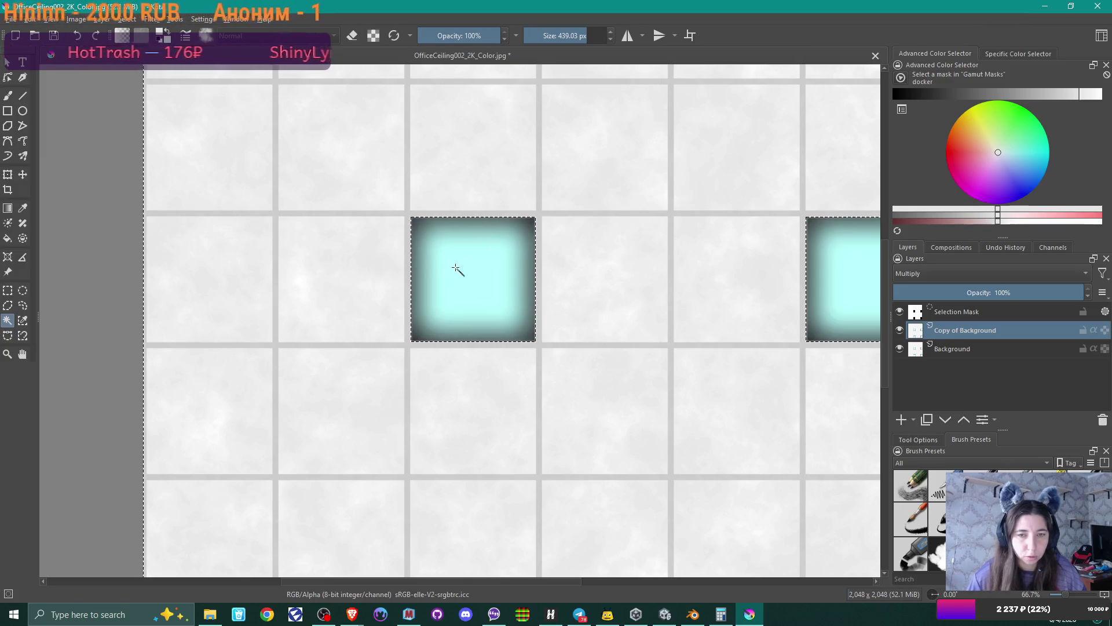
# - Select the white tile areas by similar colour and delete them from the copy
pyautogui.keyDown('ctrl'); pyautogui.scroll(-2, 566, 266); pyautogui.keyUp('ctrl')
pyautogui.click(510, 278)
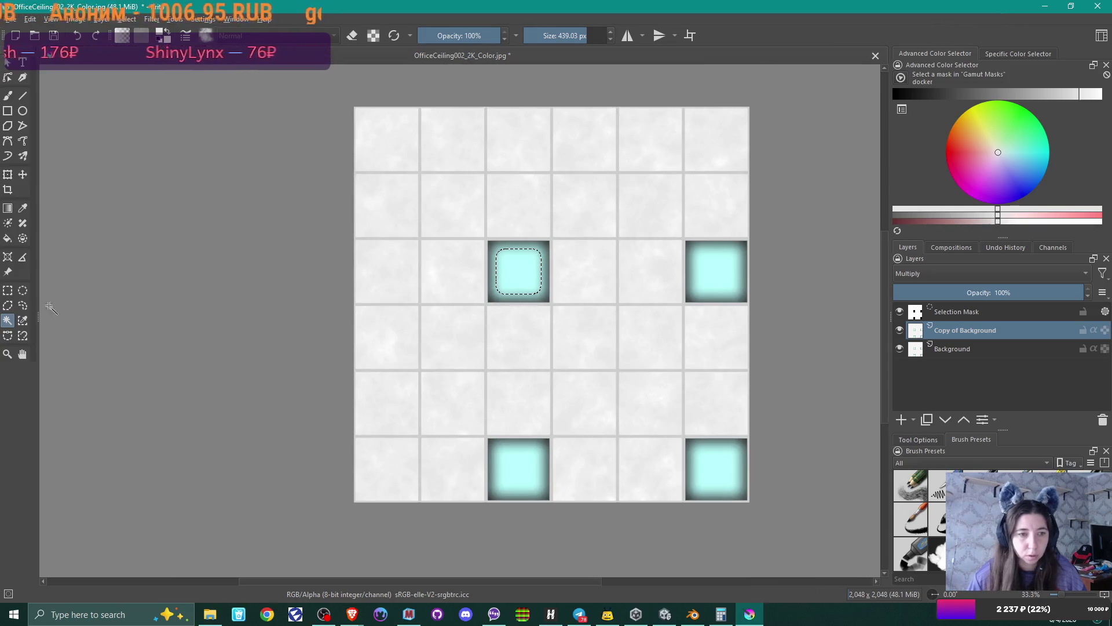
pyautogui.click(25, 321)
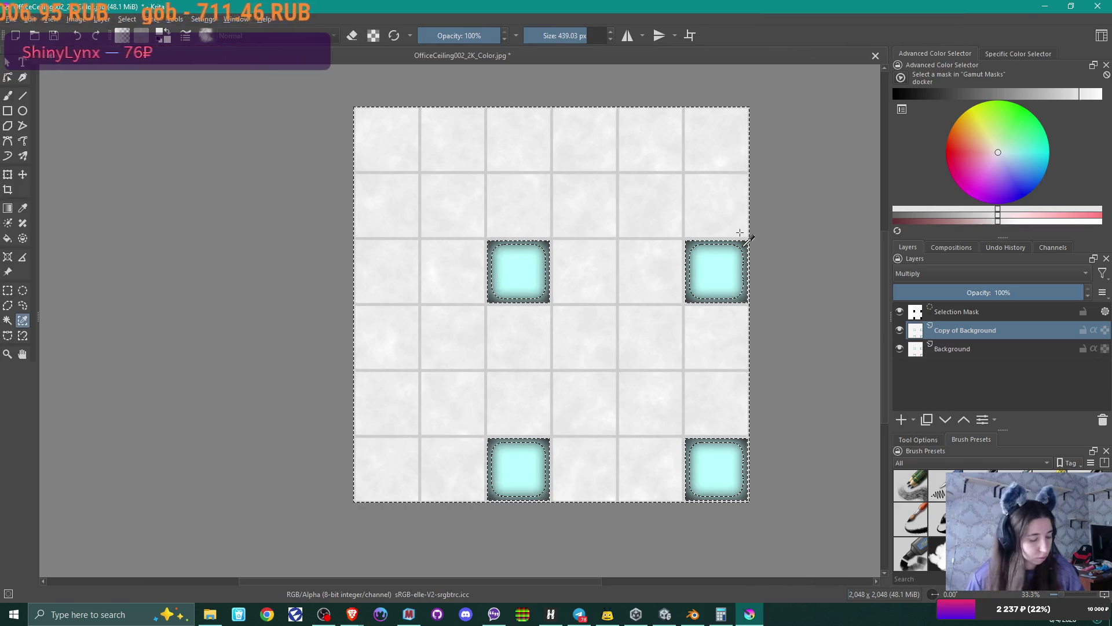
pyautogui.press('Delete')
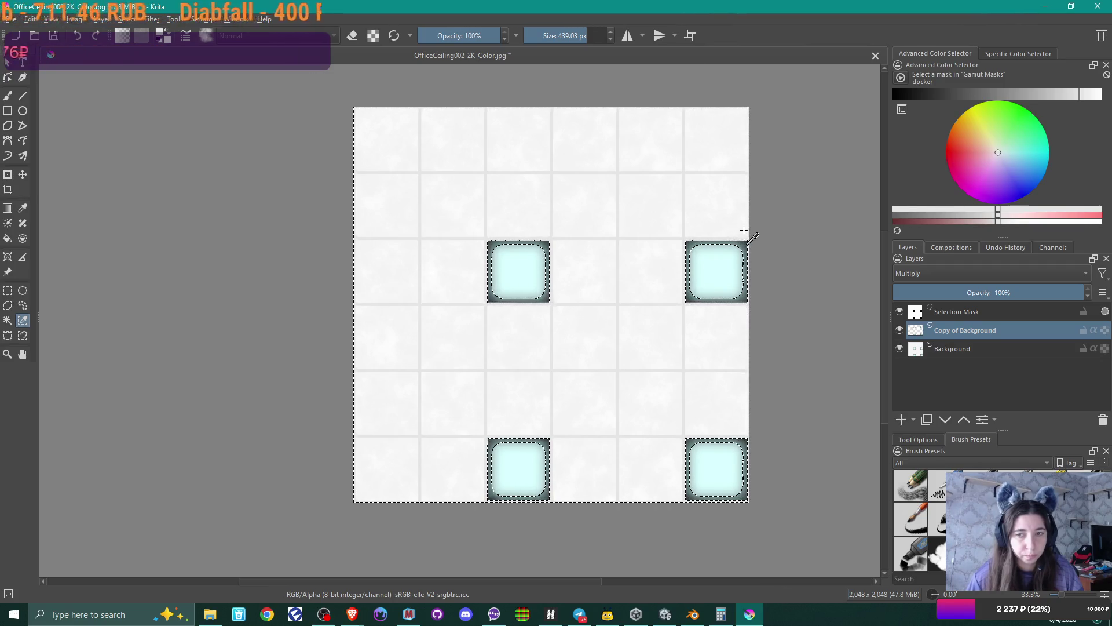
# - Toggle Copy of Background and Background visibility to inspect the copy alone
pyautogui.moveTo(953, 348)
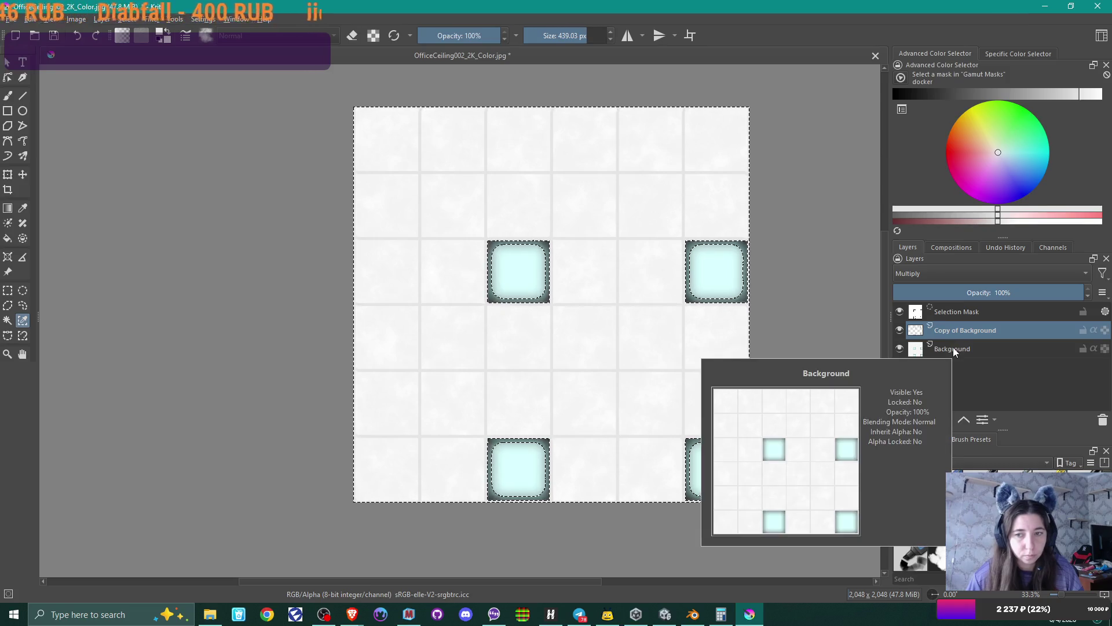
pyautogui.click(899, 330)
pyautogui.click(899, 329)
pyautogui.click(899, 330)
pyautogui.click(899, 330)
pyautogui.click(899, 330)
pyautogui.click(899, 330)
pyautogui.click(899, 349)
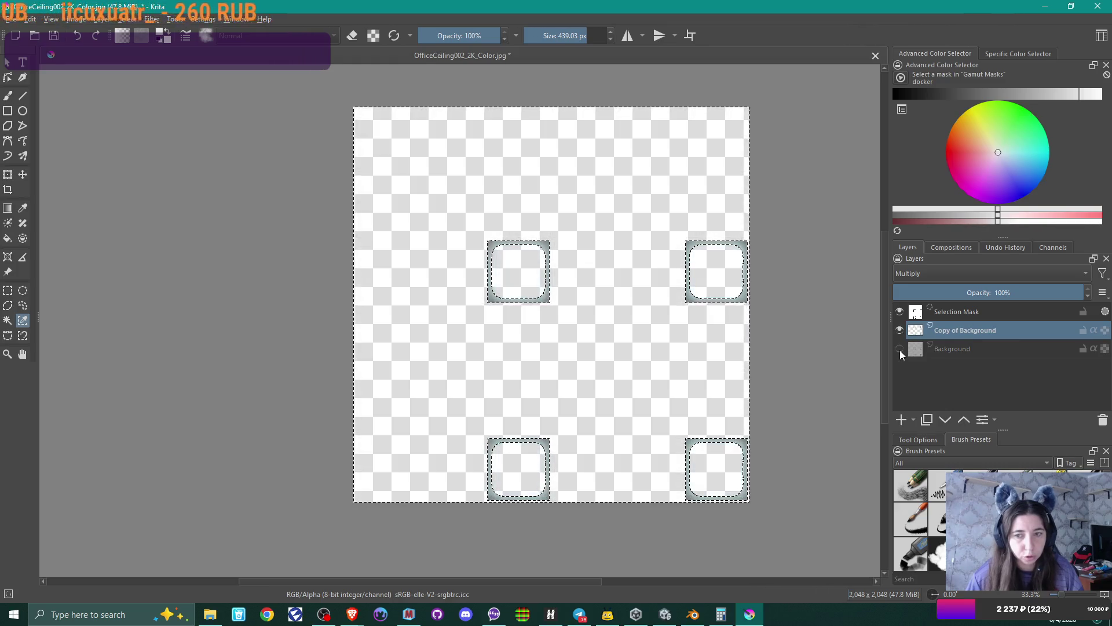
pyautogui.moveTo(901, 351)
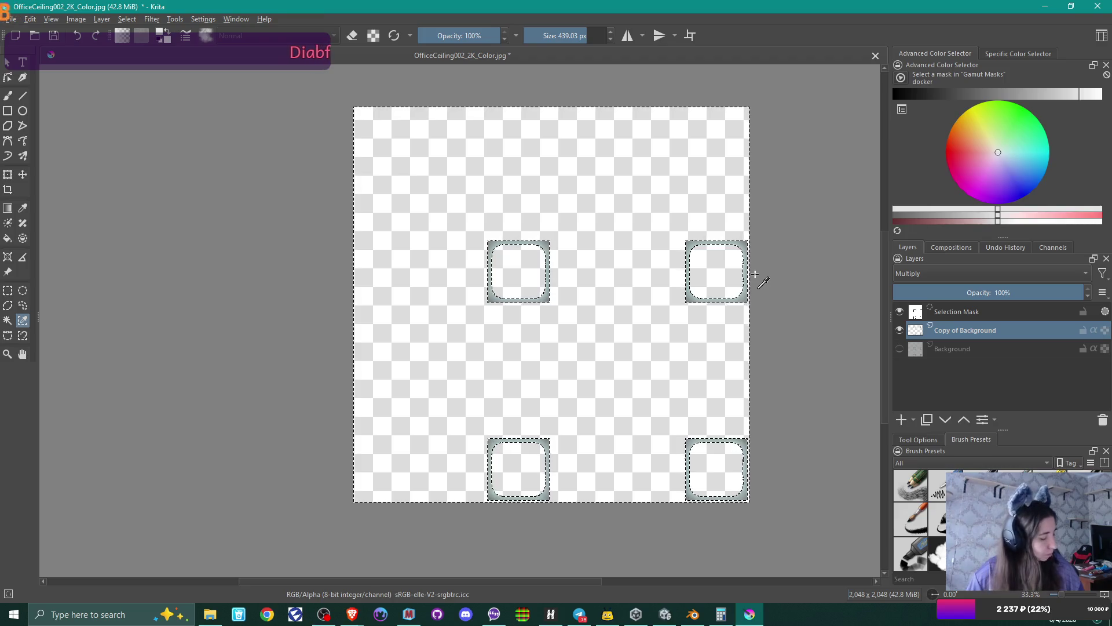
# - Reselect the similar-coloured tile areas, delete them from the copy, and check against Background
pyautogui.hotkey('ctrl', 'z')
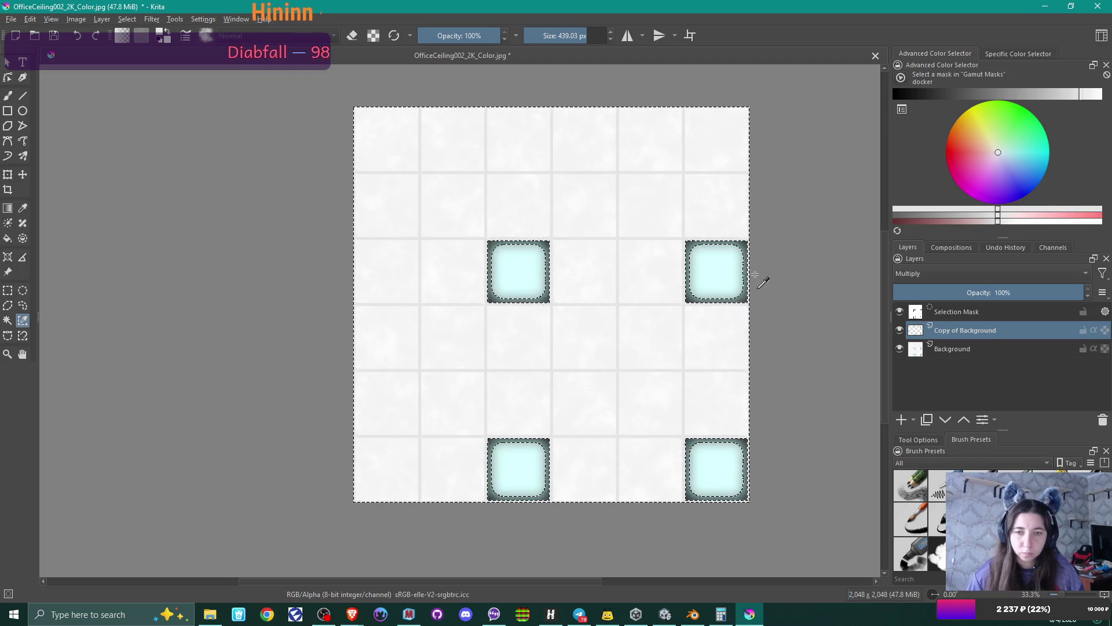
pyautogui.hotkey('ctrl', 'shift', 'a')
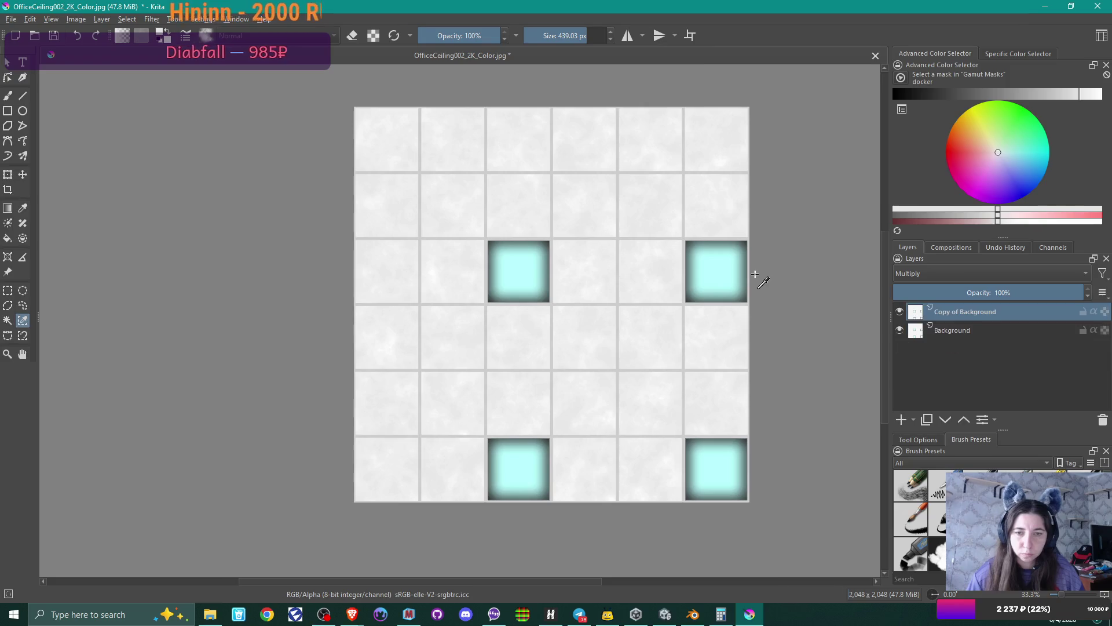
pyautogui.click(741, 230)
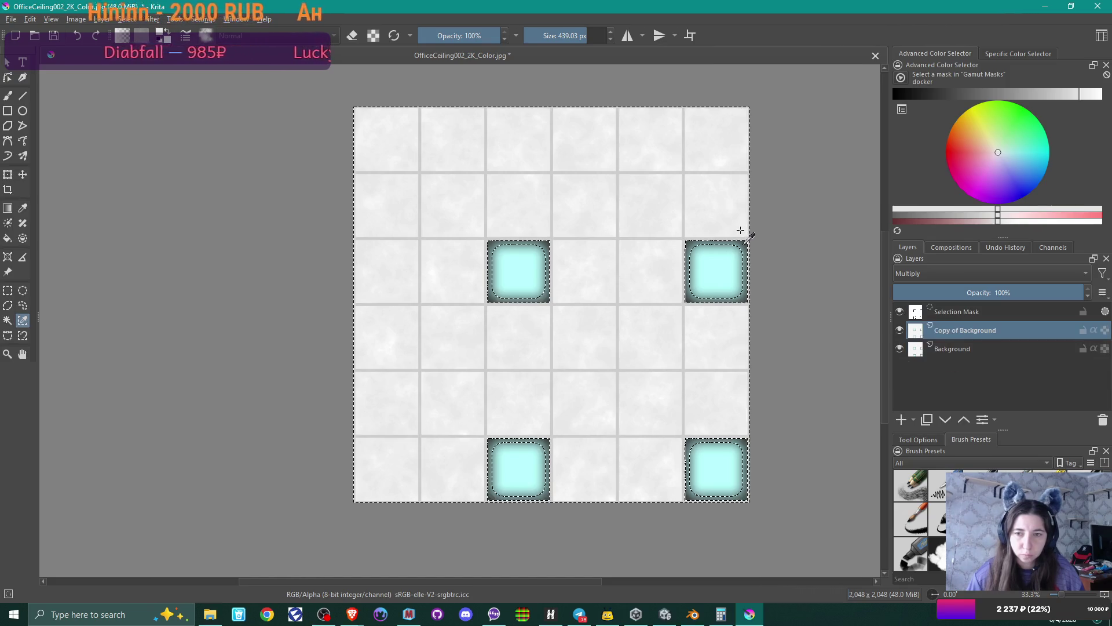
pyautogui.press('Delete')
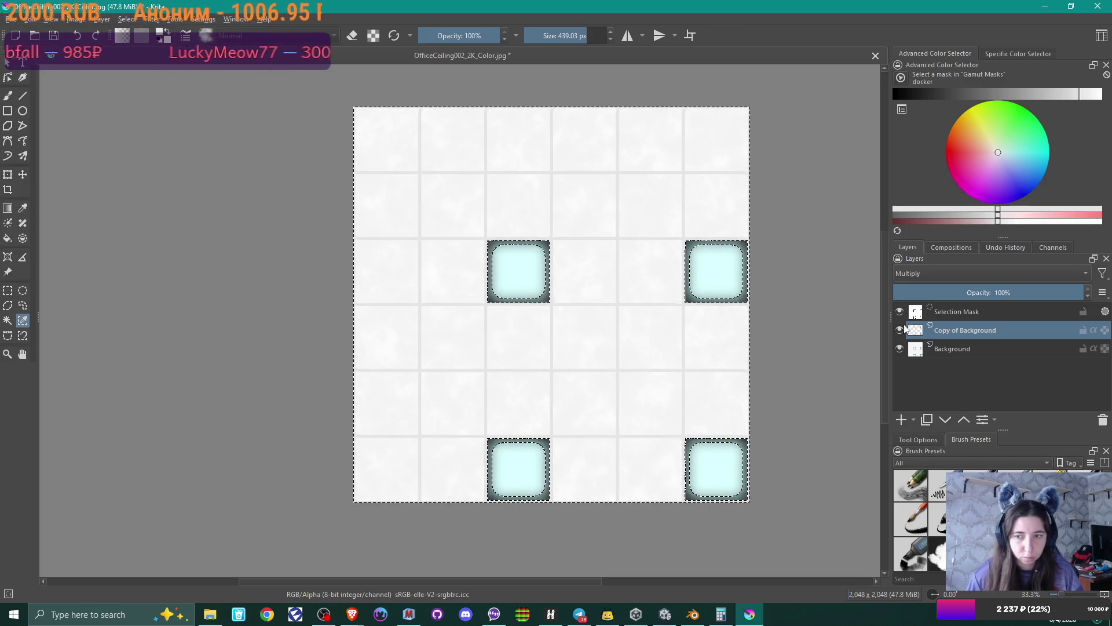
pyautogui.click(899, 348)
pyautogui.click(900, 348)
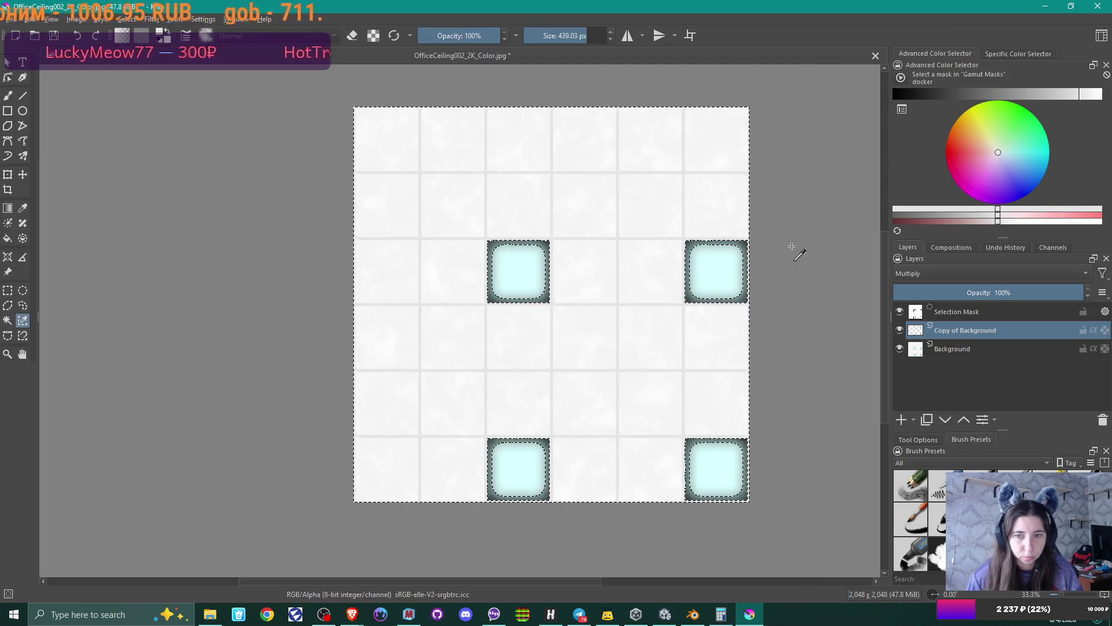
# - Undo the deletion, toggle the selection mask and copy visibility, then deselect
pyautogui.hotkey('ctrl', 'z')
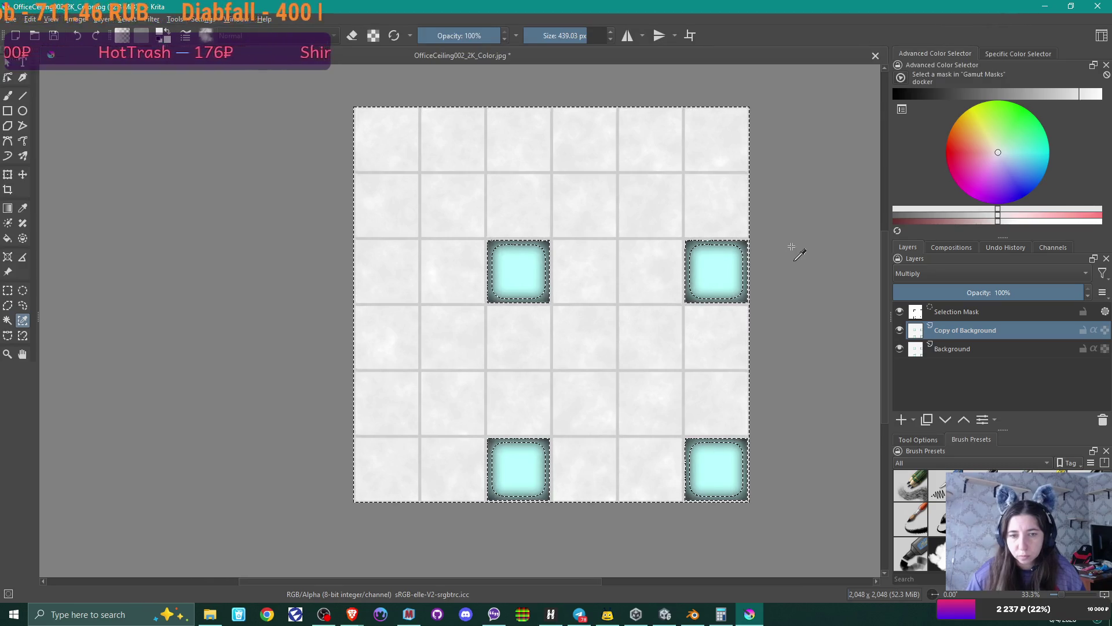
pyautogui.click(899, 330)
pyautogui.click(899, 311)
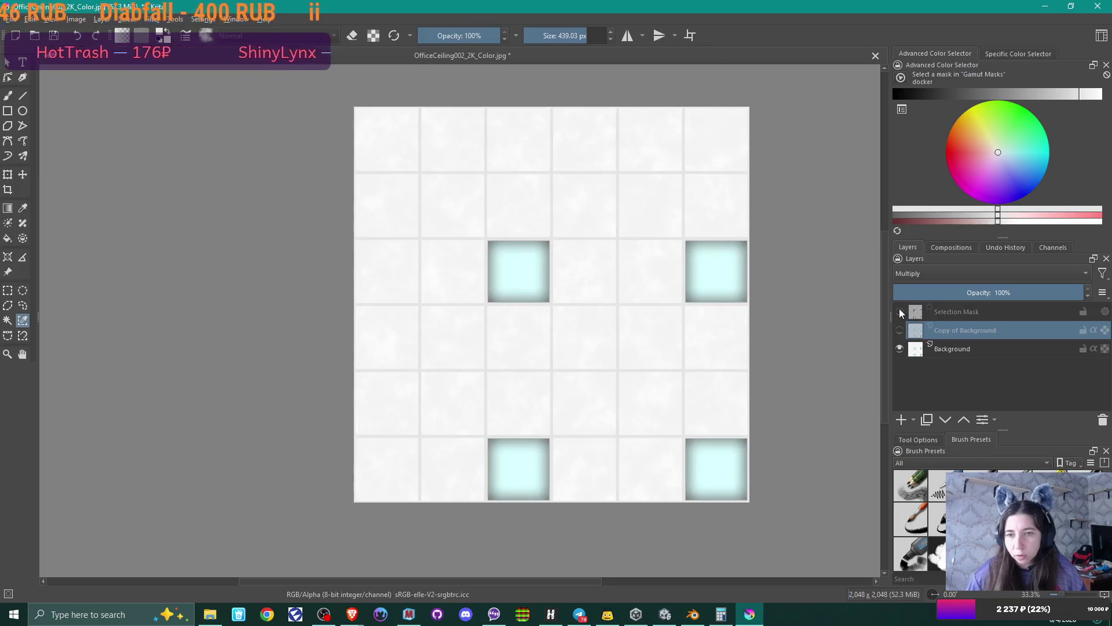
pyautogui.click(938, 312)
pyautogui.click(899, 312)
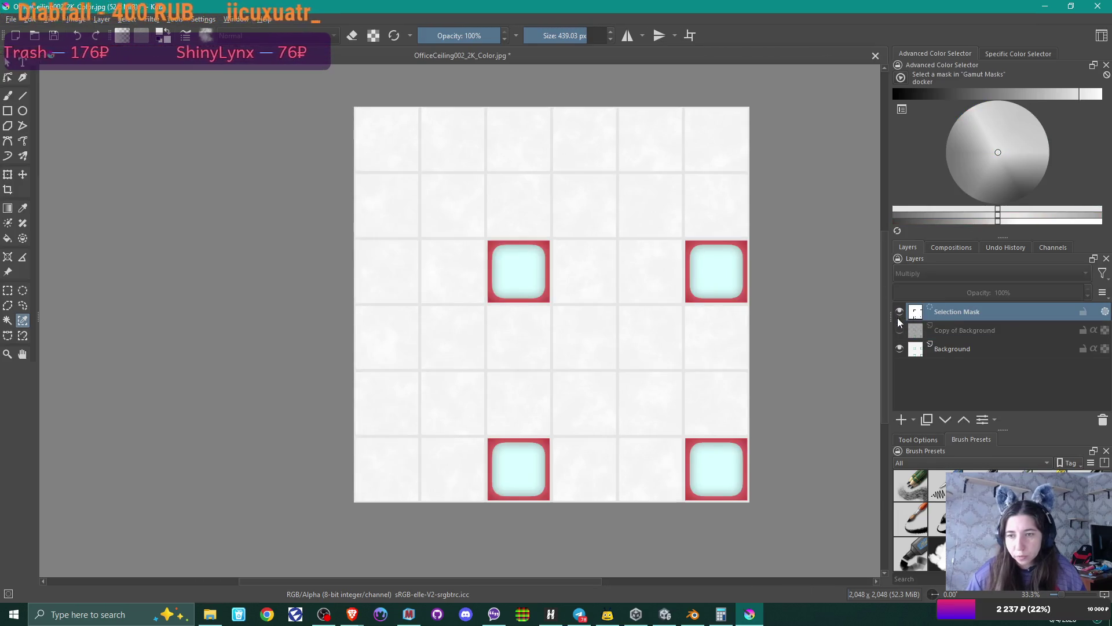
pyautogui.click(899, 329)
pyautogui.hotkey('ctrl', 'shift', 'a')
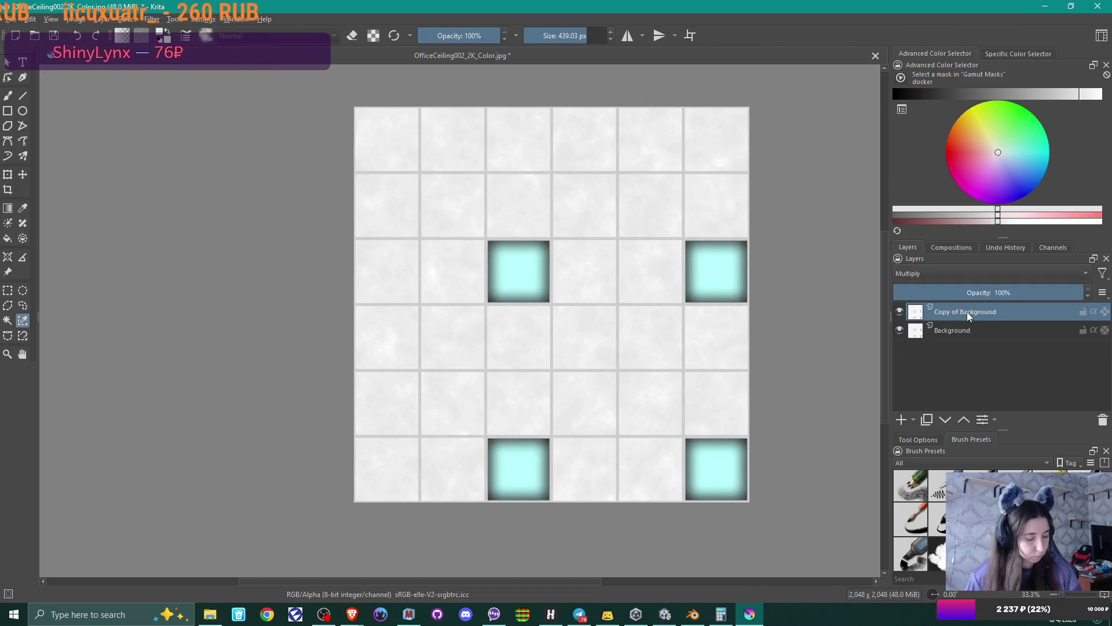
# - Replace the Multiply copy with a new paint layer and set a 2 px Basic-2 Opacity brush
pyautogui.hotkey('shift', 'Delete')
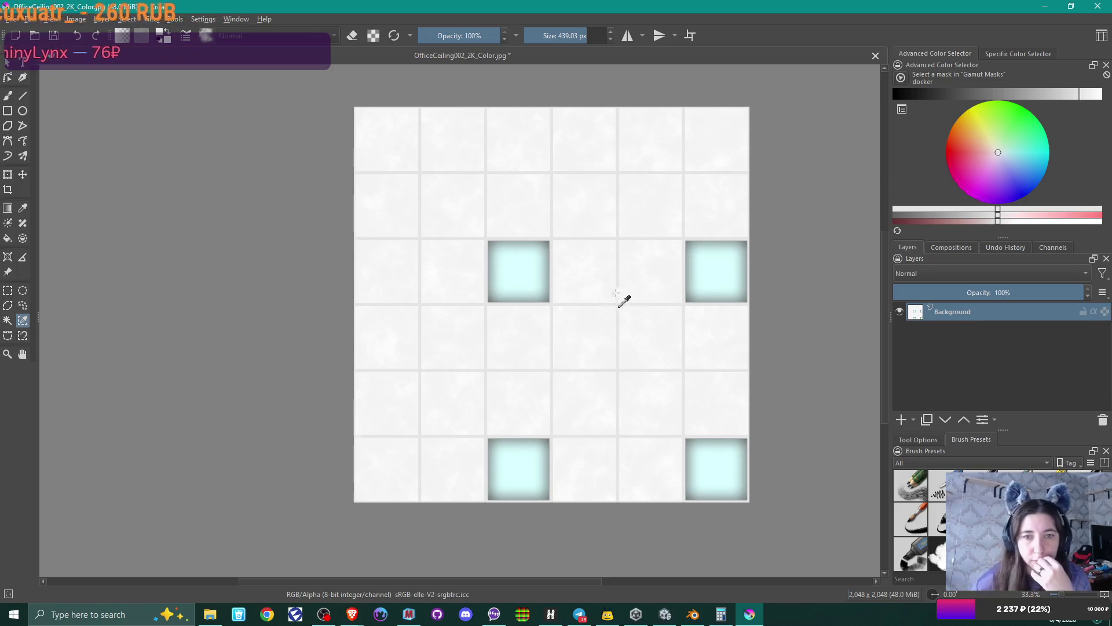
pyautogui.click(23, 95)
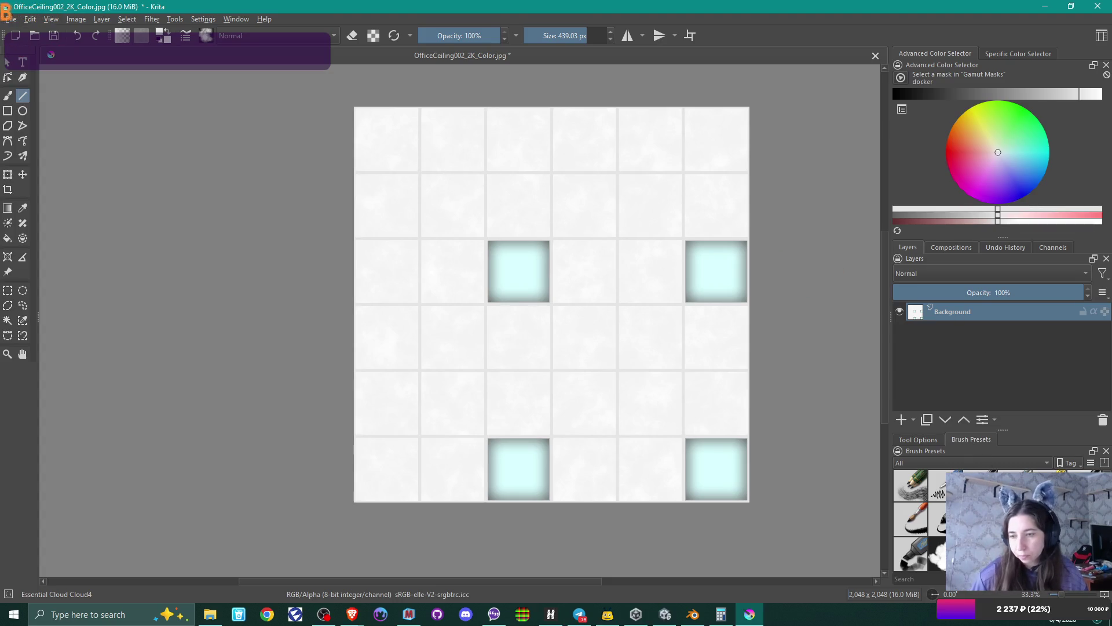
pyautogui.scroll(5, 921, 521)
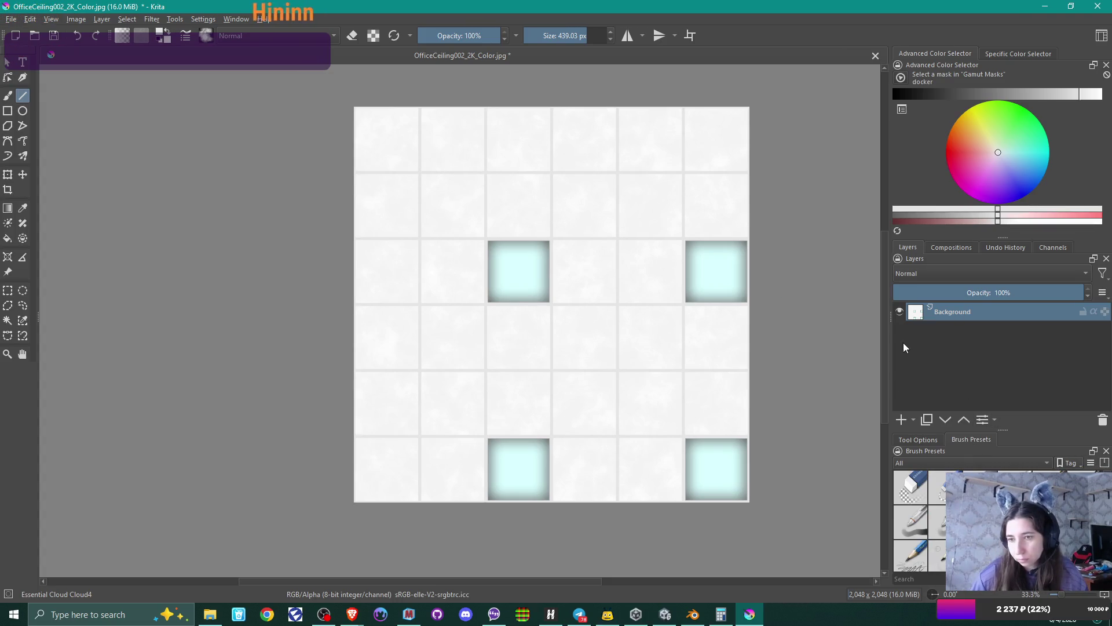
pyautogui.click(901, 419)
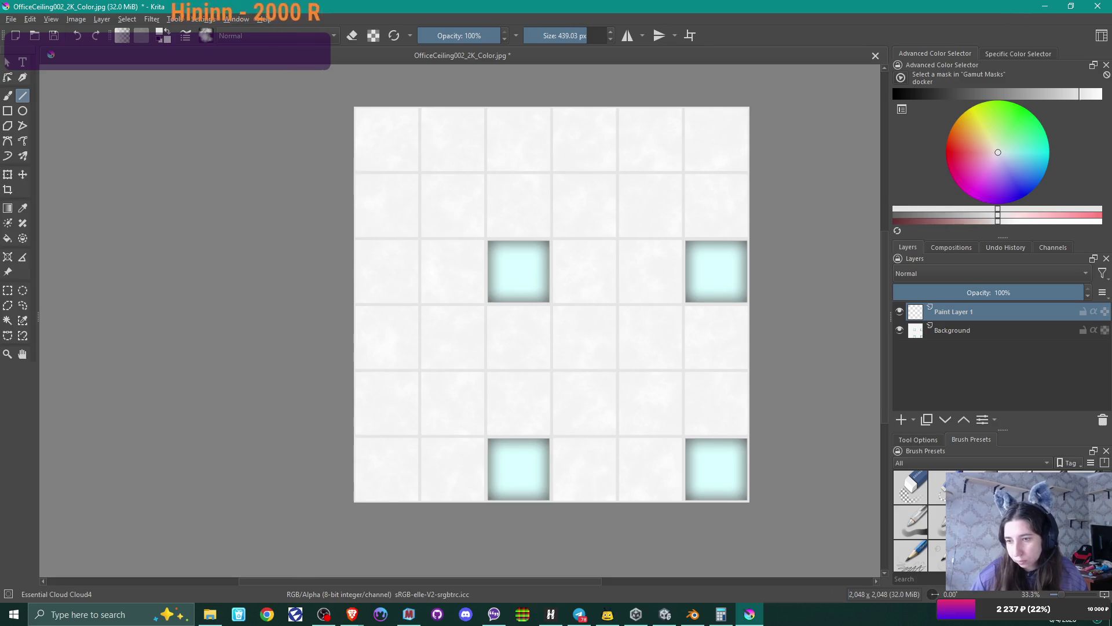
pyautogui.click(913, 522)
pyautogui.press('2')
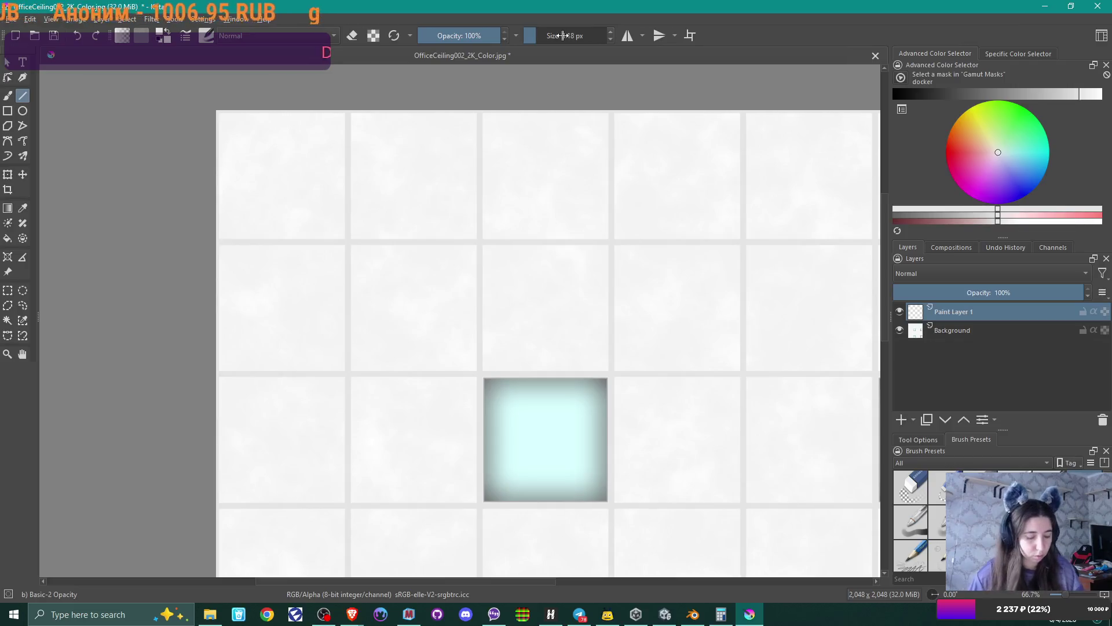
pyautogui.moveTo(579, 36); pyautogui.dragTo(556, 35)
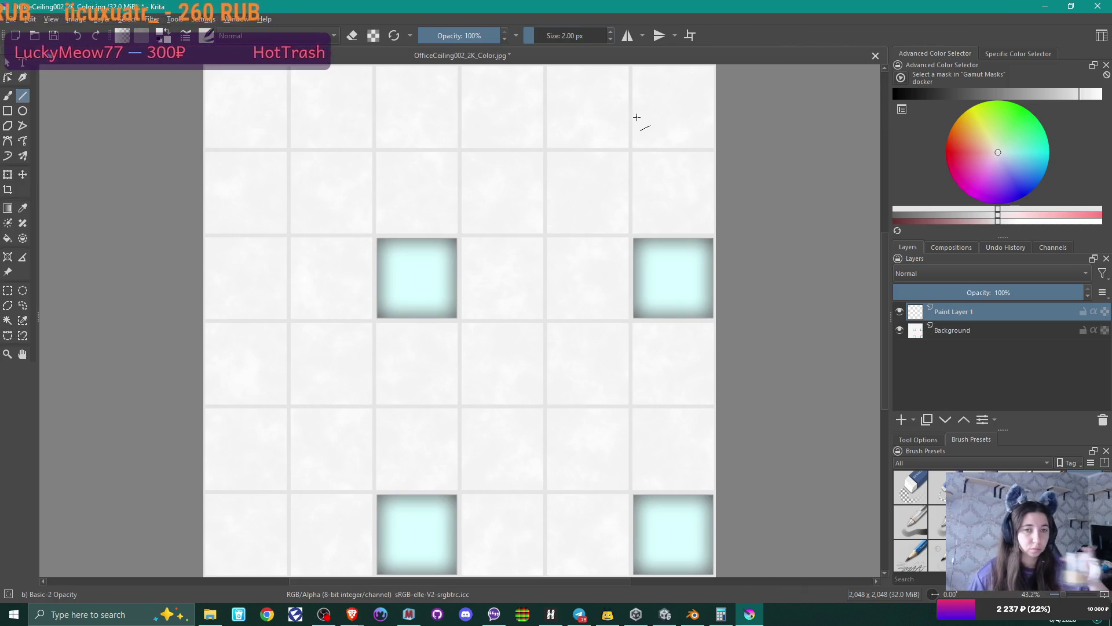
# - Frame the whole texture, draw a test vertical line down the first grout, and undo it
pyautogui.scroll(-2, 650, 136)
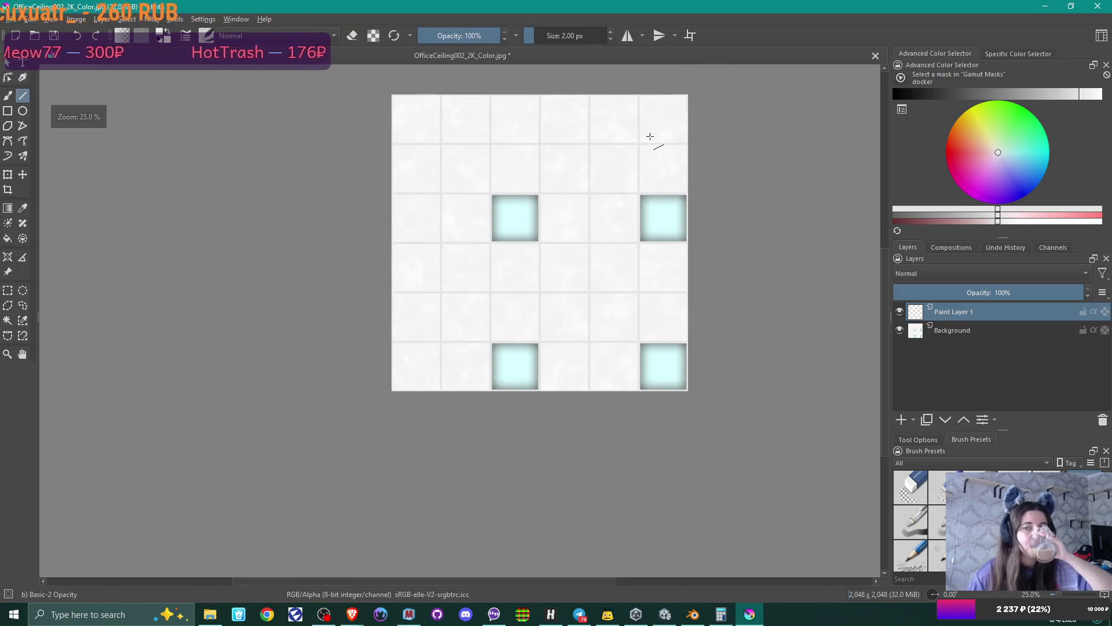
pyautogui.moveTo(661, 144); pyautogui.dragTo(683, 202, button='middle')
pyautogui.scroll(2, 683, 197)
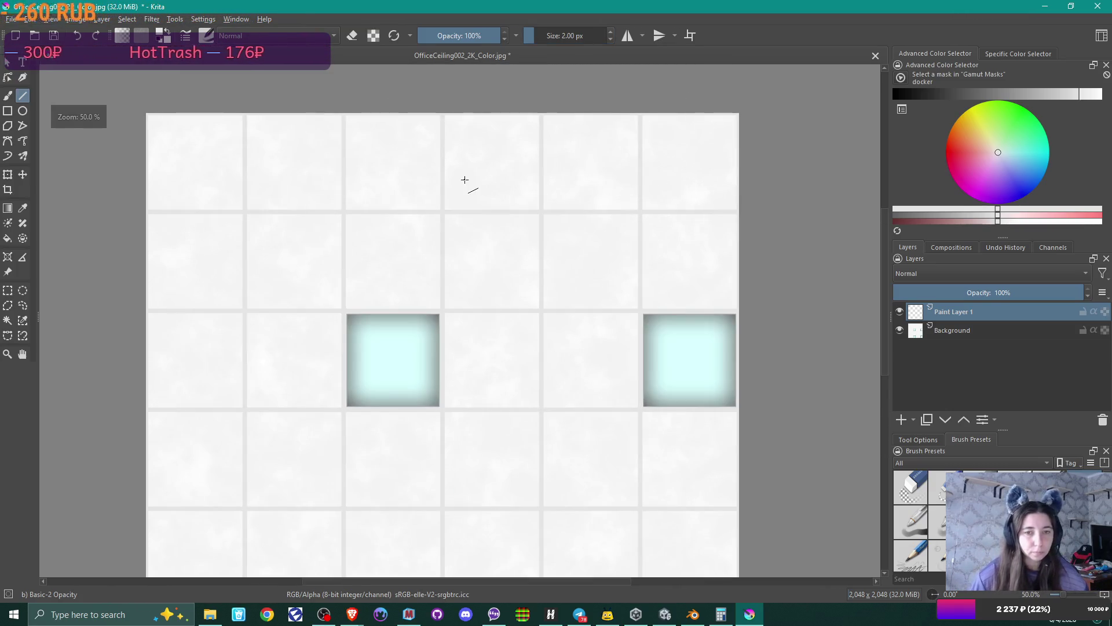
pyautogui.moveTo(466, 179); pyautogui.dragTo(585, 211, button='middle')
pyautogui.scroll(1, 361, 130)
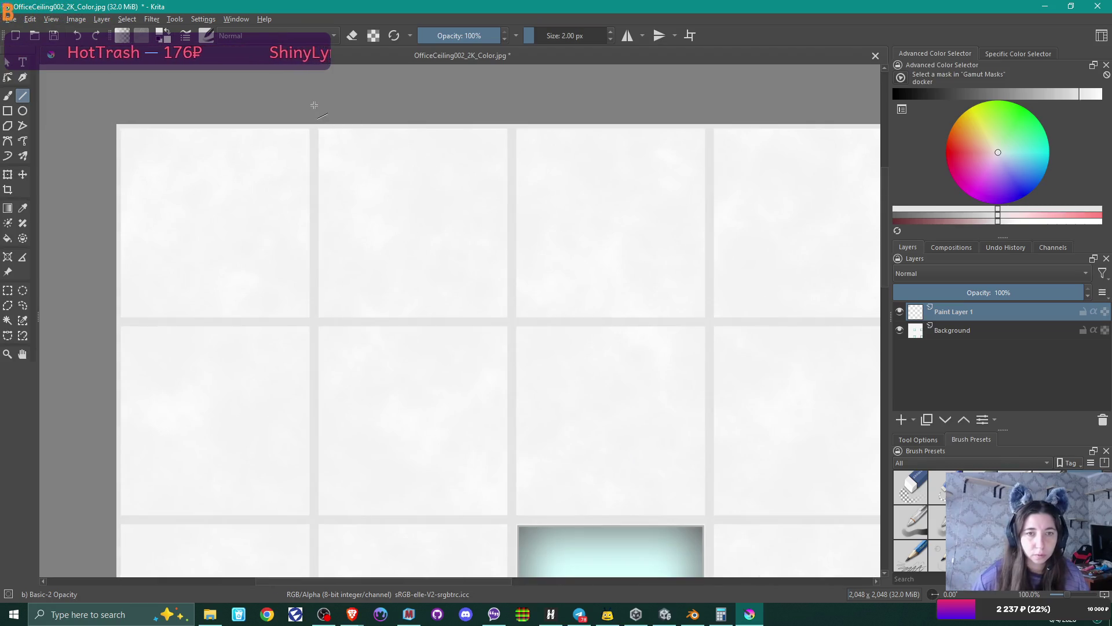
pyautogui.scroll(-2, 315, 105)
pyautogui.scroll(-1, 314, 106)
pyautogui.moveTo(340, 131)
pyautogui.mouseDown(button='middle')
pyautogui.moveTo(369, 134)
pyautogui.moveTo(355, 110)
pyautogui.mouseUp(button='middle')
pyautogui.moveTo(346, 108); pyautogui.dragTo(346, 537)
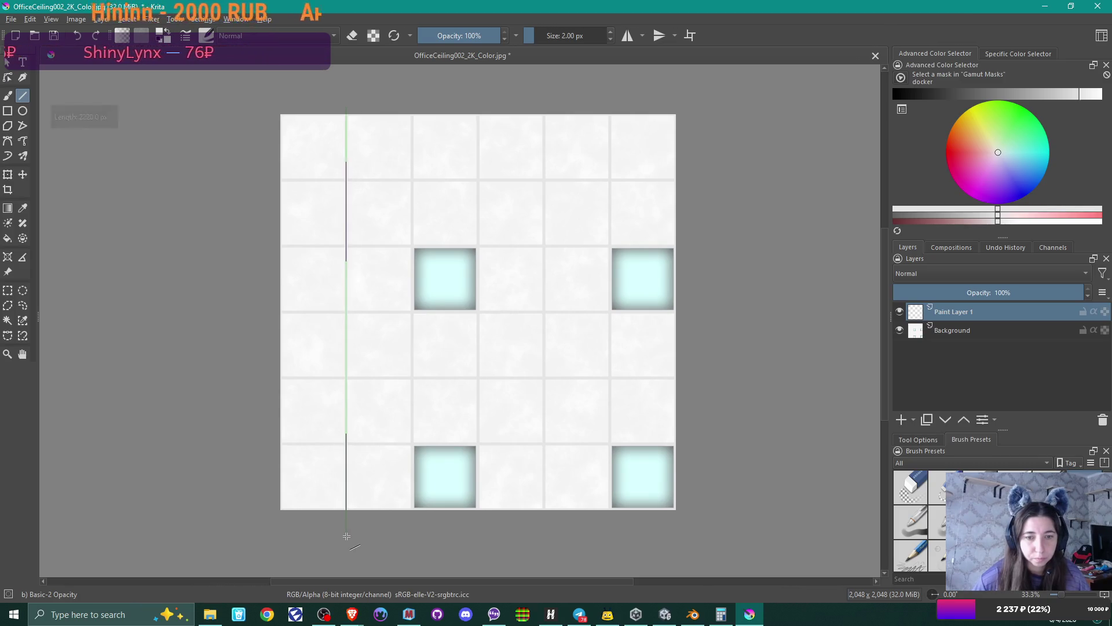
pyautogui.hotkey('ctrl', 'z')
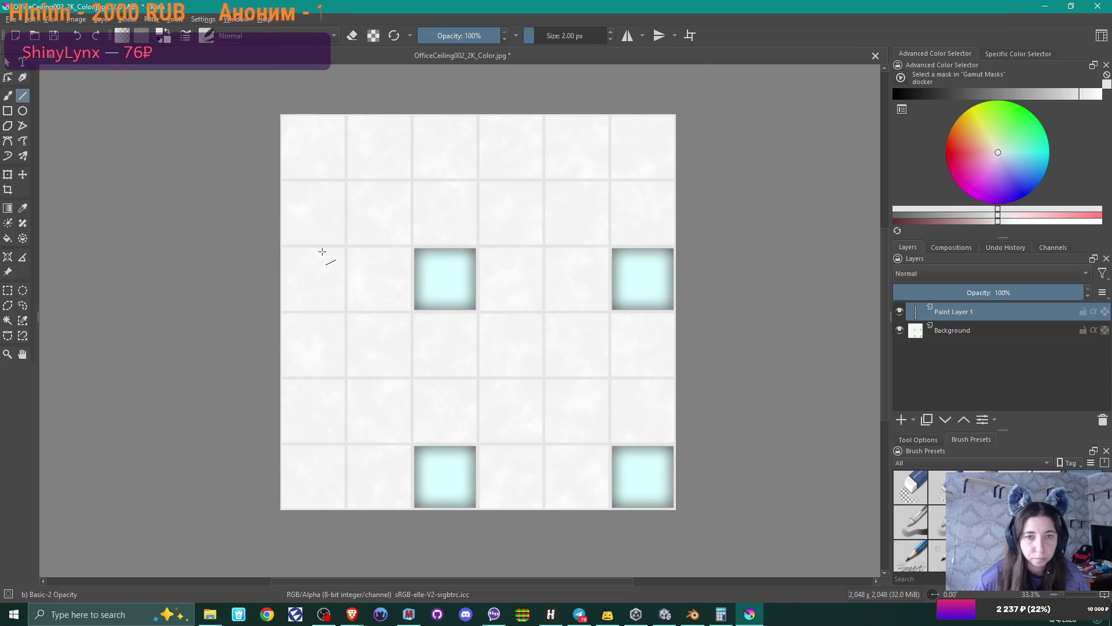
# - Pick dark grey and draw a vertical line from the top edge down the grout
pyautogui.click(971, 93)
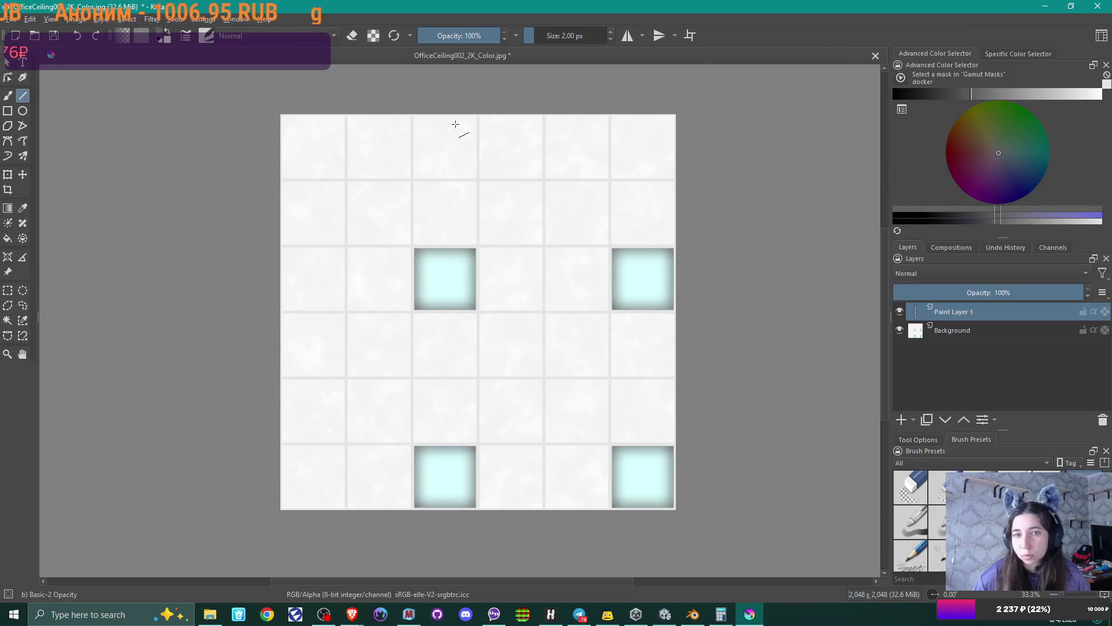
pyautogui.moveTo(345, 100)
pyautogui.mouseDown()
pyautogui.moveTo(365, 462)
pyautogui.moveTo(346, 534)
pyautogui.mouseUp()
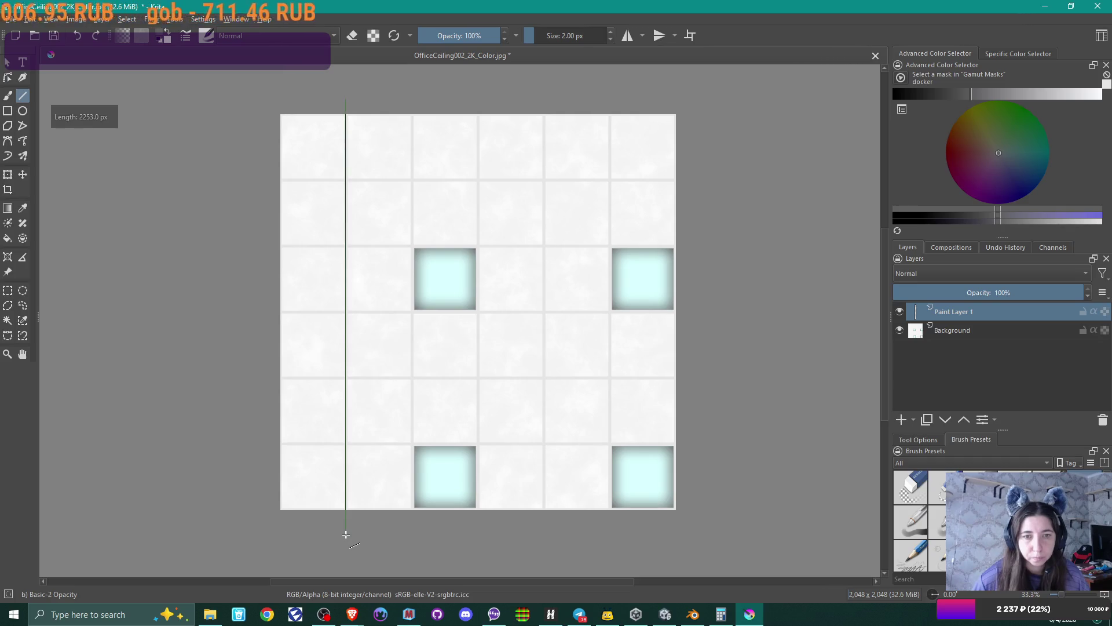
pyautogui.scroll(4, 346, 484)
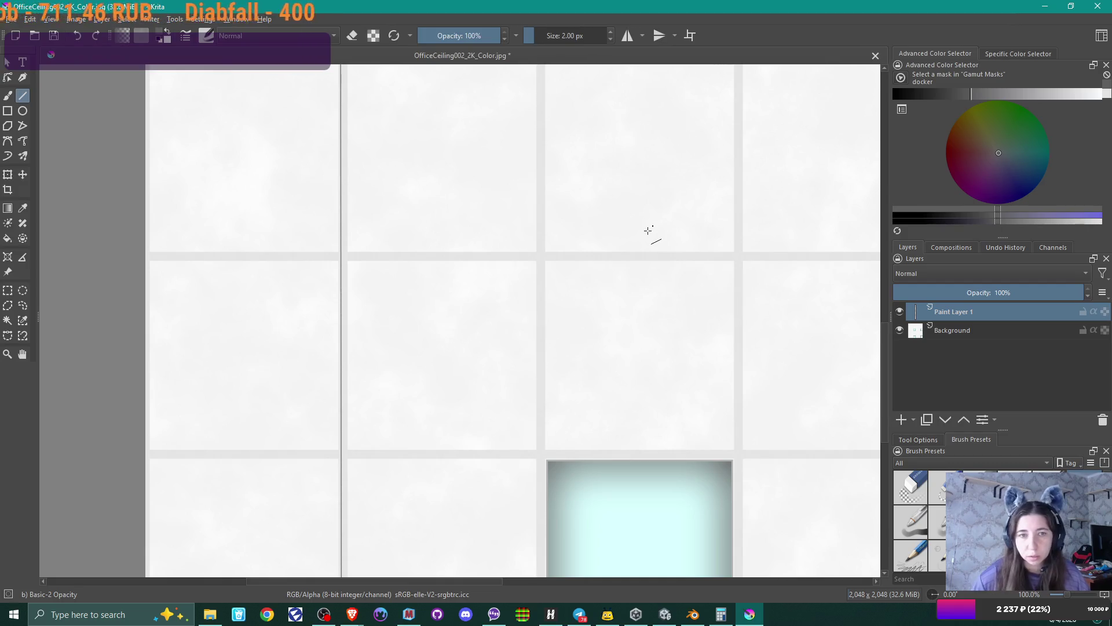
# - Undo the thin line, lighten the grey, and test a 6 px line before undoing it
pyautogui.hotkey('ctrl', 'z')
pyautogui.click(980, 96)
pyautogui.click(583, 33)
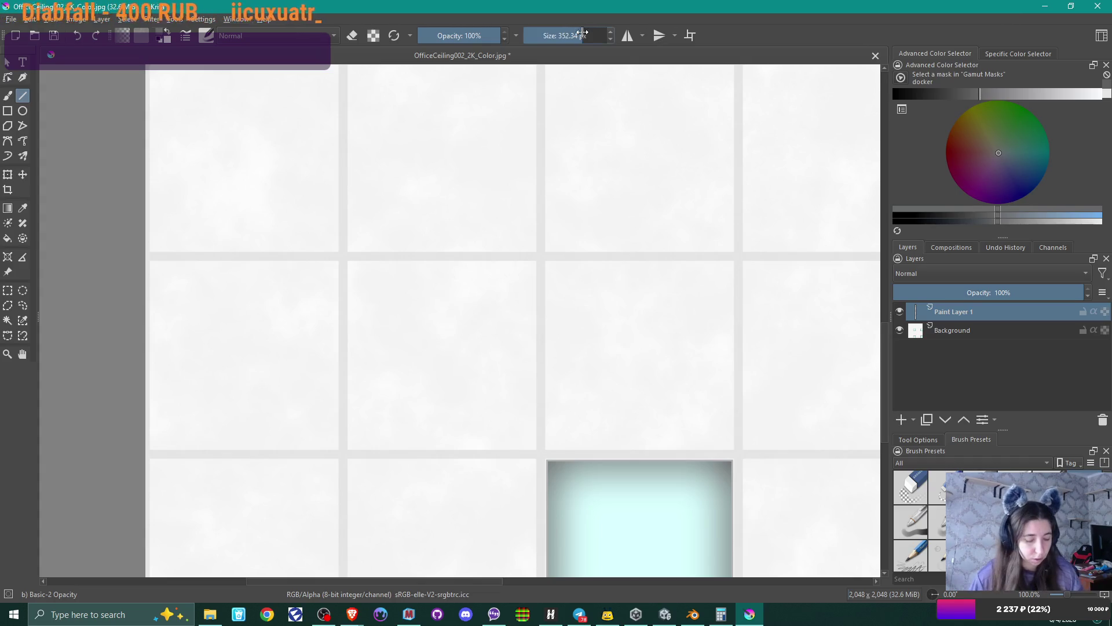
pyautogui.doubleClick(582, 32)
pyautogui.write('6')
pyautogui.press('Return')
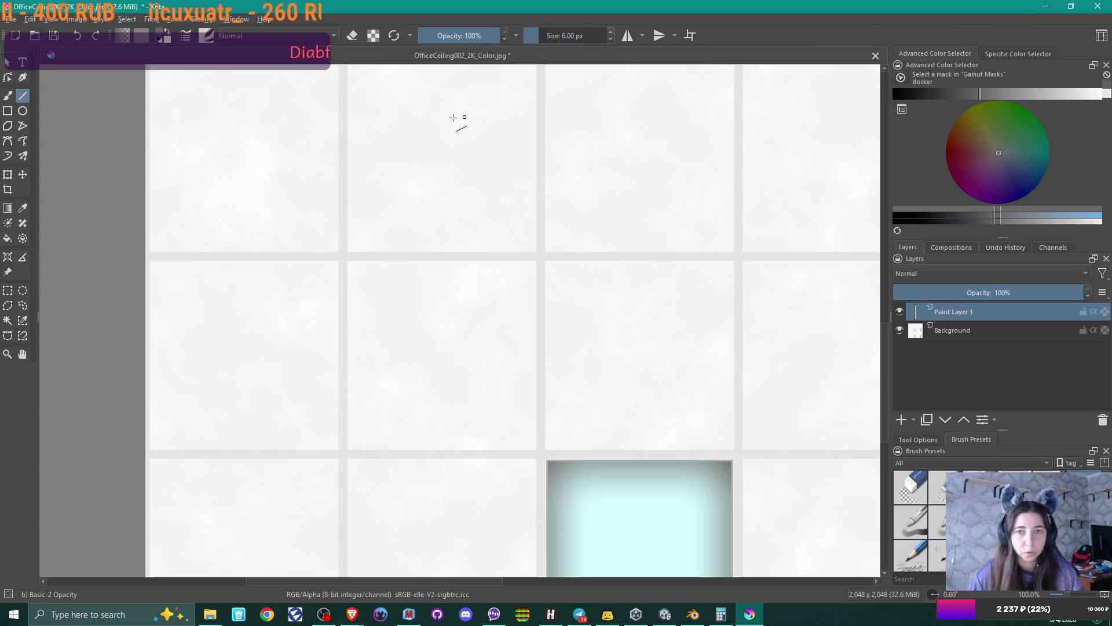
pyautogui.moveTo(342, 147); pyautogui.dragTo(343, 283)
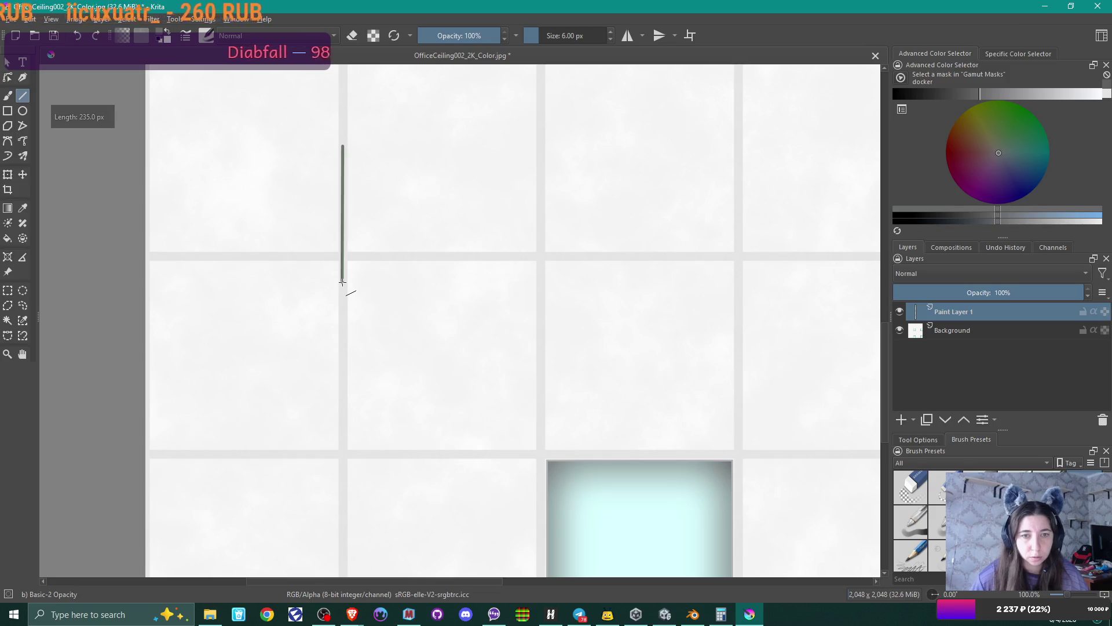
pyautogui.hotkey('ctrl', 'z')
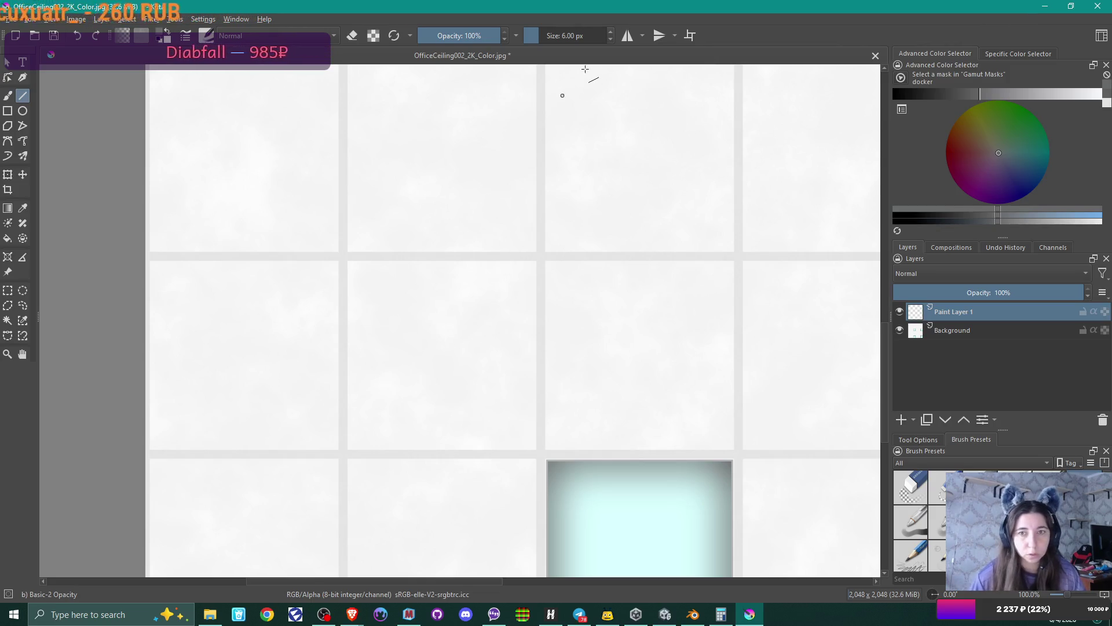
# - Try a thick 20 px grout test line and undo it
pyautogui.doubleClick(576, 34)
pyautogui.write('20')
pyautogui.press('Return')
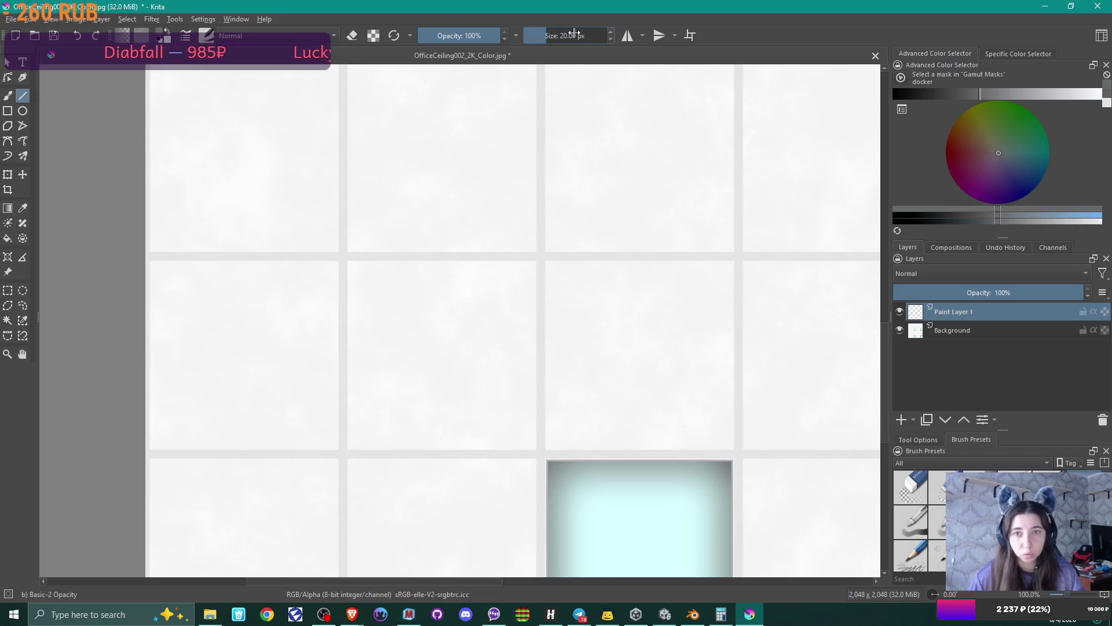
pyautogui.moveTo(342, 116)
pyautogui.mouseDown()
pyautogui.moveTo(333, 328)
pyautogui.moveTo(342, 341)
pyautogui.mouseUp()
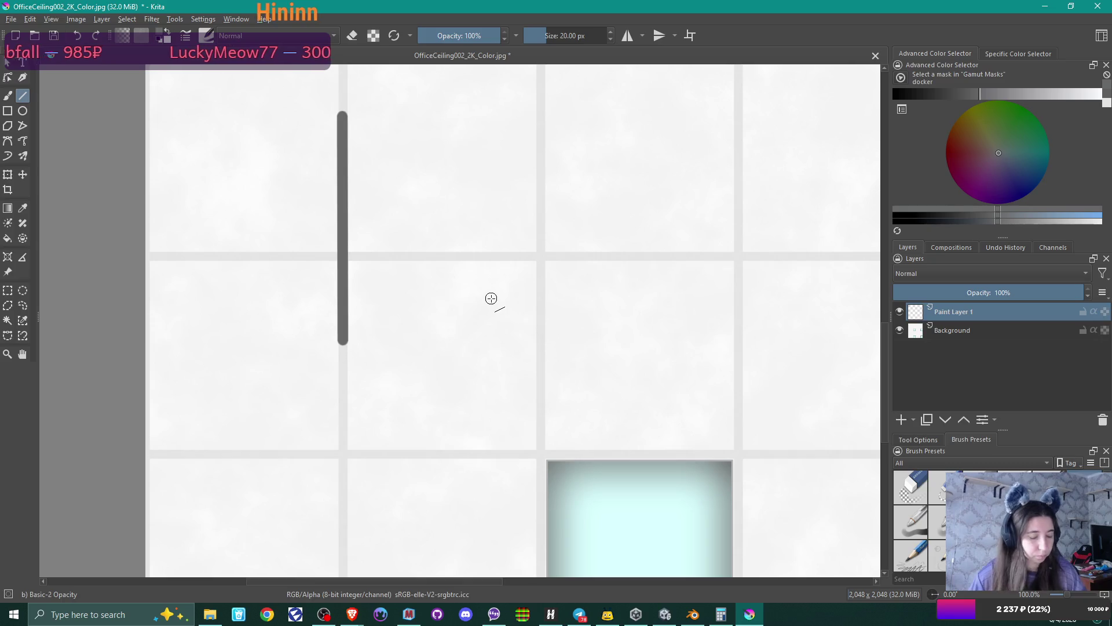
pyautogui.hotkey('ctrl', 'z')
# - Set the brush to 16 px, draw a test grout line, then undo it
pyautogui.click(566, 36)
pyautogui.write('6')
pyautogui.press('Return')
pyautogui.press(']')
pyautogui.press(']')
pyautogui.press(']')
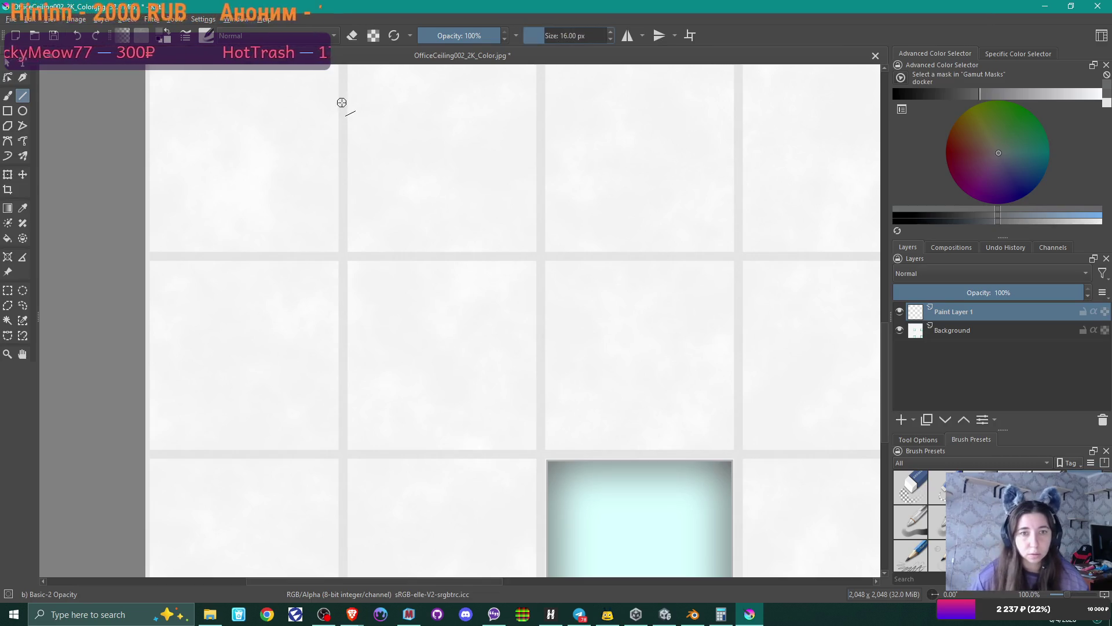
pyautogui.moveTo(343, 103); pyautogui.dragTo(343, 520)
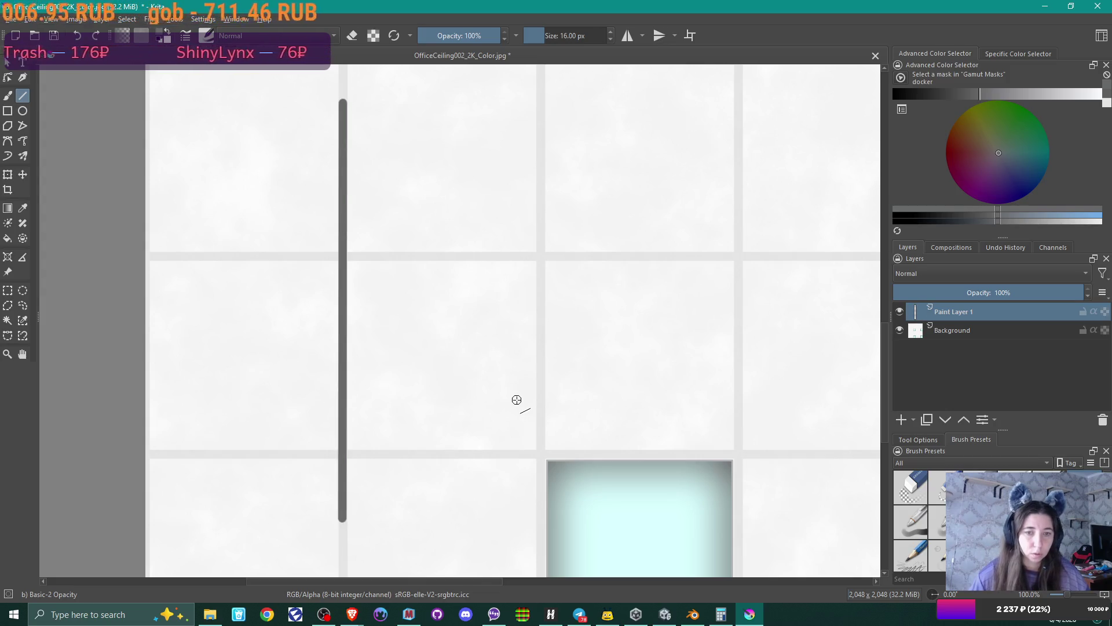
pyautogui.hotkey('ctrl', 'z')
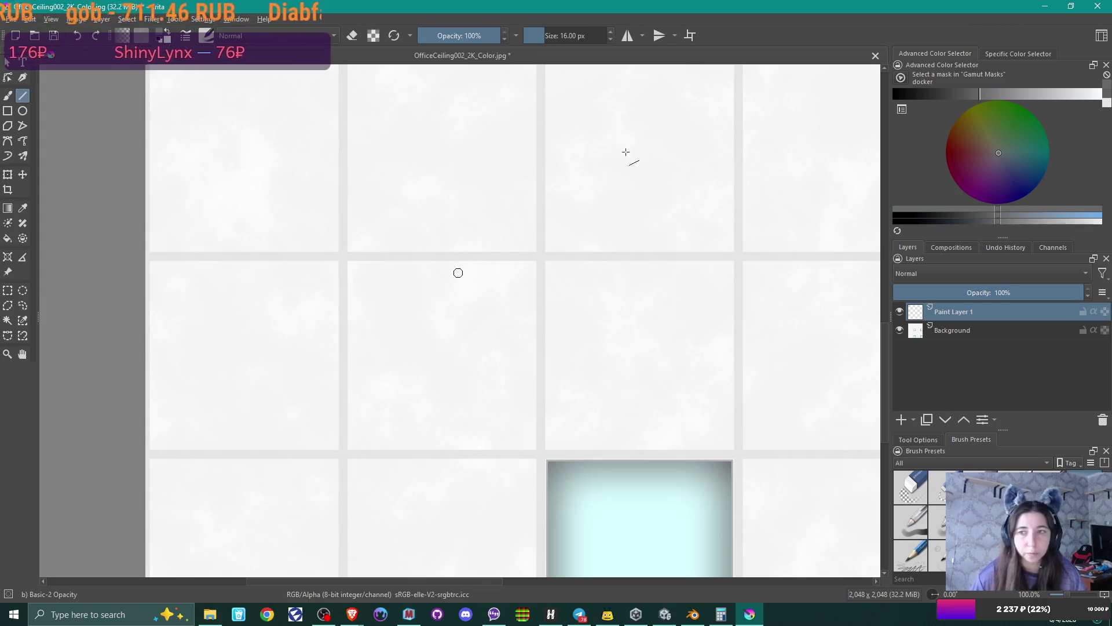
# - Pick a medium grey and draw a full-height 16 px line along the first column's grout
pyautogui.click(986, 92)
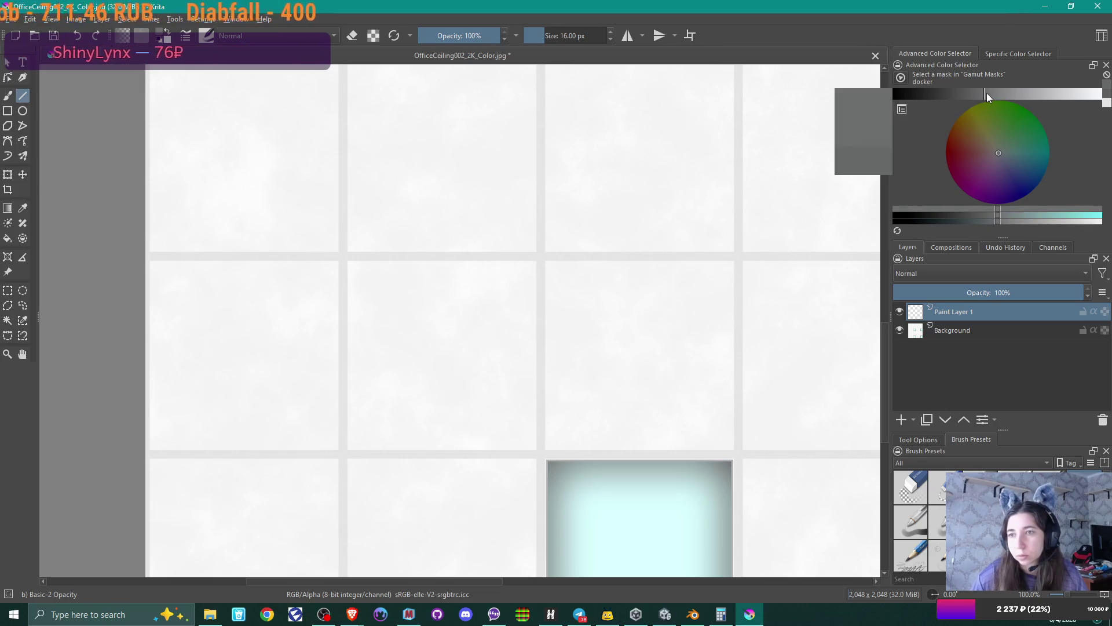
pyautogui.click(989, 92)
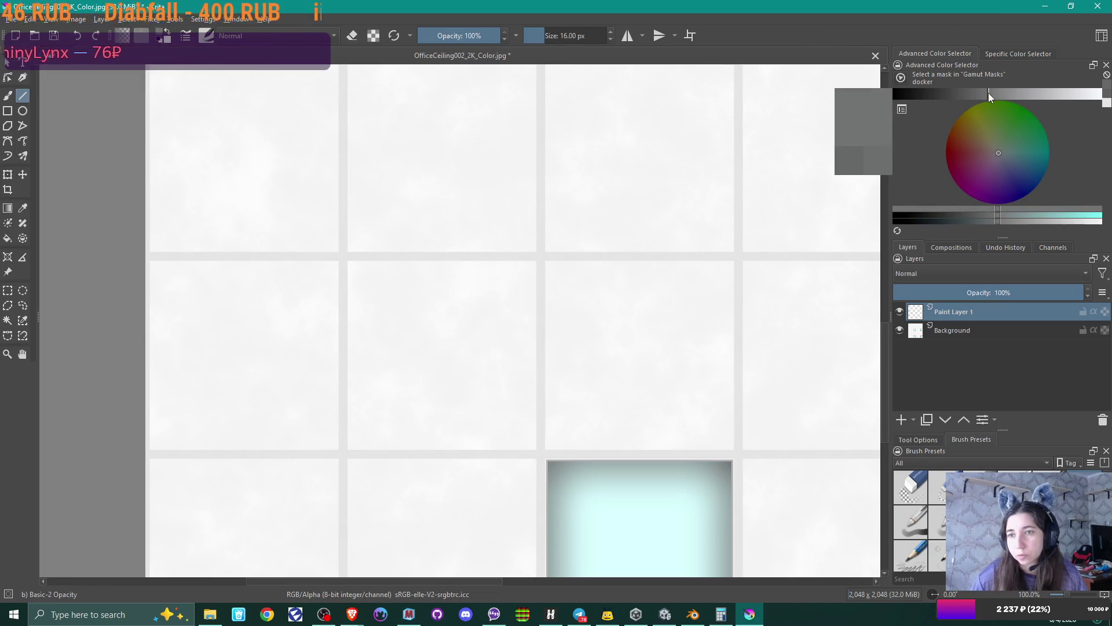
pyautogui.scroll(-2, 526, 186)
pyautogui.moveTo(523, 186); pyautogui.dragTo(446, 335, button='middle')
pyautogui.scroll(-1, 446, 335)
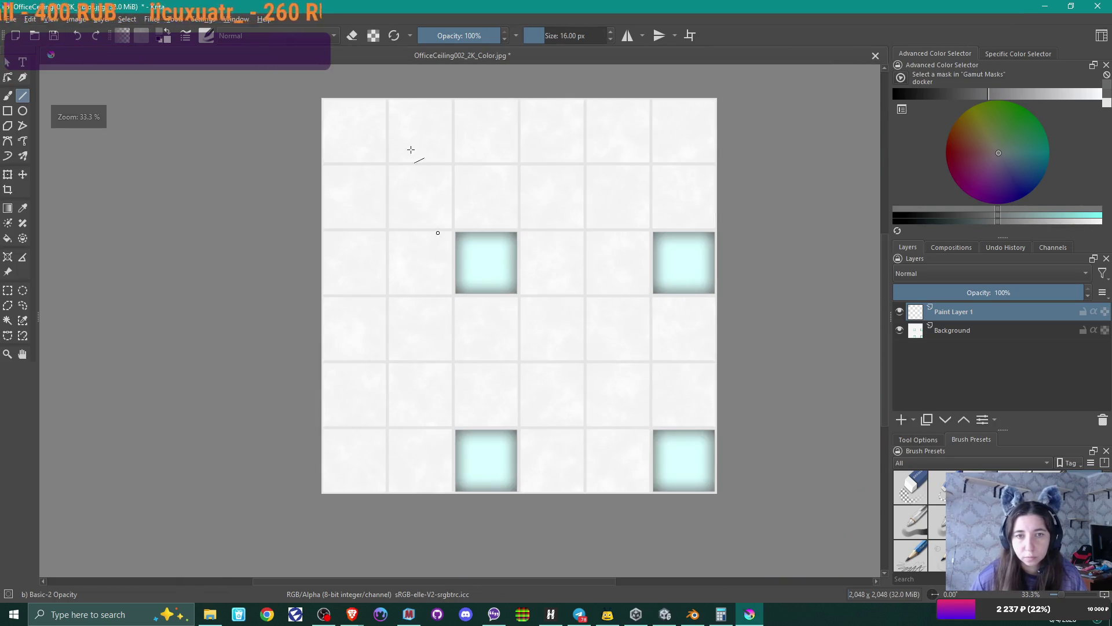
pyautogui.moveTo(387, 92)
pyautogui.mouseDown()
pyautogui.moveTo(378, 524)
pyautogui.moveTo(387, 530)
pyautogui.mouseUp()
pyautogui.scroll(3, 384, 426)
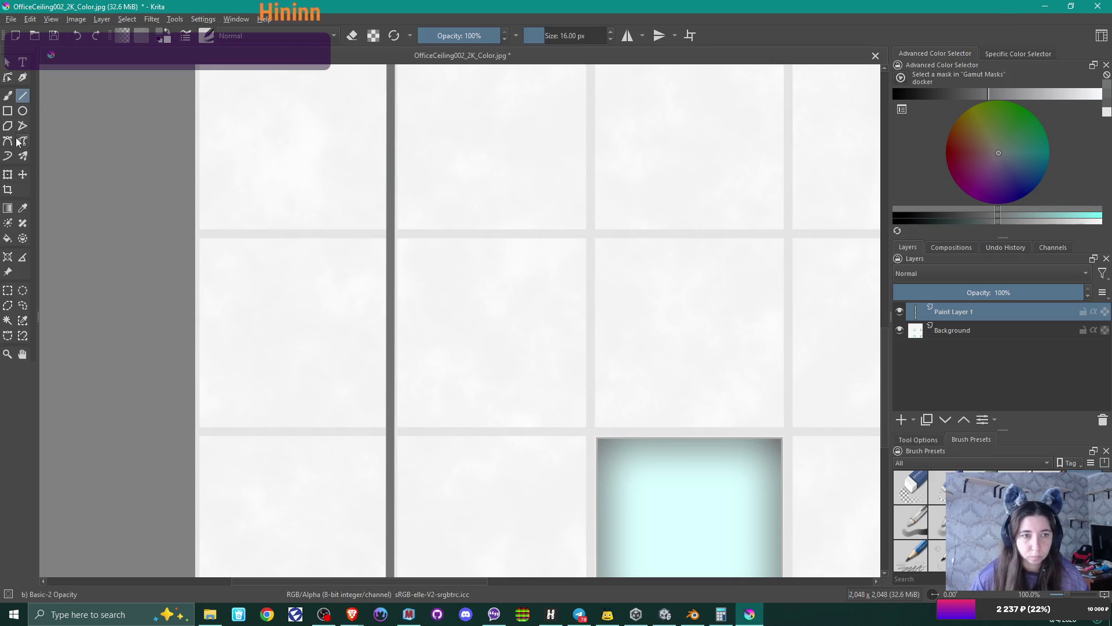
pyautogui.click(26, 175)
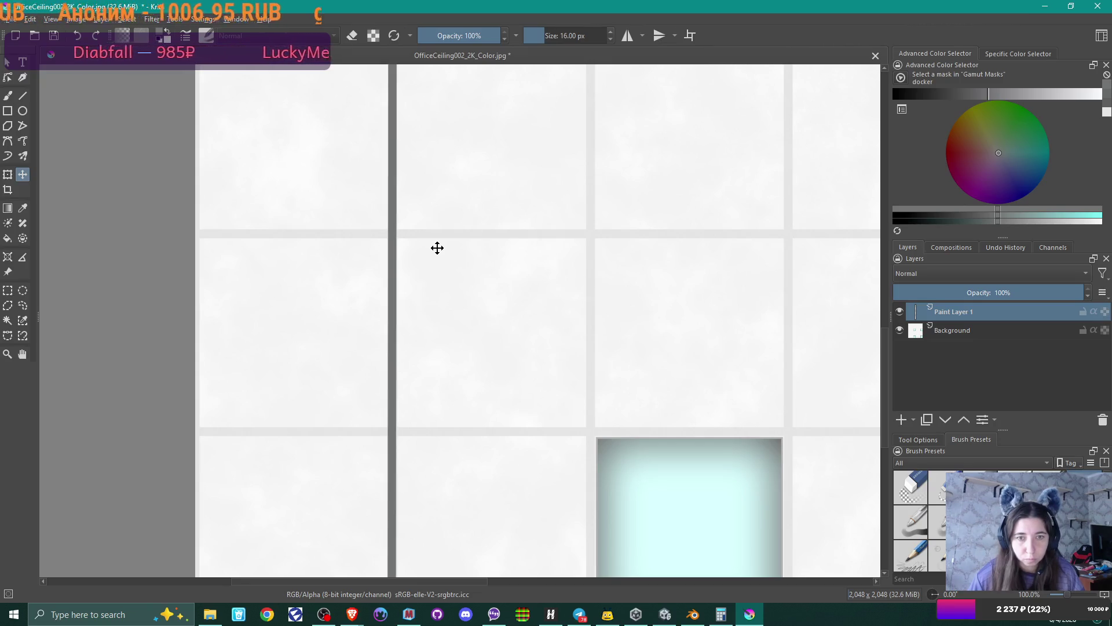
# - Nudge the grout line slightly right and bring the whole tile texture into view
pyautogui.press('Right')
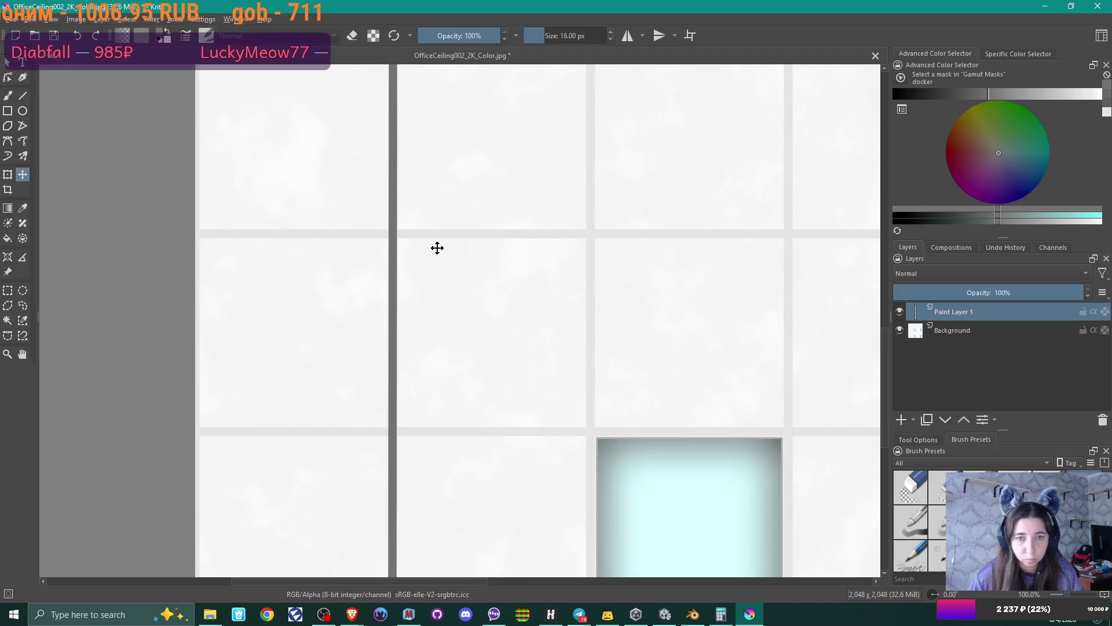
pyautogui.scroll(-2, 437, 248)
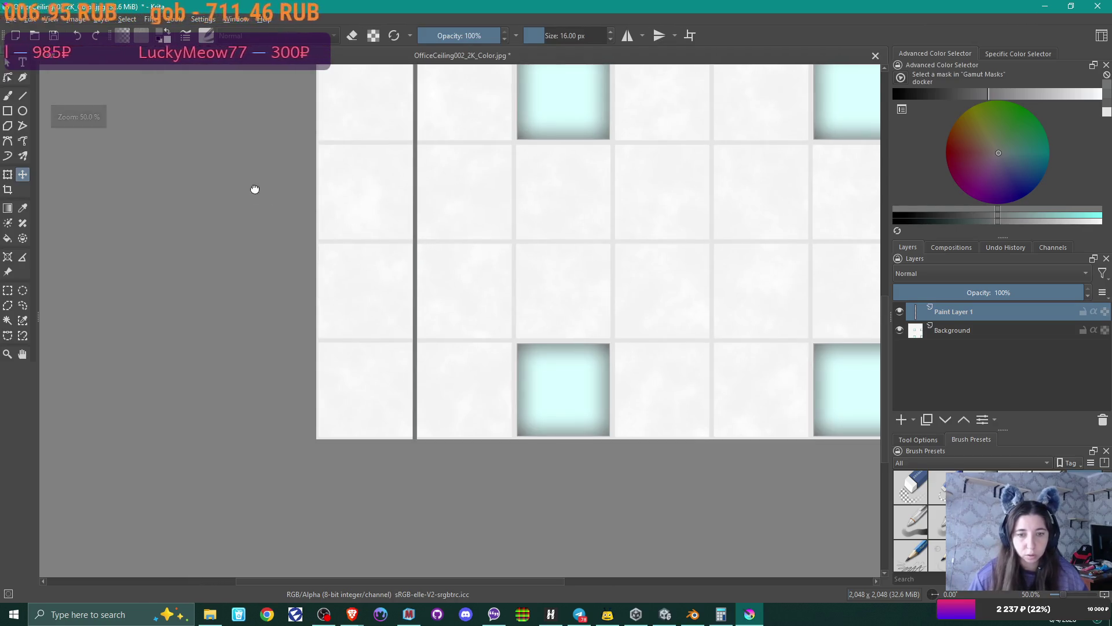
pyautogui.scroll(-2, 200, 305)
pyautogui.moveTo(199, 283); pyautogui.dragTo(263, 294, button='middle')
pyautogui.scroll(1, 253, 285)
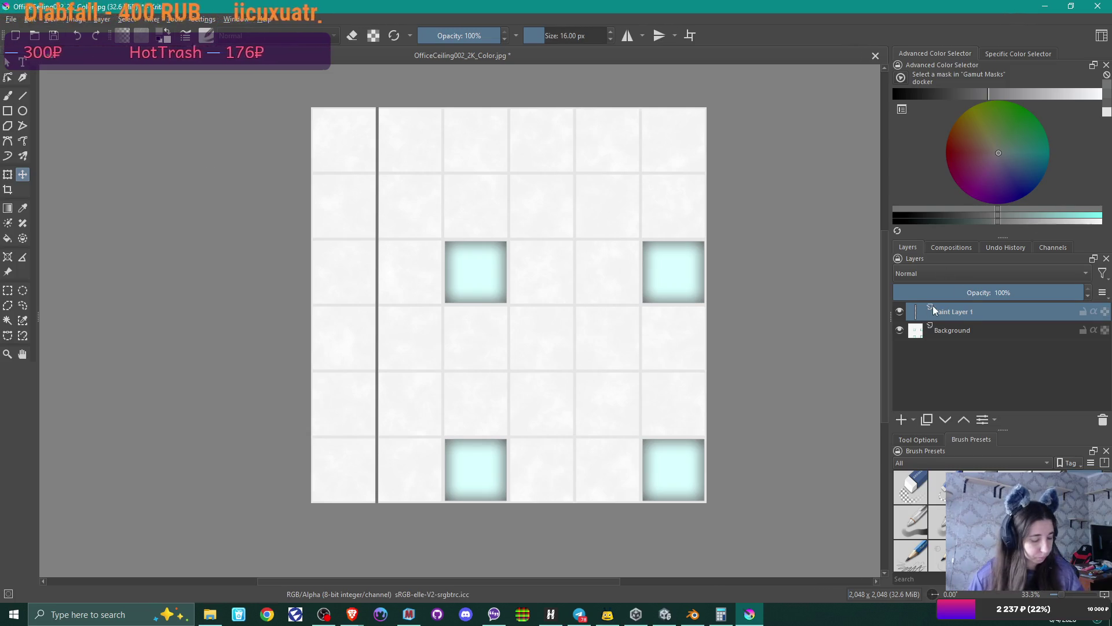
# - Duplicate the grout line layer and shift the copy onto the next tile column seam
pyautogui.hotkey('ctrl', 'j')
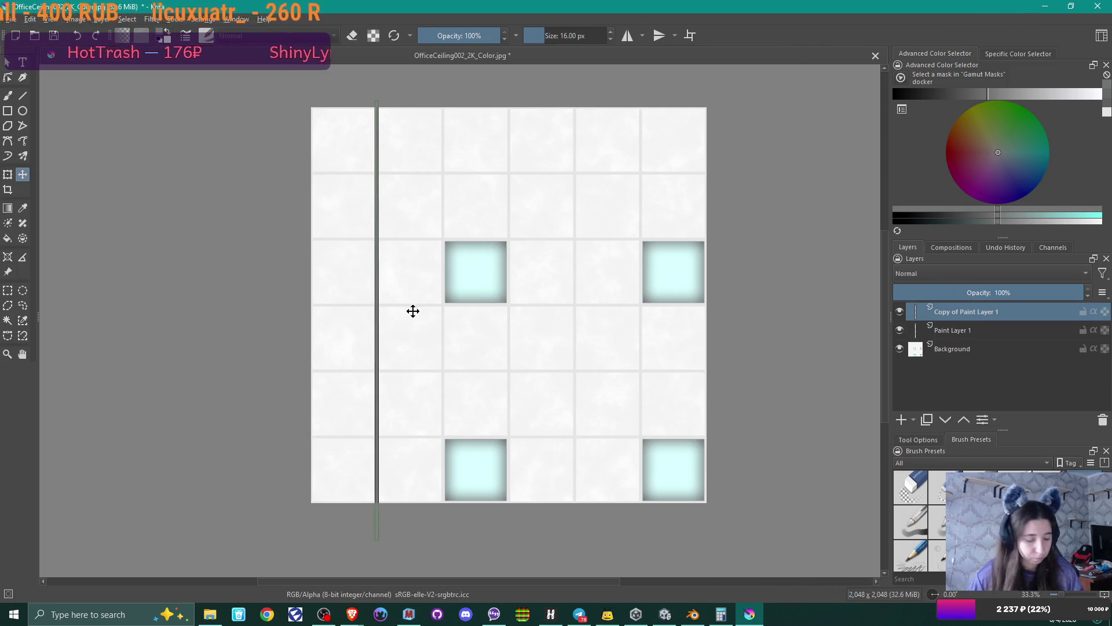
pyautogui.hotkey('shift', 'Right')
pyautogui.hotkey('shift', 'Right')
pyautogui.hotkey('shift', 'Right')
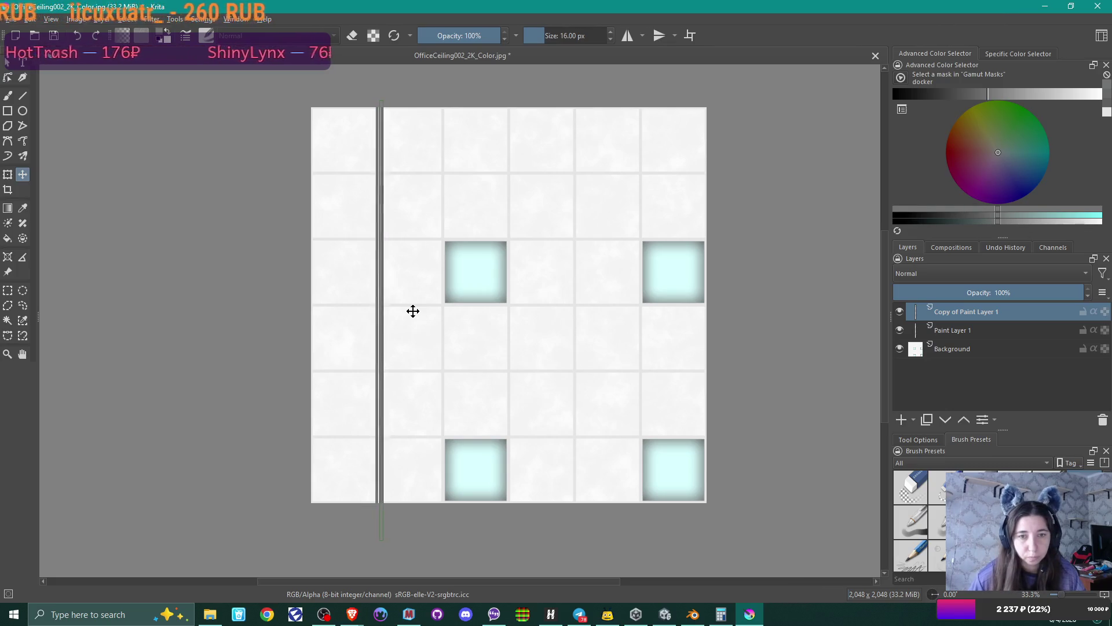
pyautogui.hotkey('shift', 'Right')
pyautogui.hotkey('shift', 'Right')
pyautogui.hotkey('shift', 'Right')
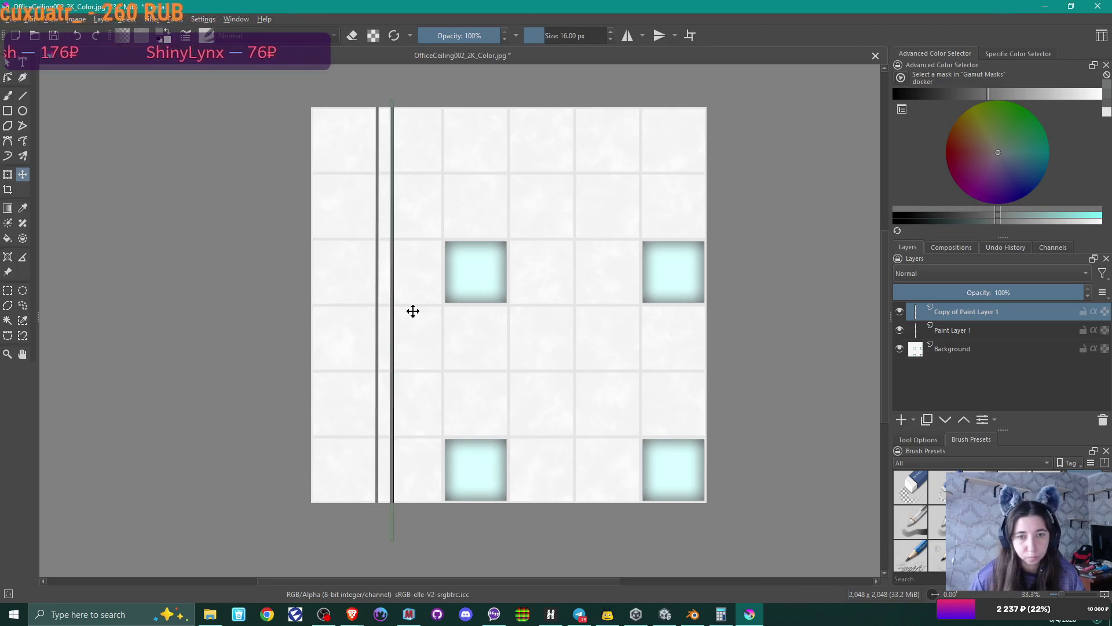
pyautogui.hotkey('shift', 'Right')
pyautogui.hotkey('shift', 'Right')
pyautogui.hotkey('shift', 'Right')
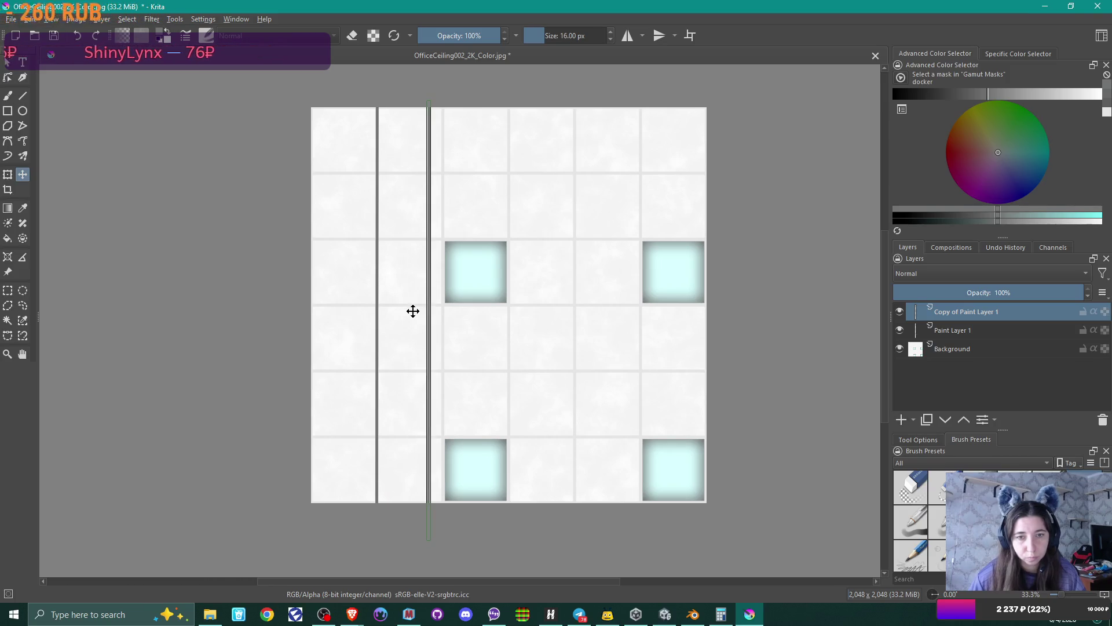
pyautogui.hotkey('shift', 'Right')
pyautogui.hotkey('shift', 'Right')
pyautogui.hotkey('shift', 'Right')
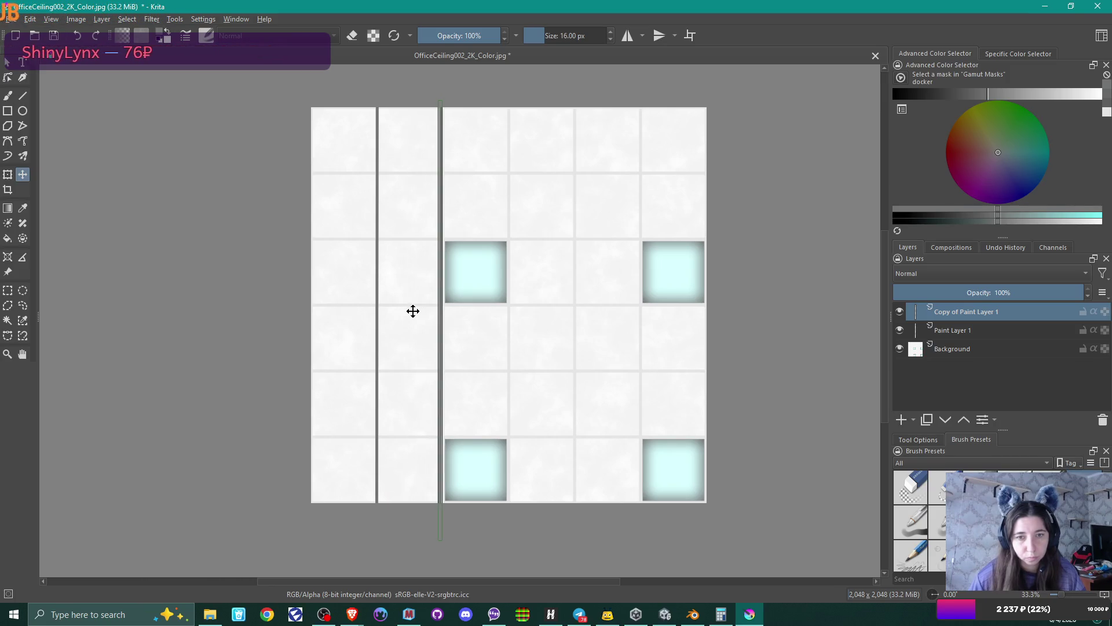
pyautogui.scroll(3, 477, 313)
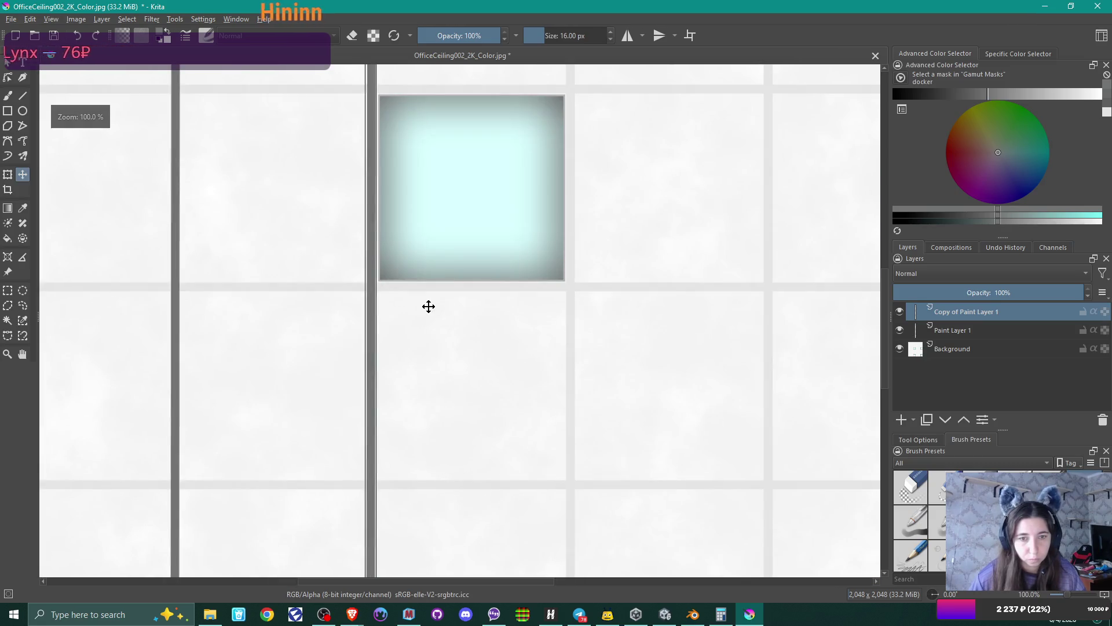
pyautogui.press('Left')
pyautogui.press('Left')
pyautogui.press('Left')
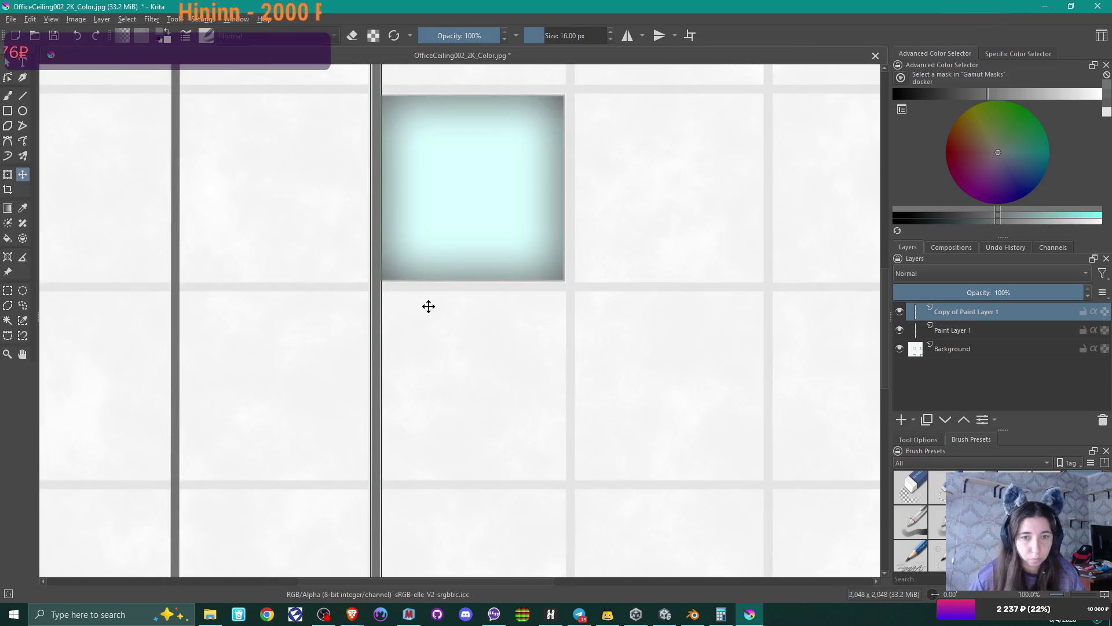
pyautogui.press('Left')
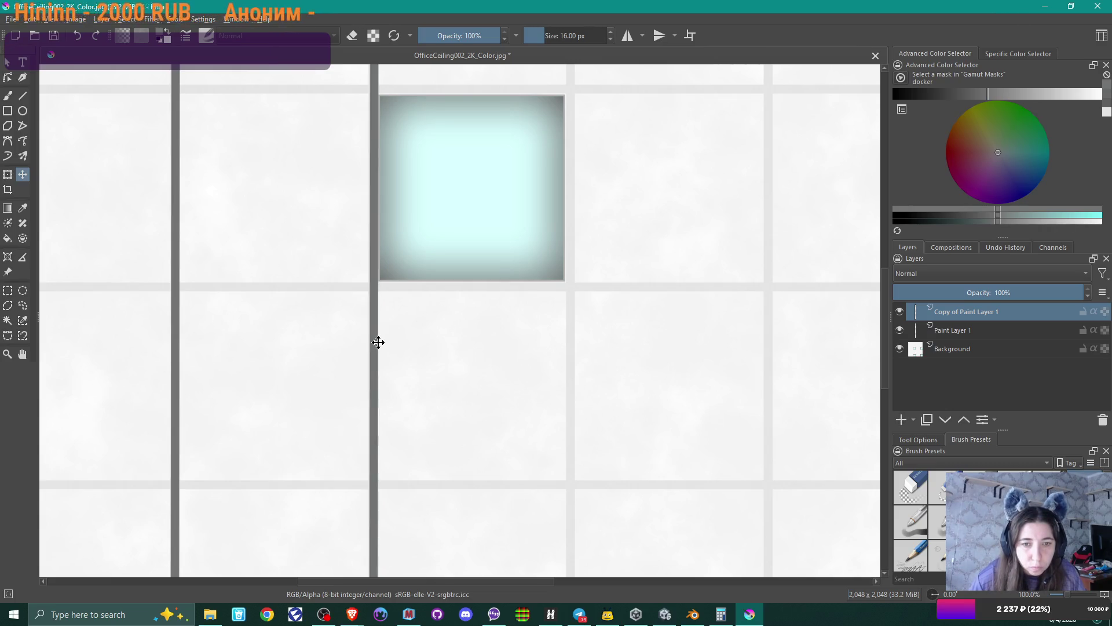
pyautogui.press('Left')
pyautogui.press('Left')
pyautogui.press('Right')
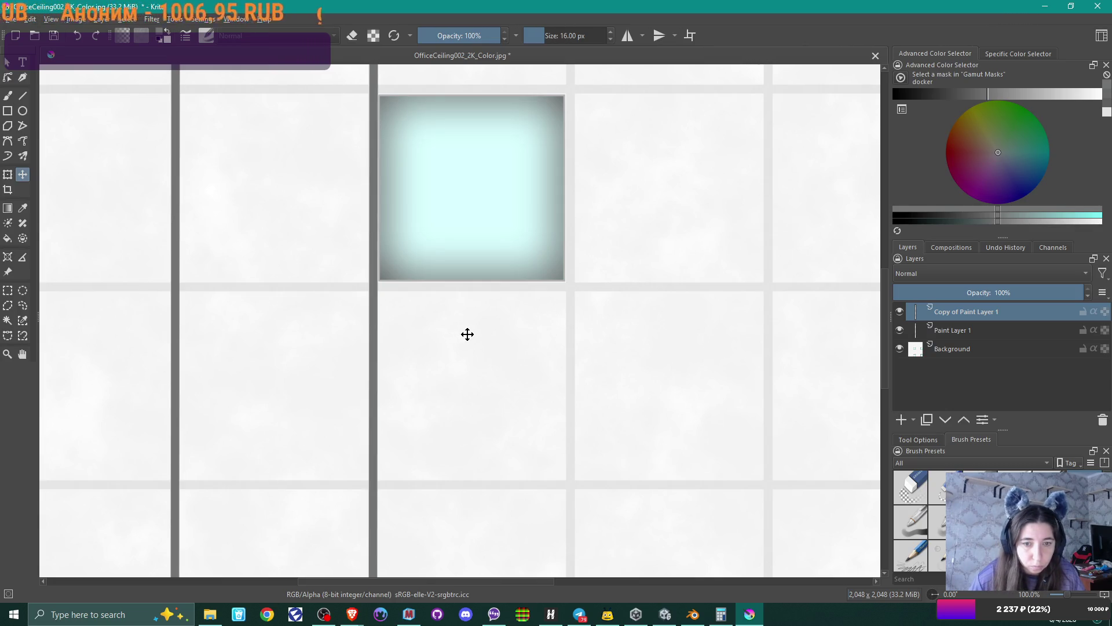
pyautogui.scroll(-3, 468, 334)
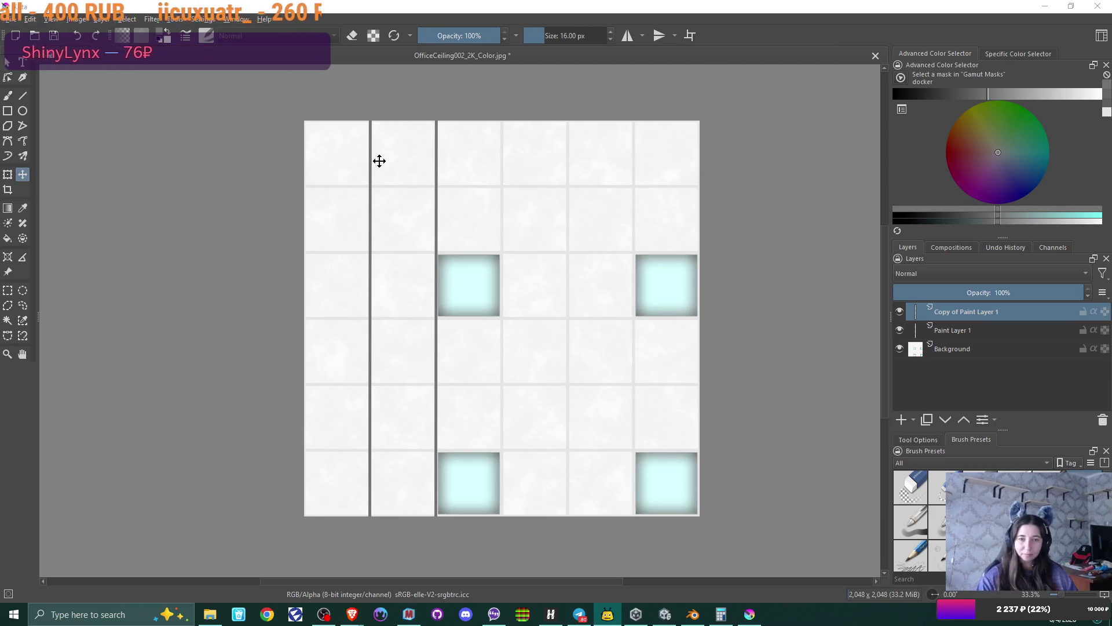
pyautogui.click(960, 313)
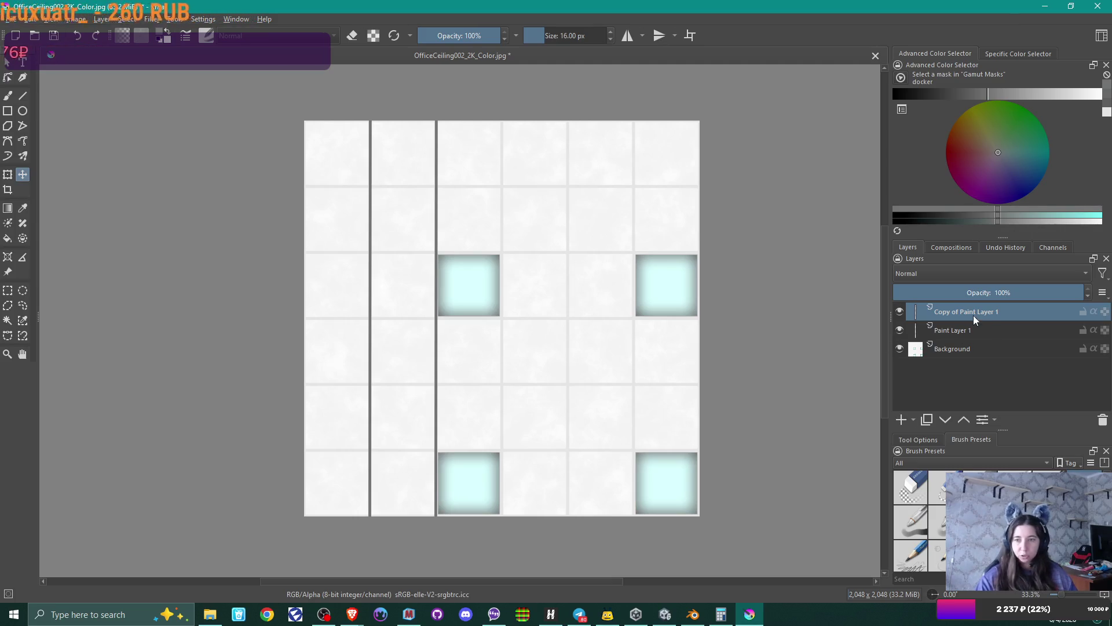
pyautogui.keyDown('ctrl'); pyautogui.scroll(4, 469, 350); pyautogui.keyUp('ctrl')
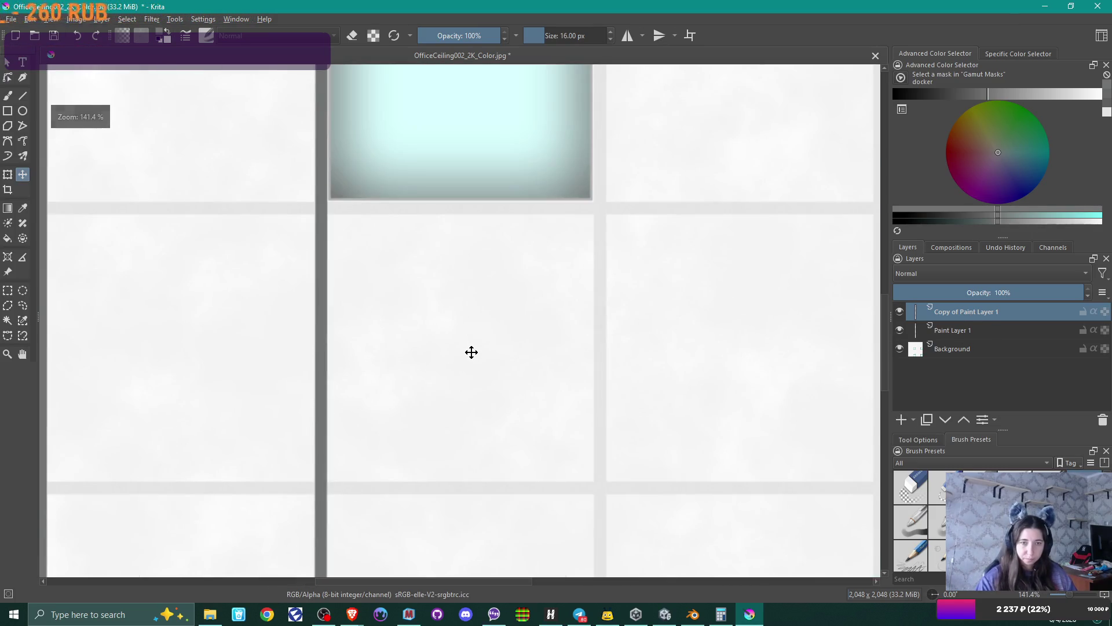
# - Duplicate the grout line copy layer and slide the new line toward the texture's left edge
pyautogui.keyDown('ctrl'); pyautogui.scroll(-3, 471, 352); pyautogui.keyUp('ctrl')
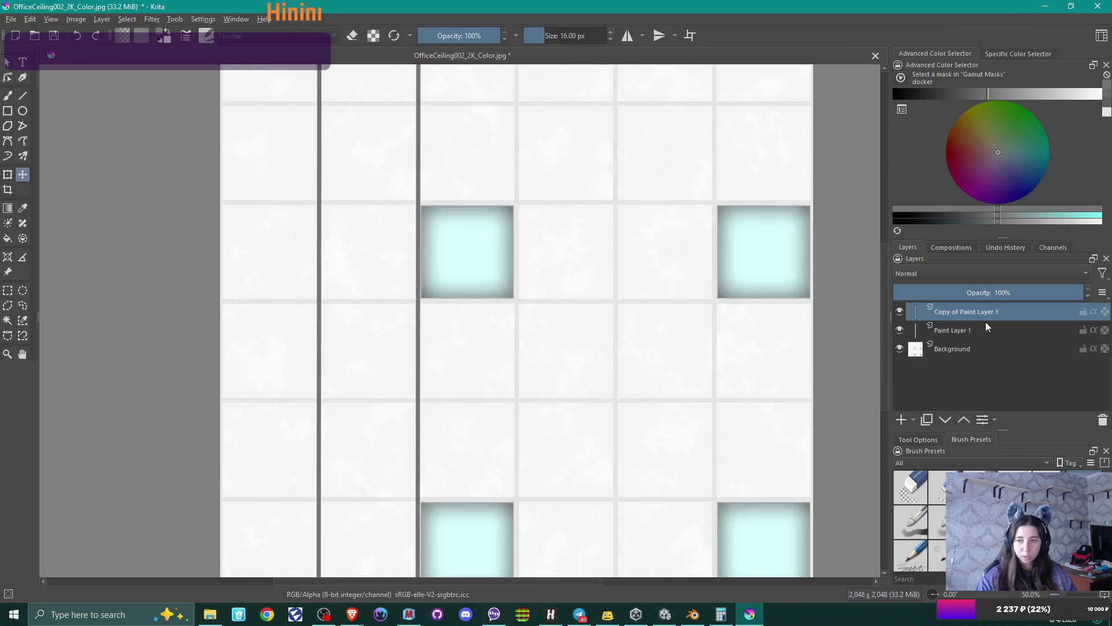
pyautogui.moveTo(983, 325)
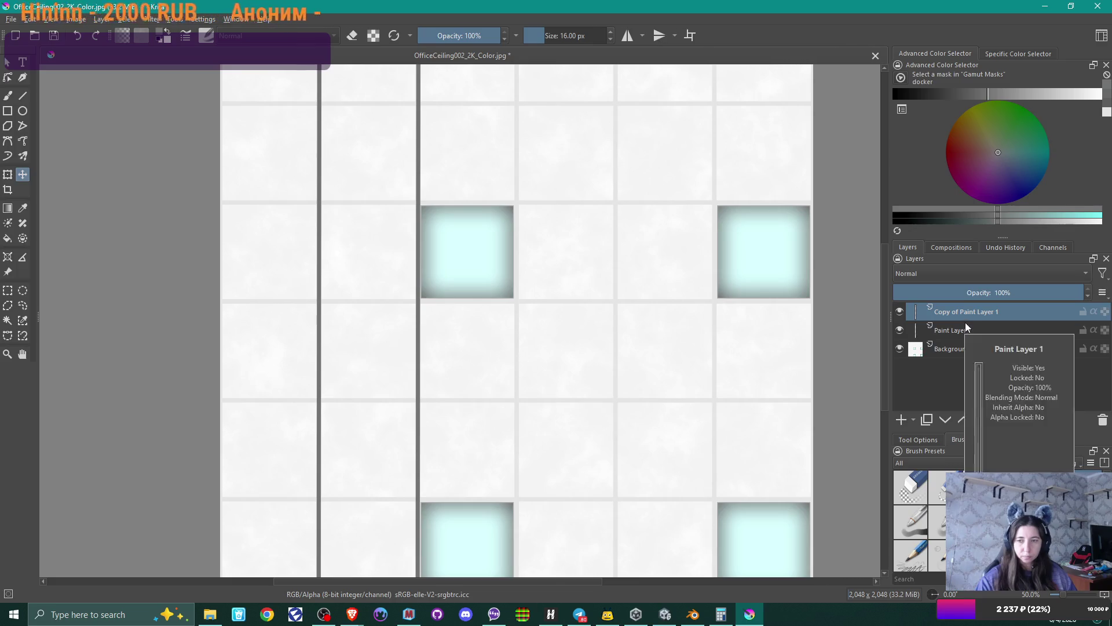
pyautogui.hotkey('ctrl', 'j')
pyautogui.moveTo(421, 315); pyautogui.dragTo(424, 318)
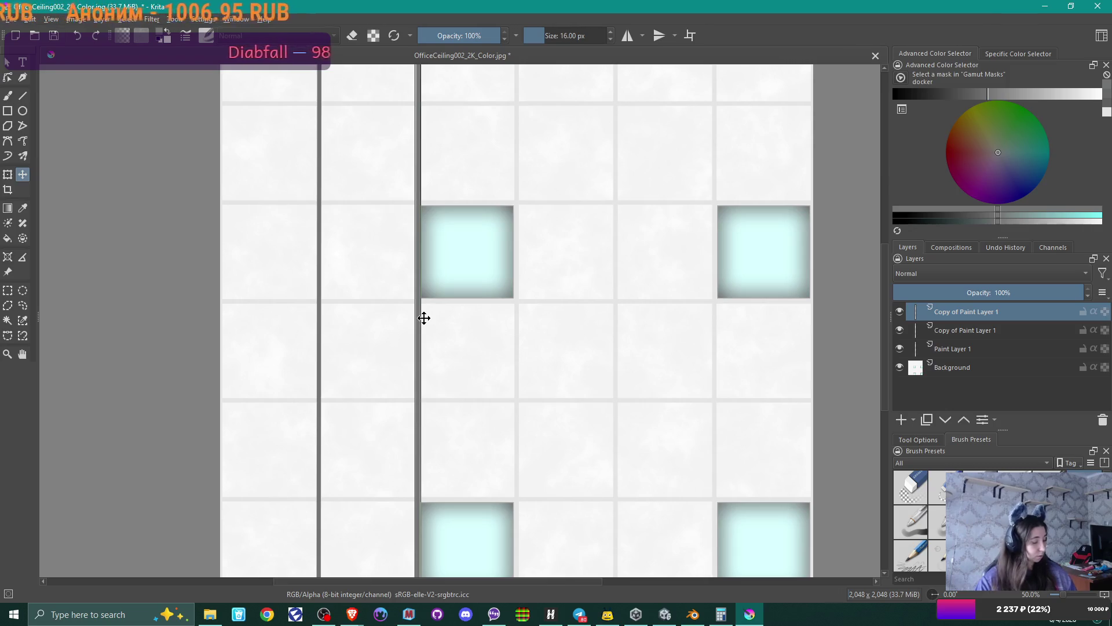
pyautogui.hotkey('shift', 'Left')
pyautogui.hotkey('shift', 'Left')
pyautogui.hotkey('shift', 'Left')
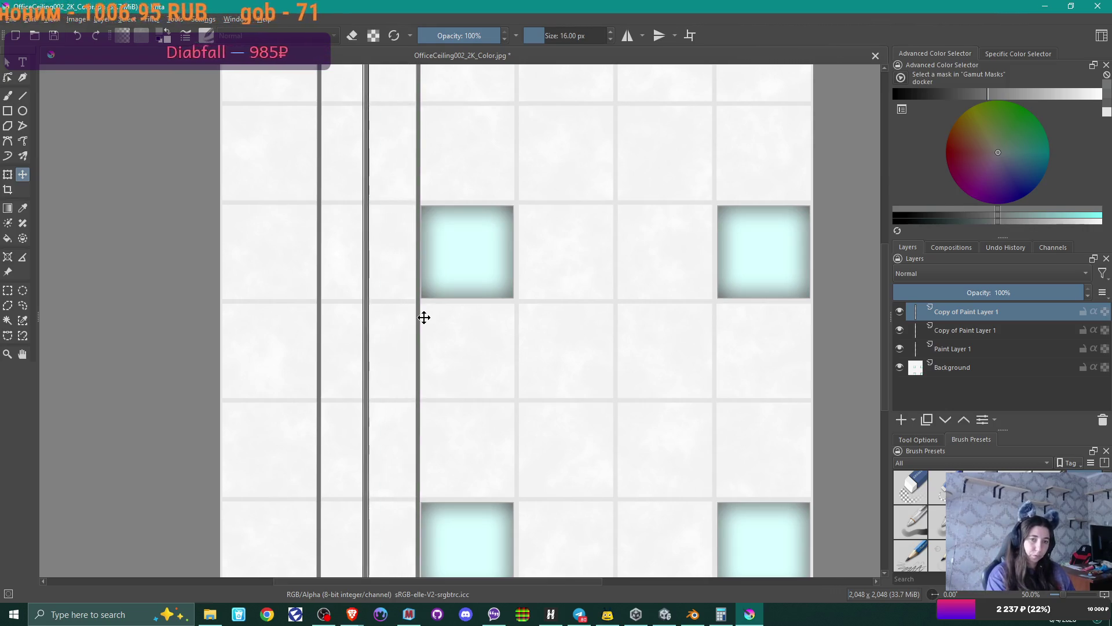
pyautogui.hotkey('shift', 'Left')
pyautogui.hotkey('shift', 'Left')
pyautogui.hotkey('shift', 'Left')
pyautogui.hotkey('shift', 'Left')
pyautogui.hotkey('shift', 'Left')
pyautogui.hotkey('shift', 'Left')
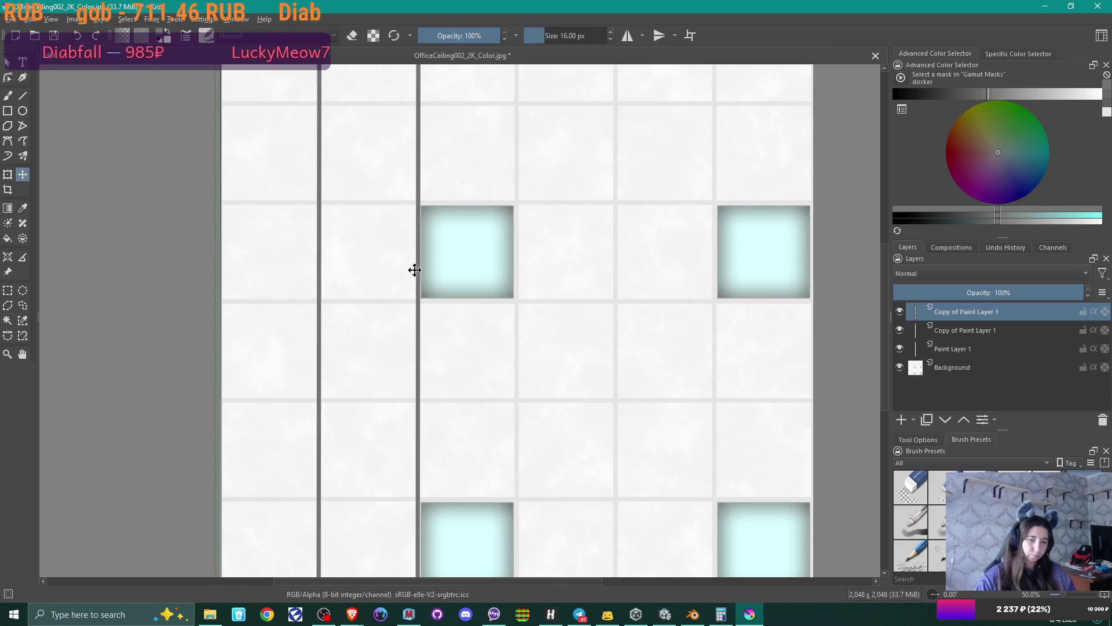
# - Zoom in and nudge the new line pixel by pixel until it sits exactly on the left border
pyautogui.scroll(3, 266, 288)
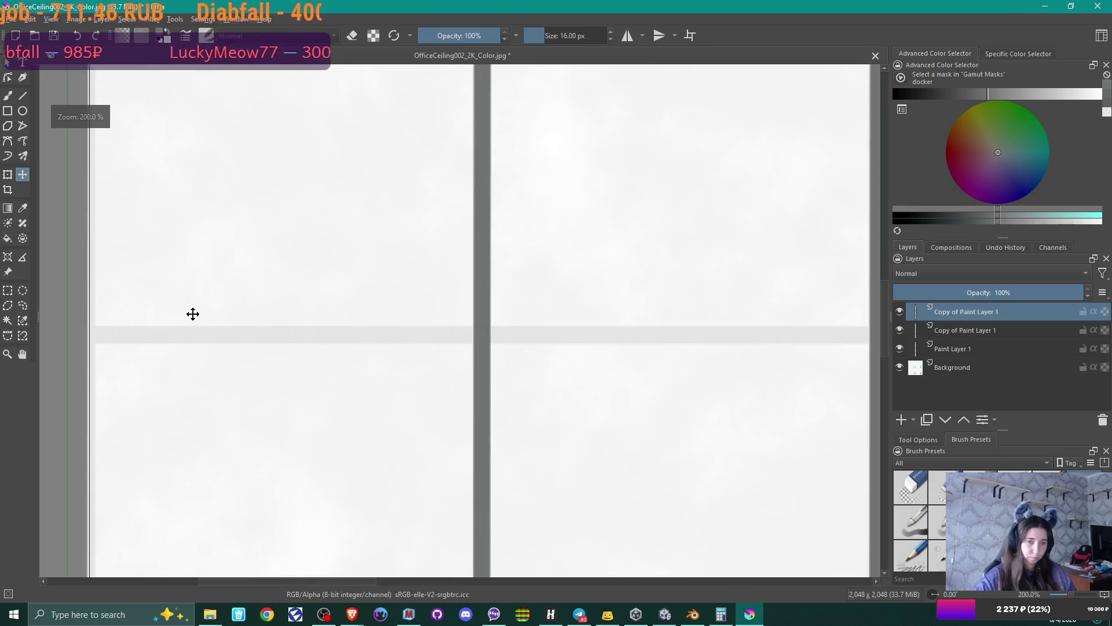
pyautogui.press('Right')
pyautogui.press('Right')
pyautogui.press('Right')
pyautogui.press('Right')
pyautogui.press('Right')
pyautogui.press('Right')
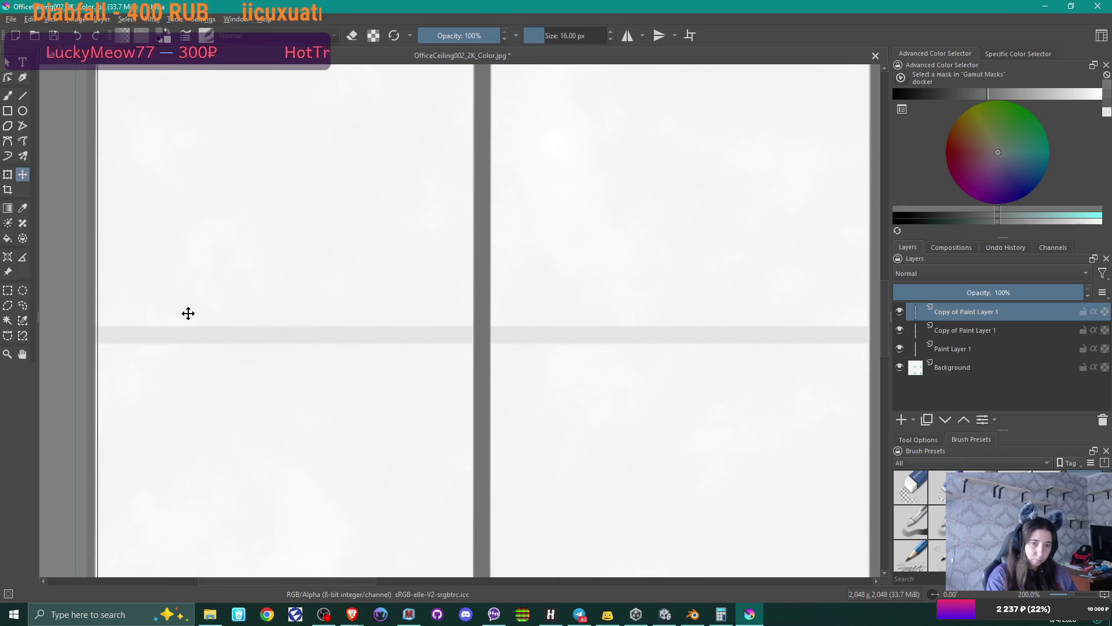
pyautogui.press('Left')
pyautogui.press('Left')
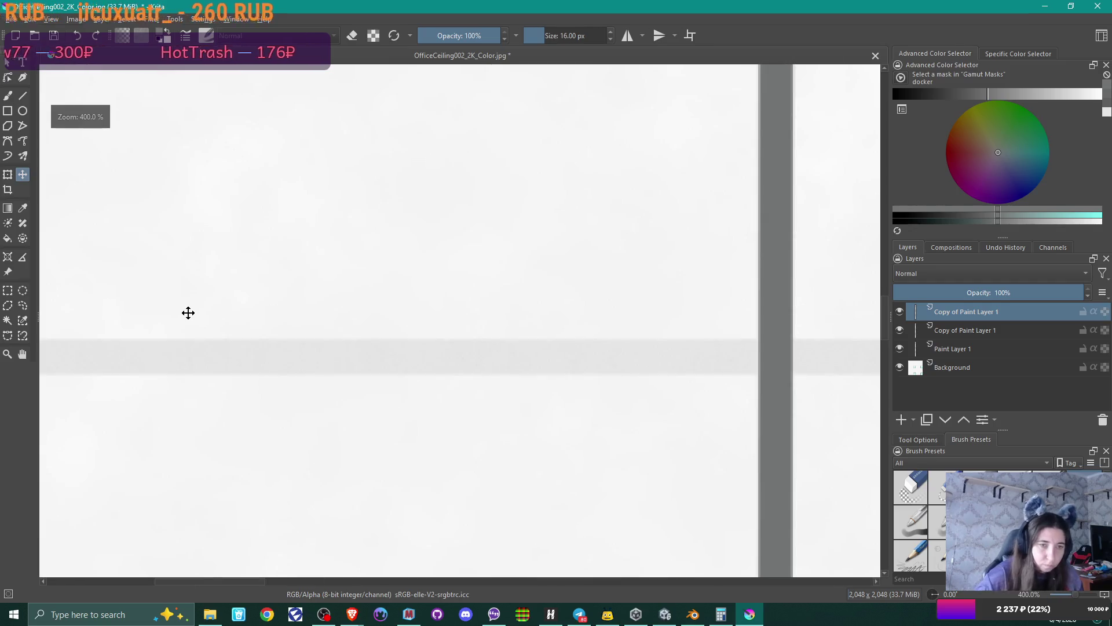
pyautogui.keyDown('ctrl'); pyautogui.scroll(2, 442, 311); pyautogui.keyUp('ctrl')
pyautogui.keyDown('ctrl'); pyautogui.scroll(2, 380, 316); pyautogui.keyUp('ctrl')
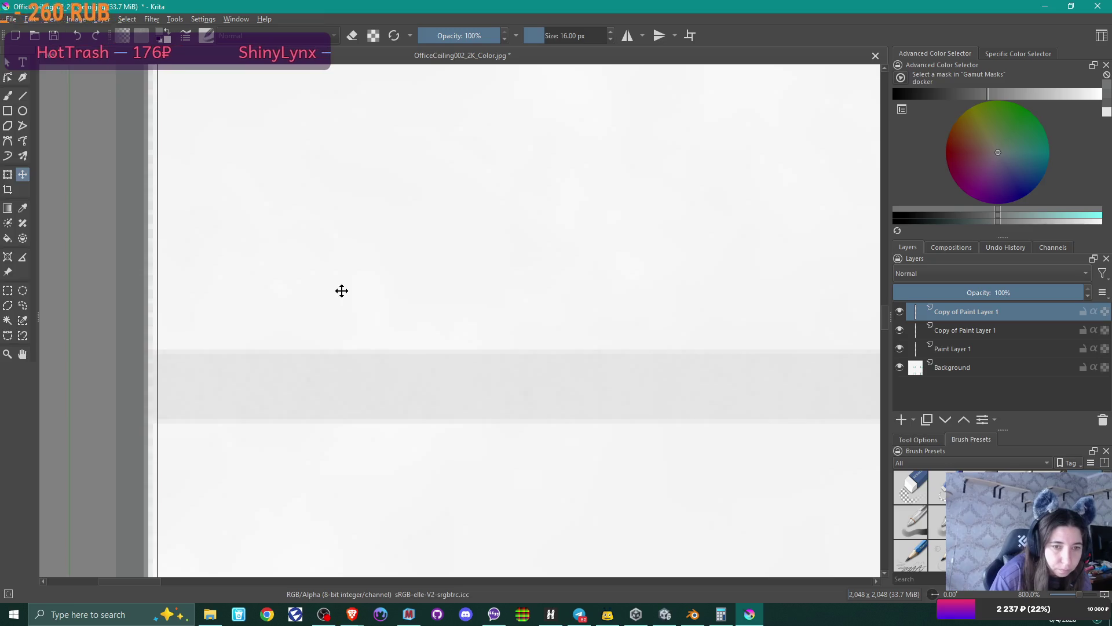
pyautogui.press('Left')
pyautogui.keyDown('ctrl'); pyautogui.scroll(-3, 341, 291); pyautogui.keyUp('ctrl')
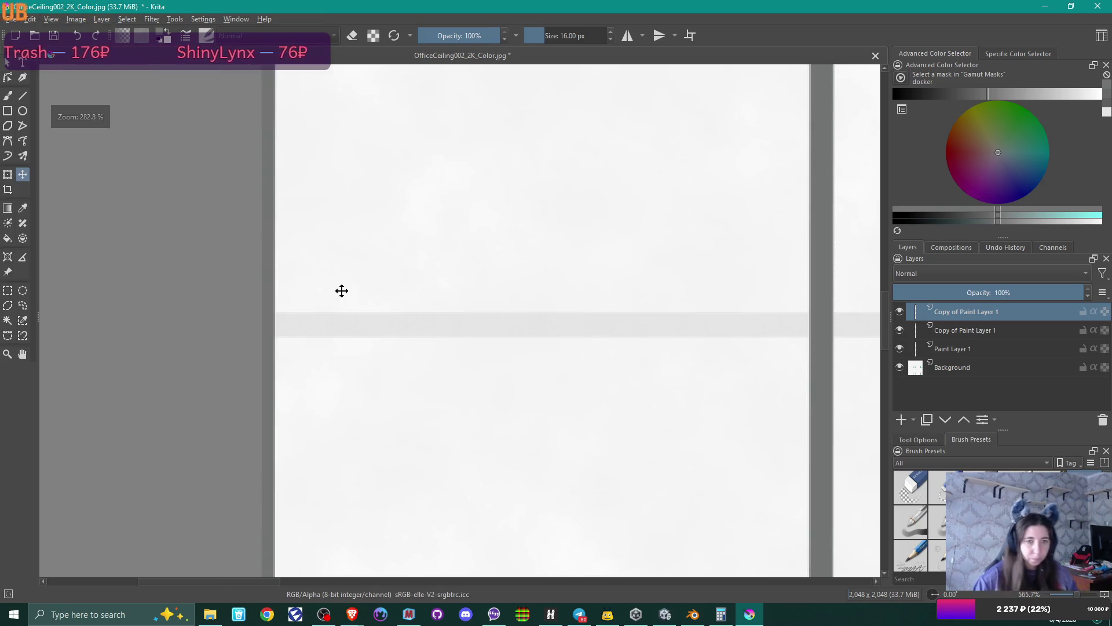
pyautogui.keyDown('ctrl'); pyautogui.scroll(1, 342, 291); pyautogui.keyUp('ctrl')
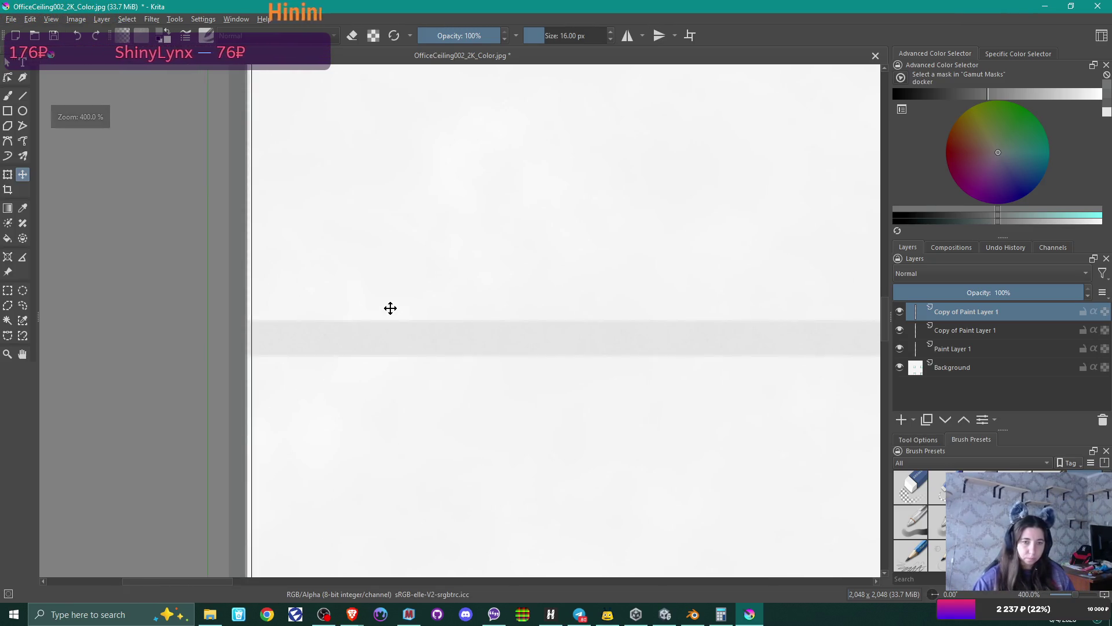
pyautogui.press('Left')
pyautogui.press('Left')
pyautogui.press('Left')
pyautogui.press('Left')
pyautogui.press('Right')
pyautogui.press('Right')
pyautogui.press('Right')
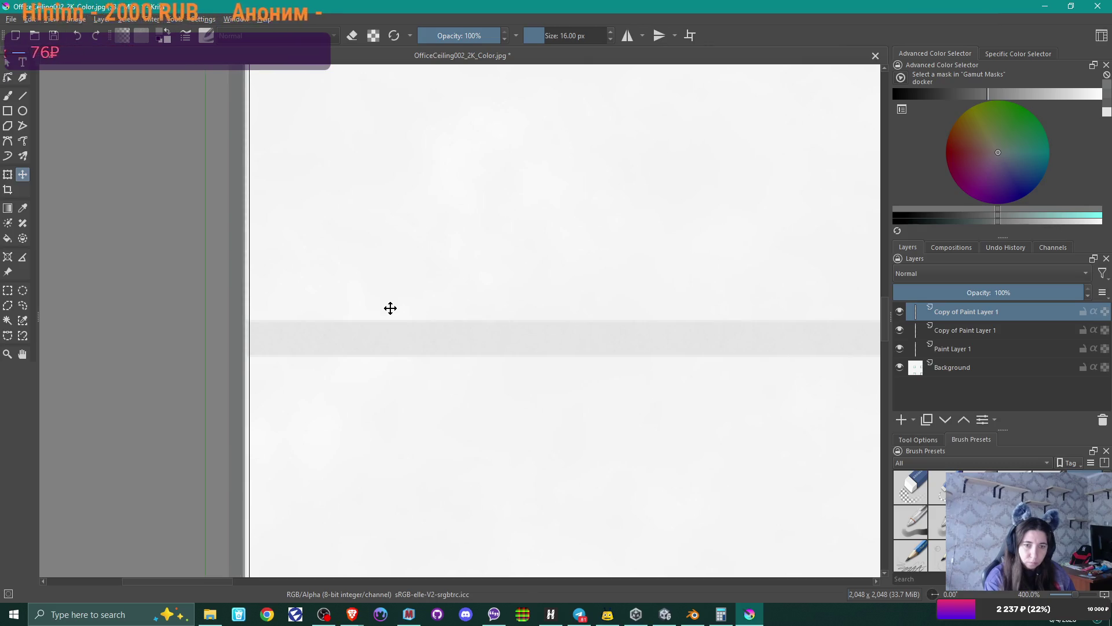
pyautogui.press('Left')
pyautogui.press('Left')
pyautogui.scroll(-5, 391, 302)
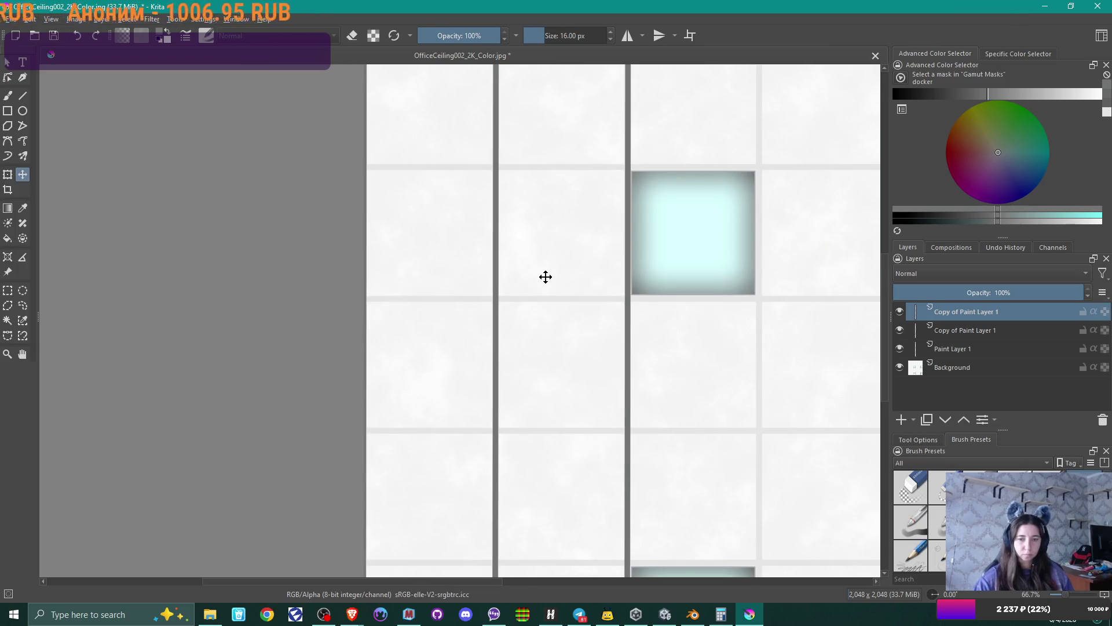
pyautogui.scroll(-2, 546, 277)
pyautogui.moveTo(677, 275); pyautogui.dragTo(454, 301, button='middle')
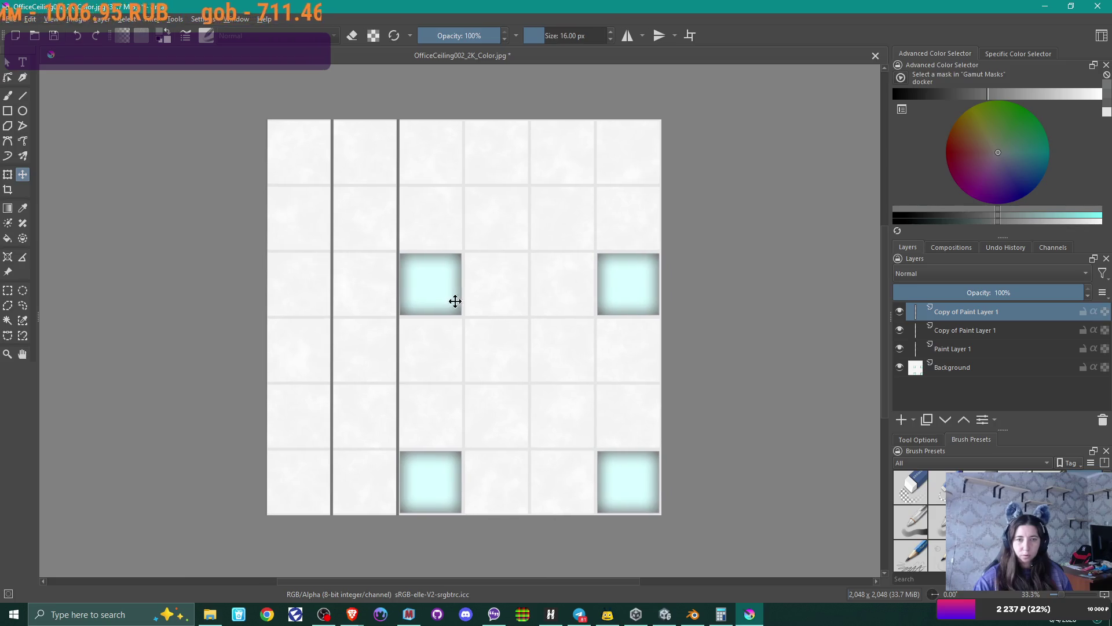
# - Duplicate the other grout line copy and nudge it right onto the third–fourth column seam
pyautogui.click(971, 330)
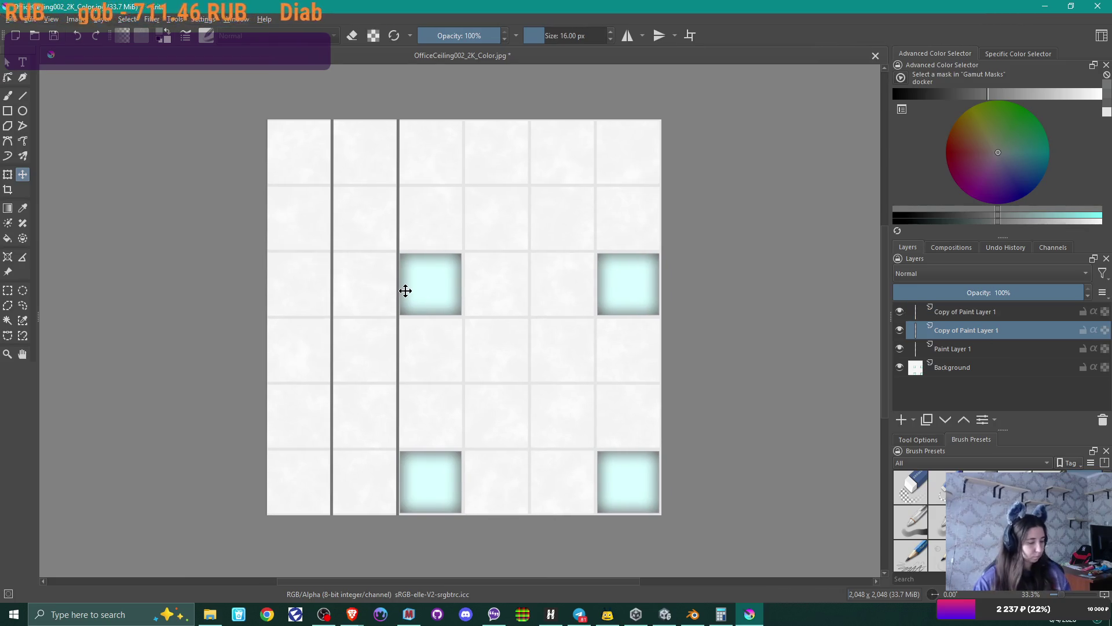
pyautogui.hotkey('ctrl', 'j')
pyautogui.press('Right')
pyautogui.press('Right')
pyautogui.press('Right')
pyautogui.press('Right')
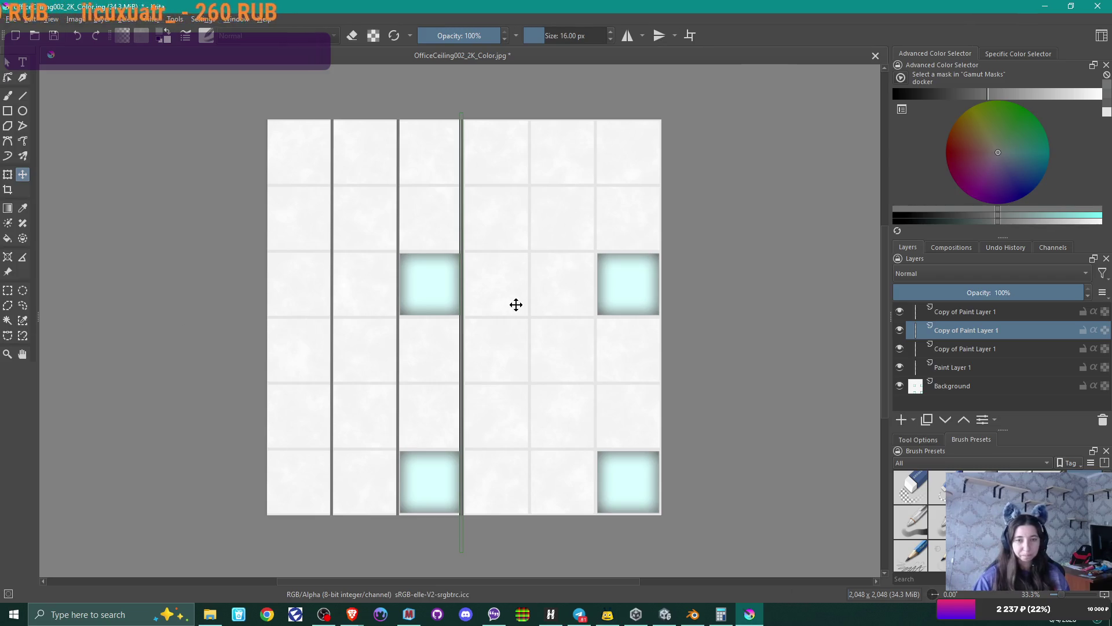
pyautogui.scroll(4, 501, 305)
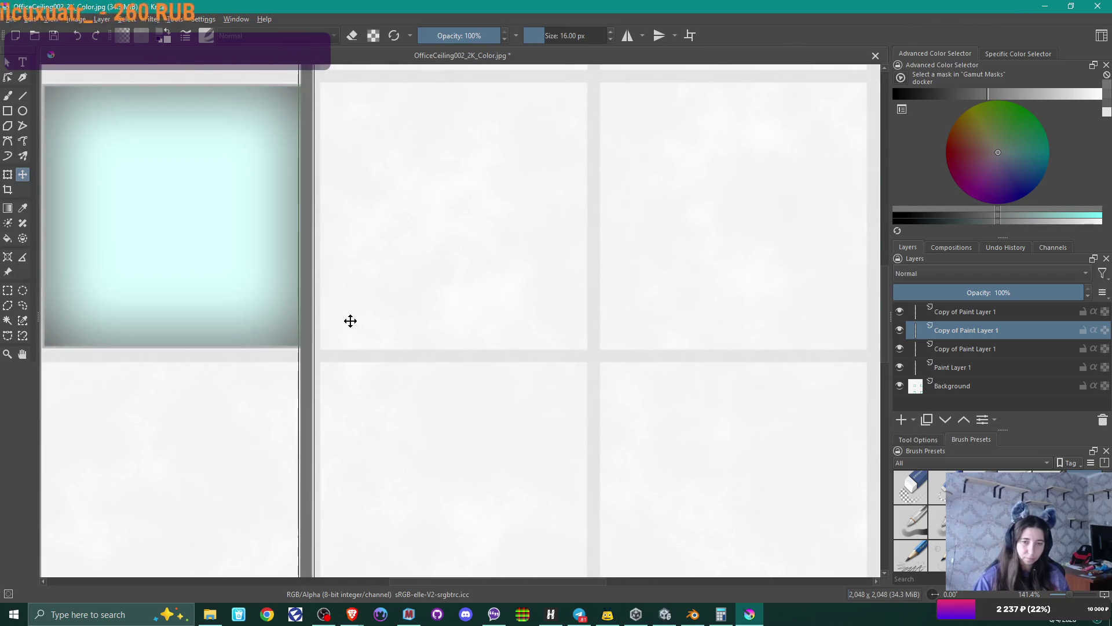
pyautogui.scroll(3, 348, 320)
pyautogui.press('Right')
pyautogui.press('Right')
pyautogui.press('Right')
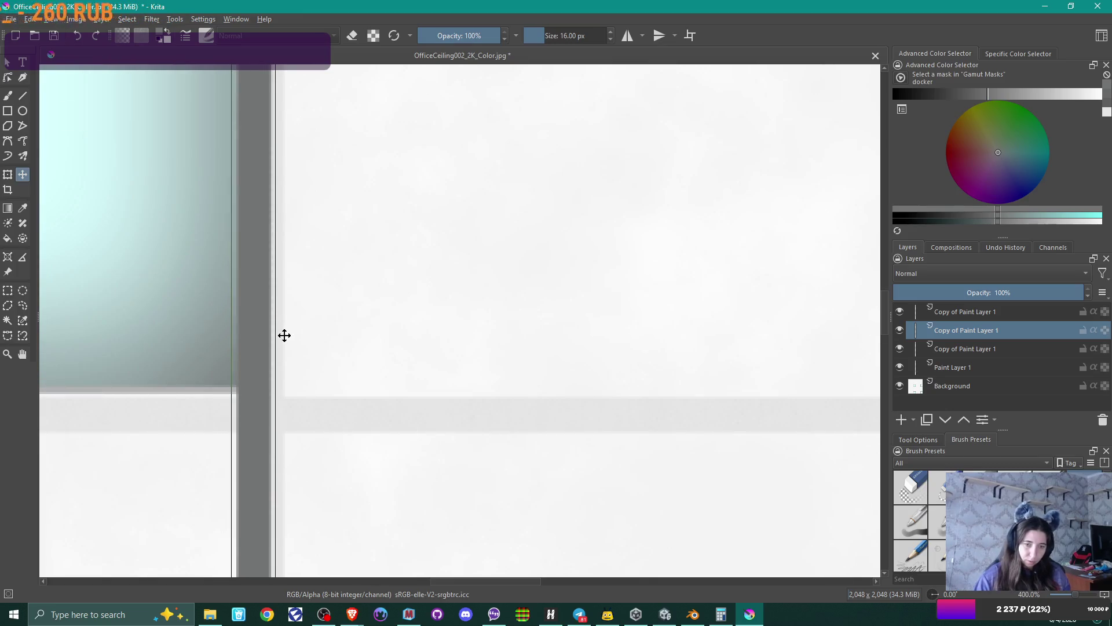
pyautogui.press('Right')
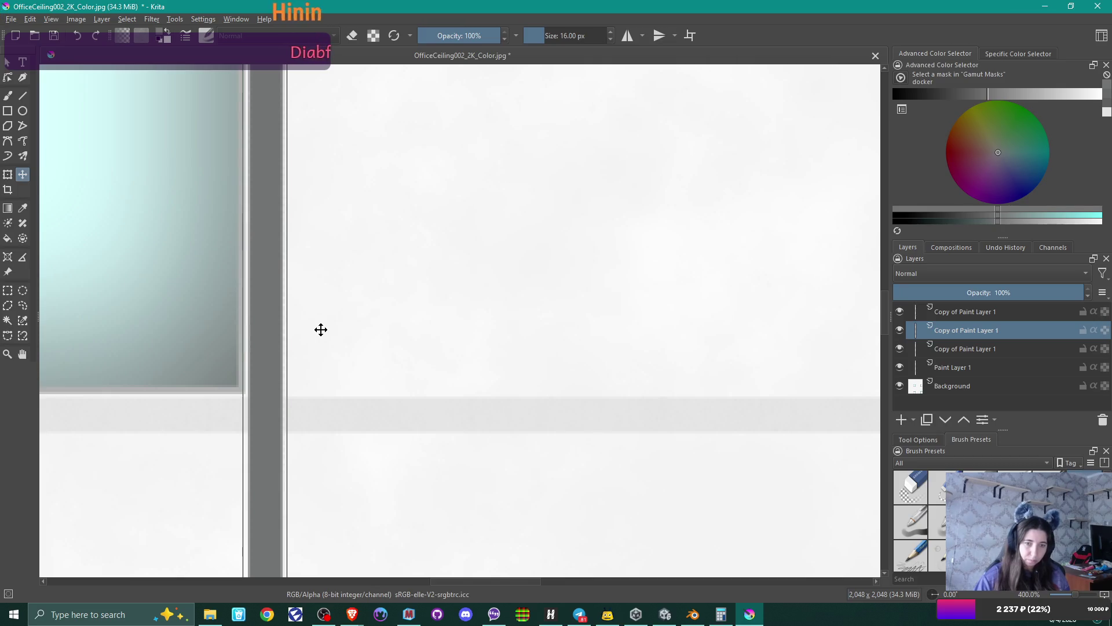
pyautogui.scroll(-2, 321, 330)
pyautogui.scroll(-4, 321, 330)
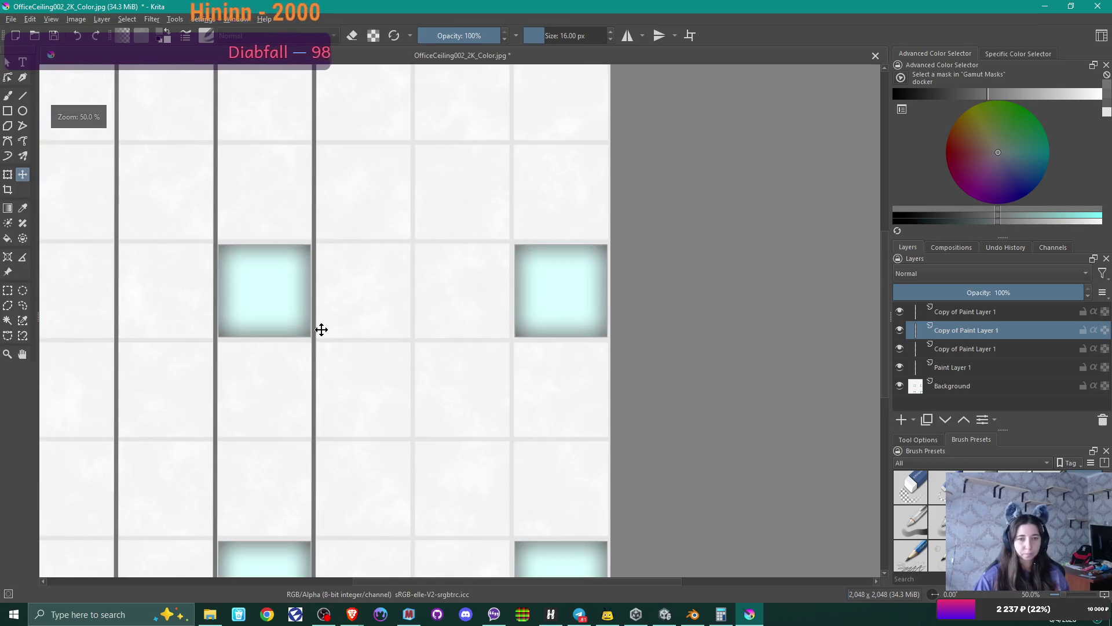
# - Rotate the canvas view to inspect the lines, then reset the rotation to 0°
pyautogui.keyDown('shift'); pyautogui.moveTo(387, 328); pyautogui.dragTo(541, 340, button='middle'); pyautogui.keyUp('shift')
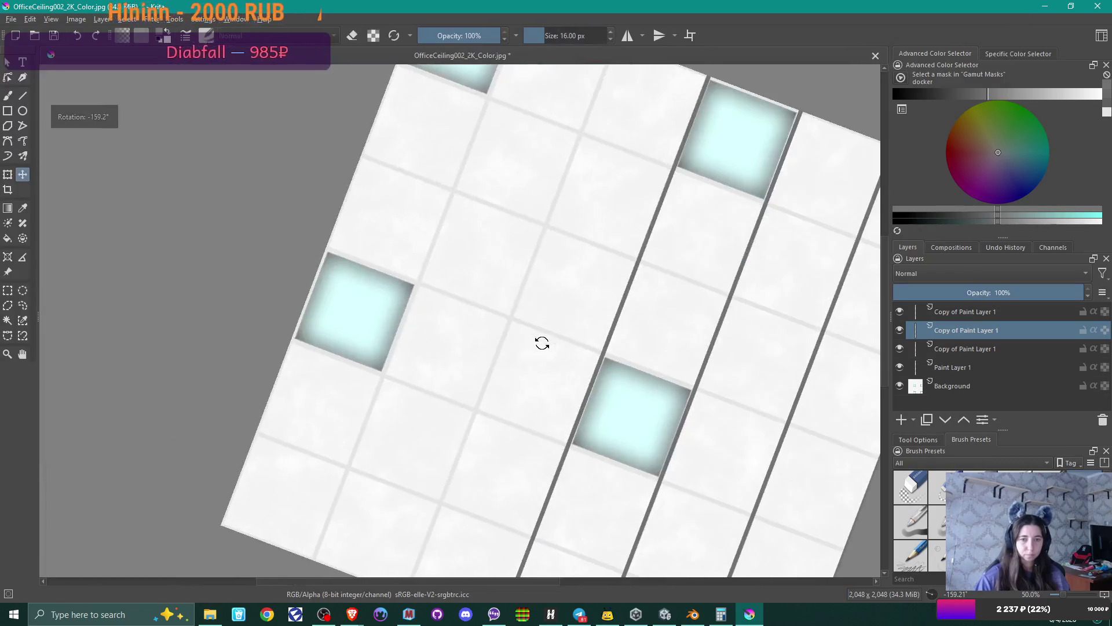
pyautogui.scroll(2, 514, 341)
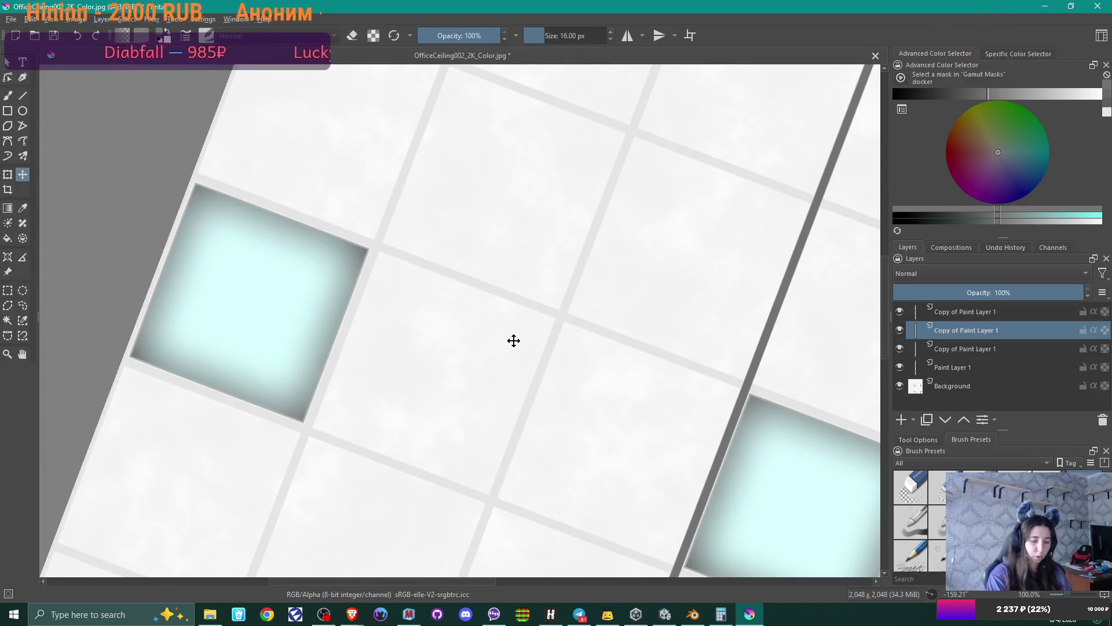
pyautogui.click(933, 594)
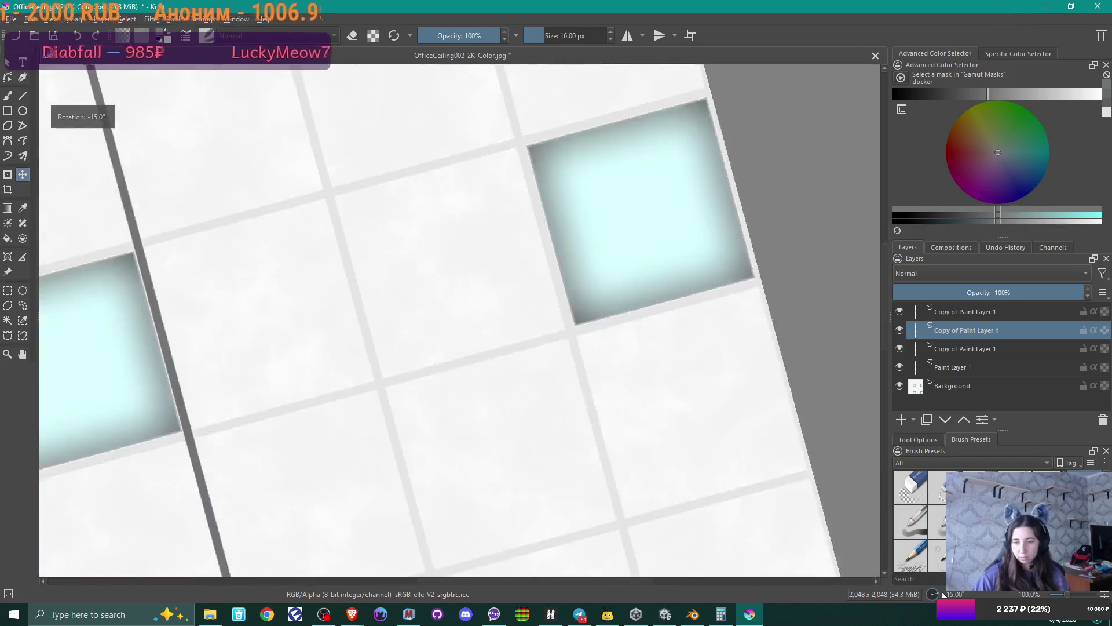
pyautogui.scroll(-3, 581, 343)
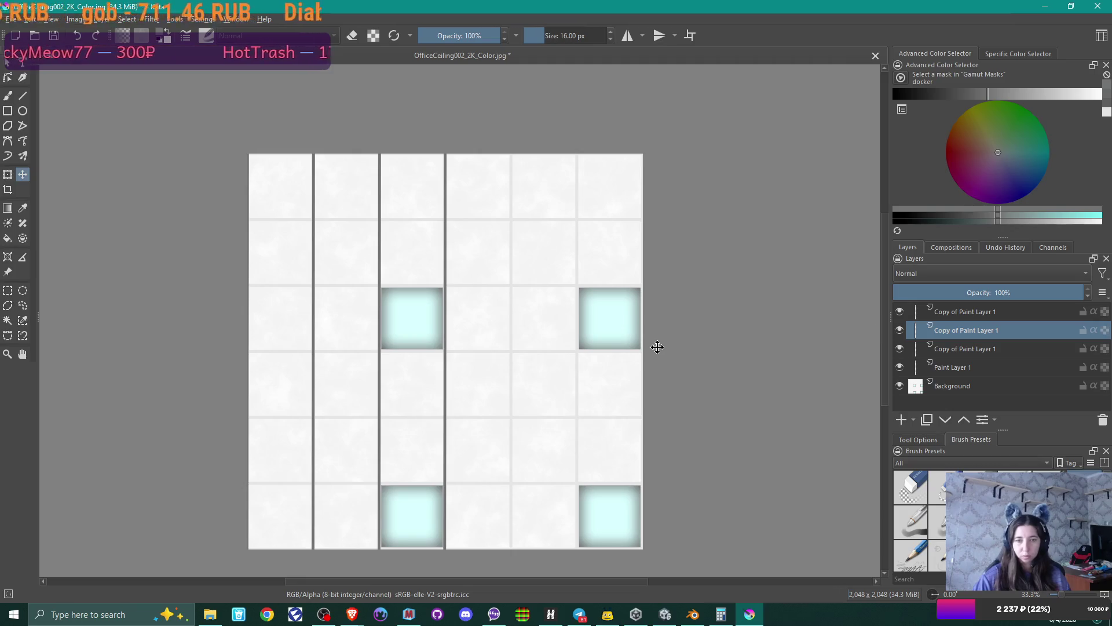
# - Duplicate two selected line layers and shift the copies two columns right, flush with the tile seams
pyautogui.keyDown('ctrl'); pyautogui.click(978, 347); pyautogui.keyUp('ctrl')
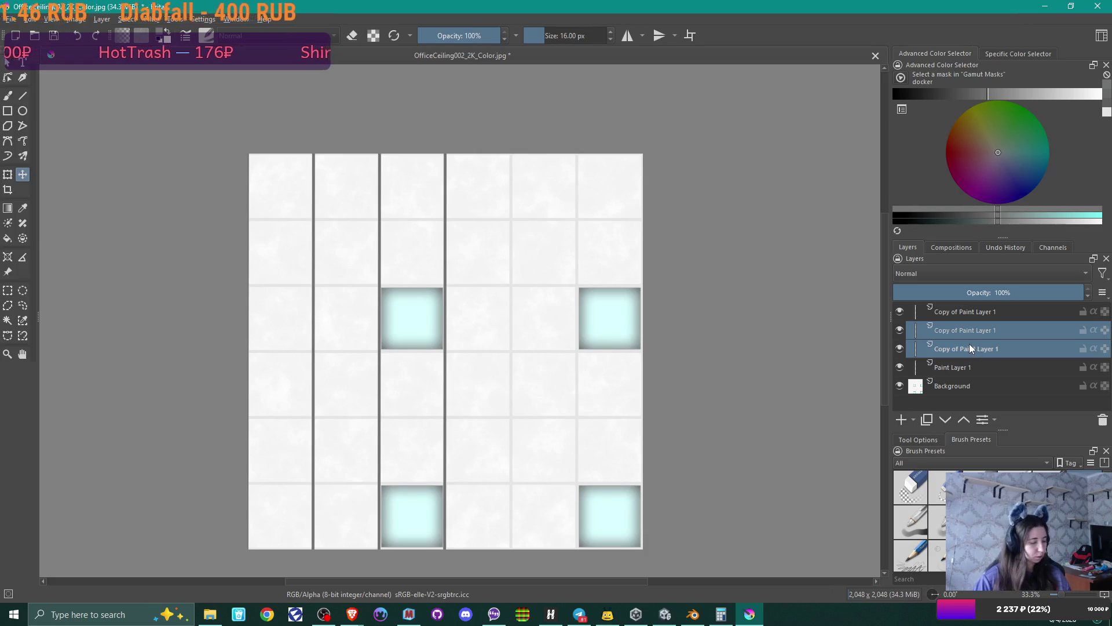
pyautogui.hotkey('ctrl', 'j')
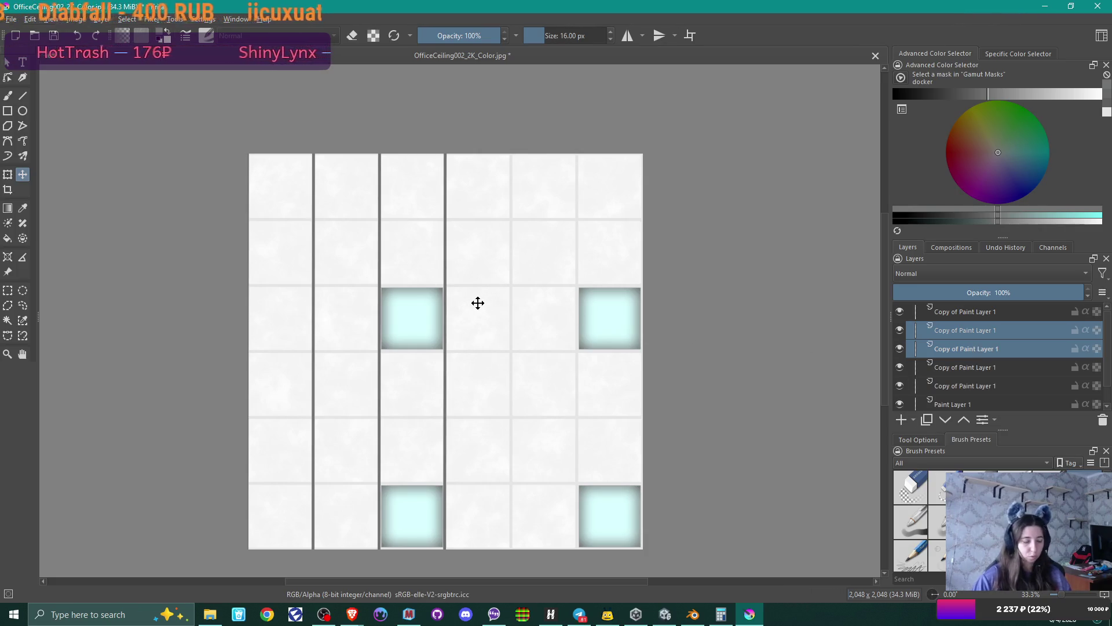
pyautogui.press('Right')
pyautogui.press('Right')
pyautogui.press('Right')
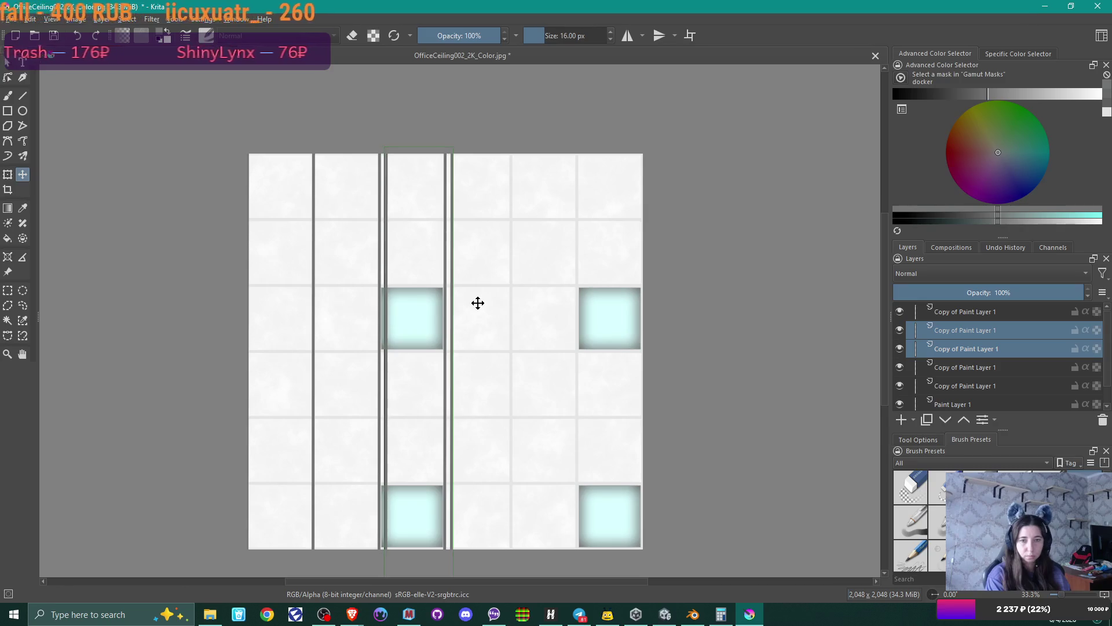
pyautogui.press('Right')
pyautogui.press('Right')
pyautogui.press('Right')
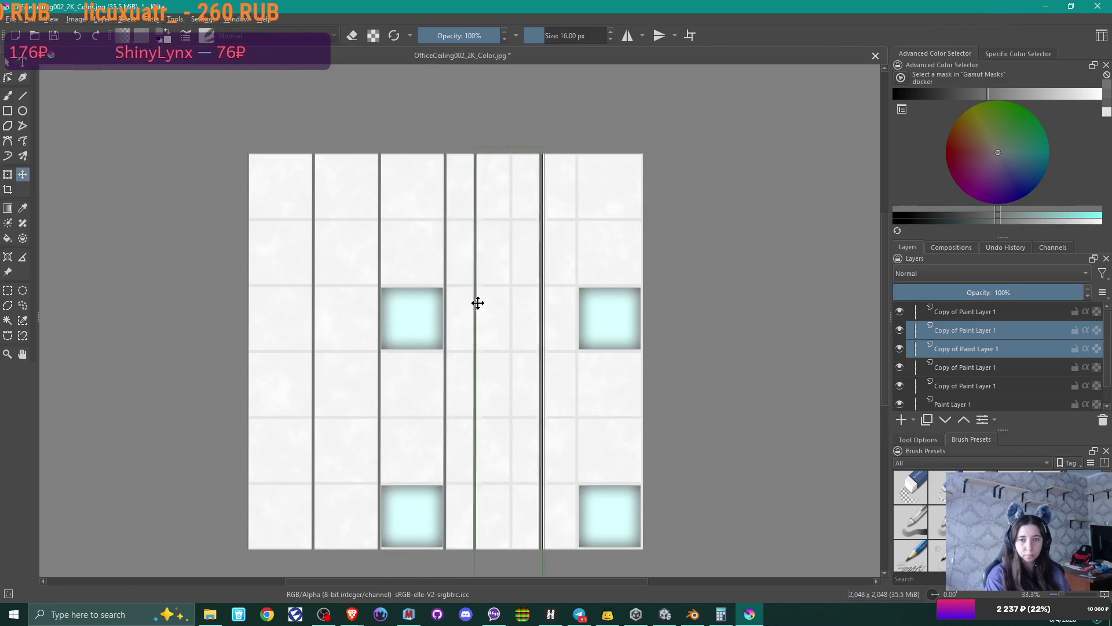
pyautogui.scroll(6, 504, 290)
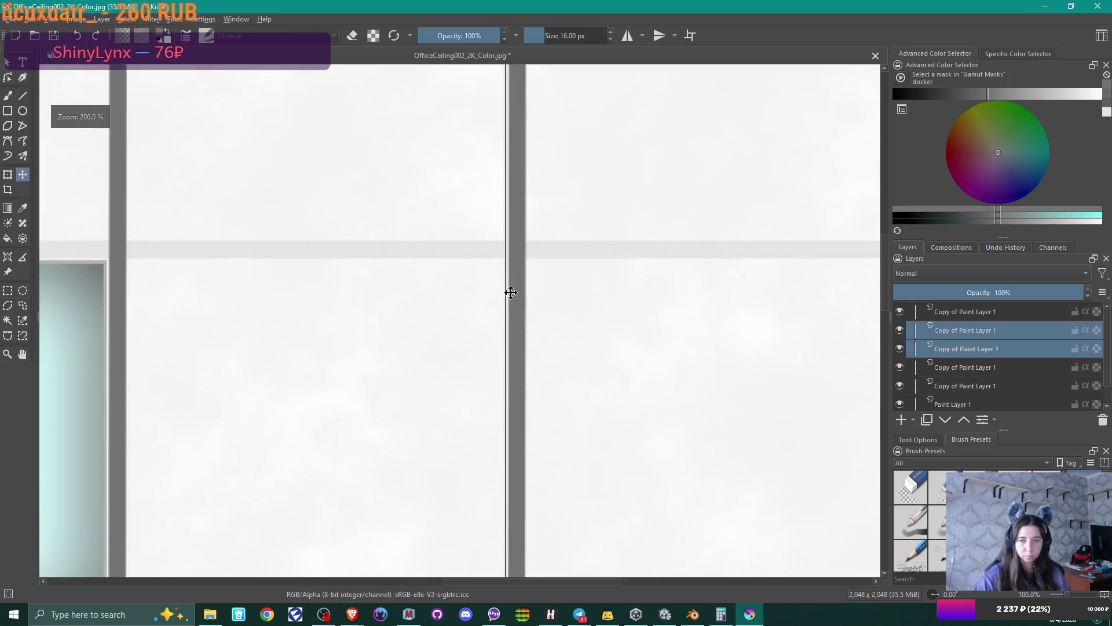
pyautogui.scroll(-1, 577, 286)
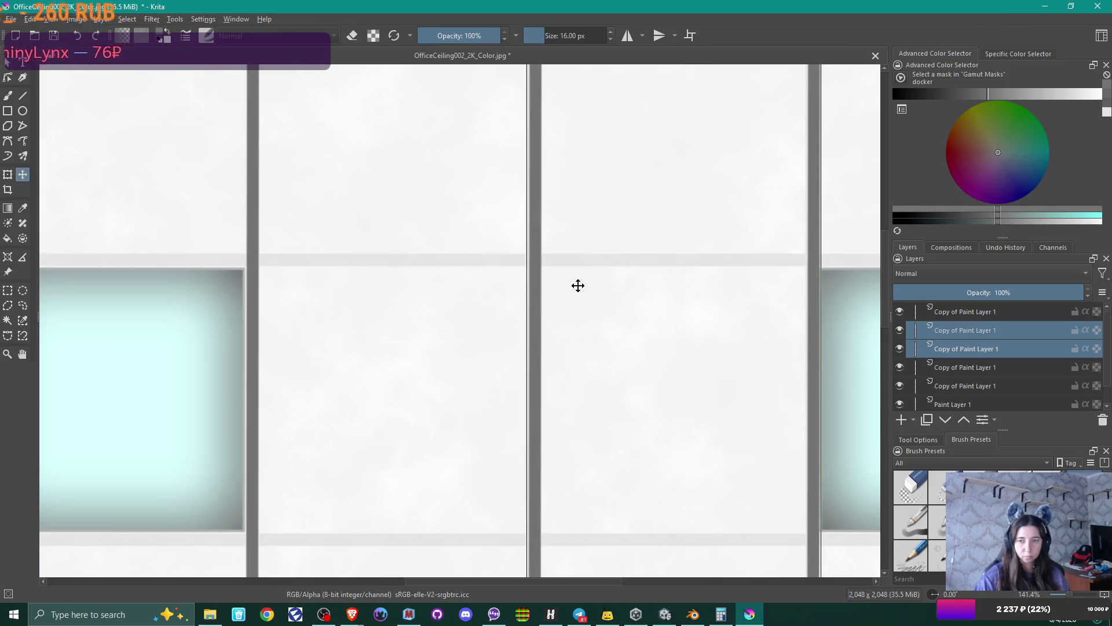
pyautogui.press('Left')
pyautogui.press('Left')
pyautogui.press('Left')
pyautogui.press('Left')
pyautogui.press('Left')
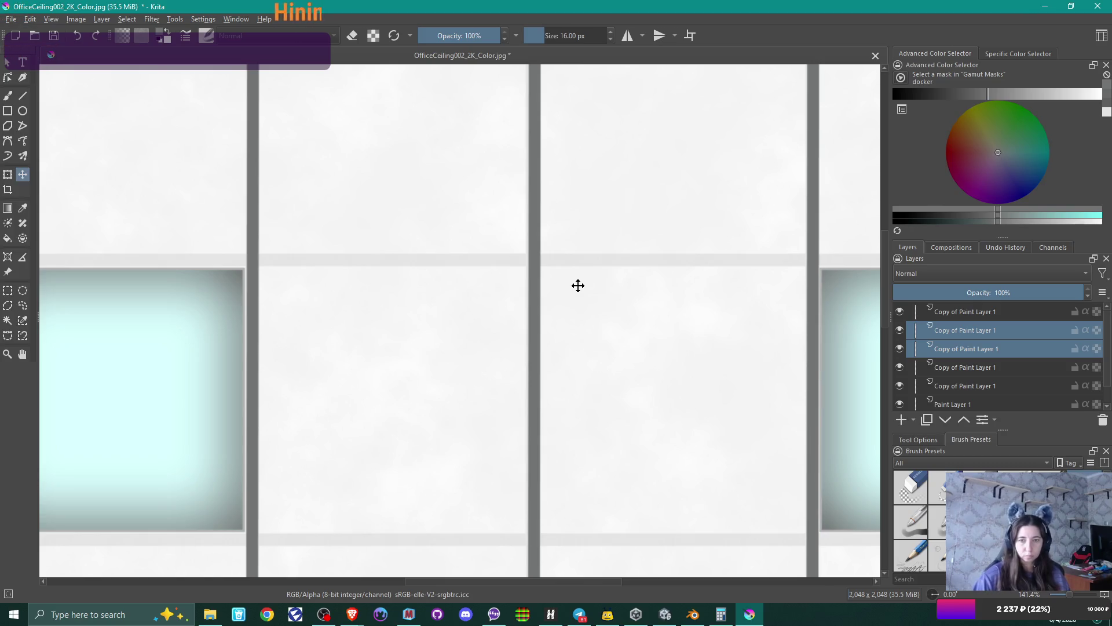
pyautogui.press('Left')
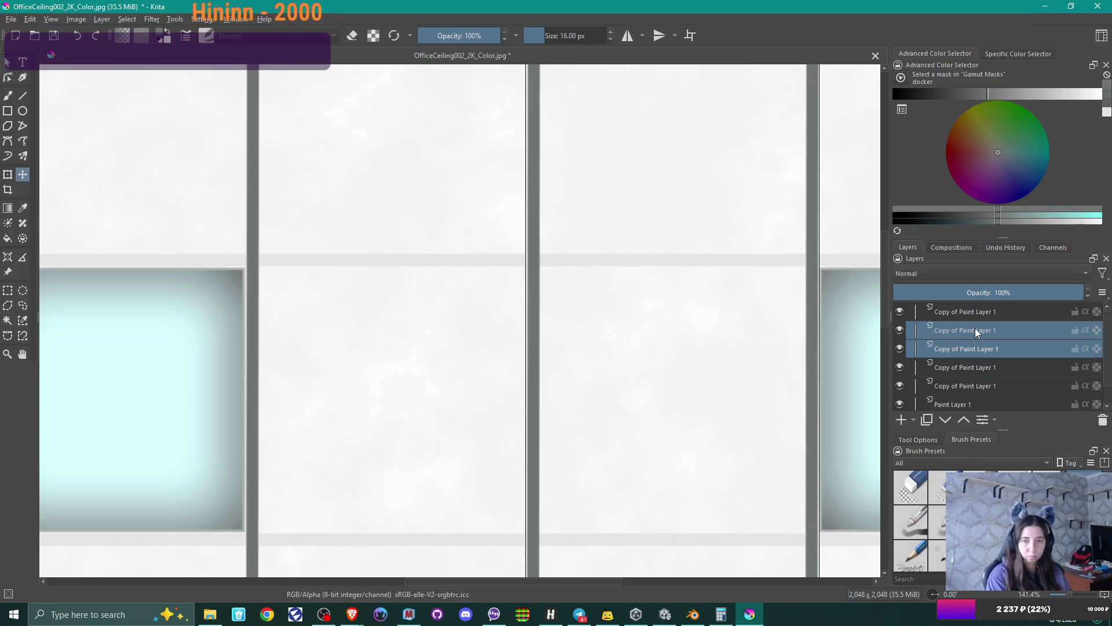
pyautogui.press('Right')
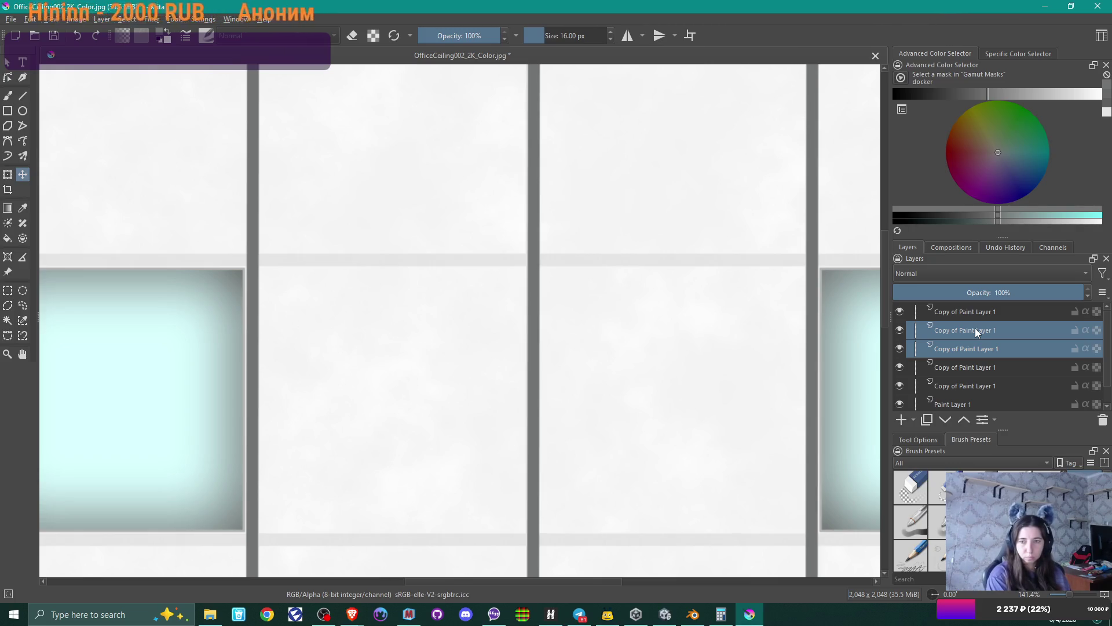
pyautogui.keyDown('ctrl'); pyautogui.scroll(-3, 626, 205); pyautogui.keyUp('ctrl')
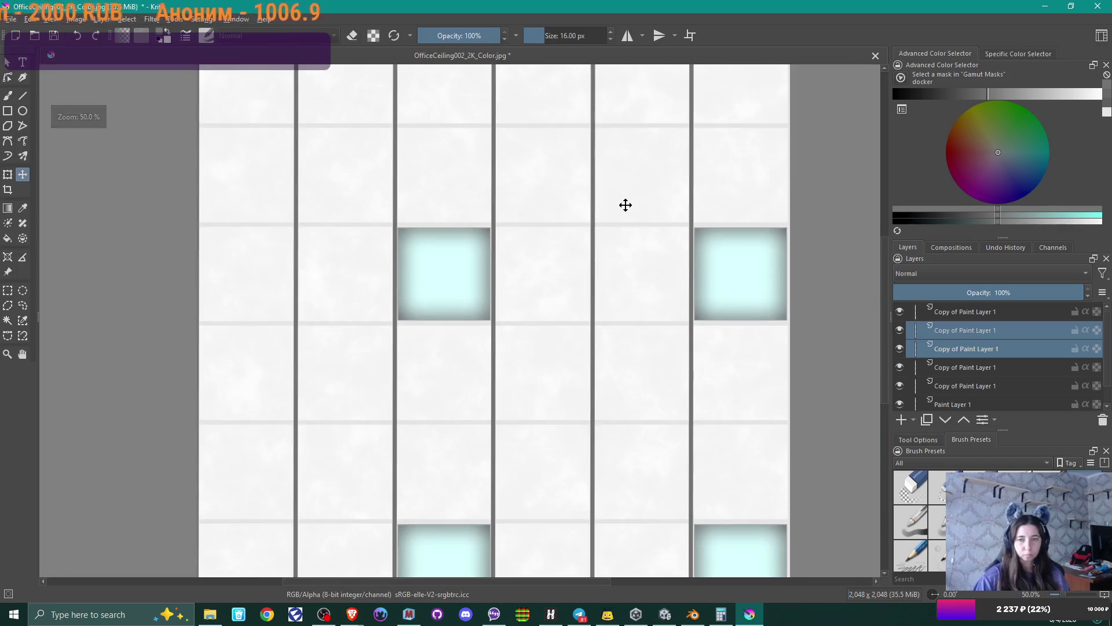
# - Select a single line layer, duplicate it, and move the copy toward the last column's edge
pyautogui.keyDown('ctrl'); pyautogui.scroll(-1, 626, 205); pyautogui.keyUp('ctrl')
pyautogui.moveTo(796, 217)
pyautogui.mouseDown(button='middle')
pyautogui.moveTo(775, 235)
pyautogui.moveTo(693, 241)
pyautogui.mouseUp(button='middle')
pyautogui.keyDown('ctrl'); pyautogui.scroll(1, 683, 266); pyautogui.keyUp('ctrl')
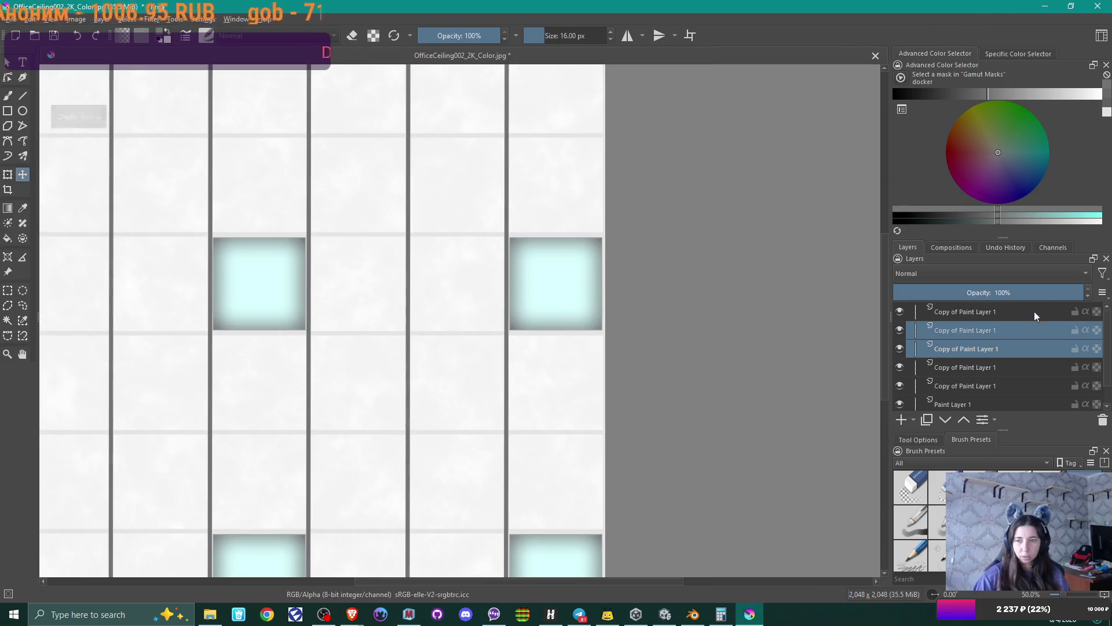
pyautogui.click(996, 330)
pyautogui.hotkey('ctrl', 'j')
pyautogui.press('Right')
pyautogui.press('Right')
pyautogui.press('Right')
pyautogui.press('Right')
pyautogui.press('Right')
pyautogui.press('Right')
pyautogui.press('Right')
pyautogui.press('Right')
pyautogui.press('Right')
pyautogui.press('Right')
pyautogui.press('Right')
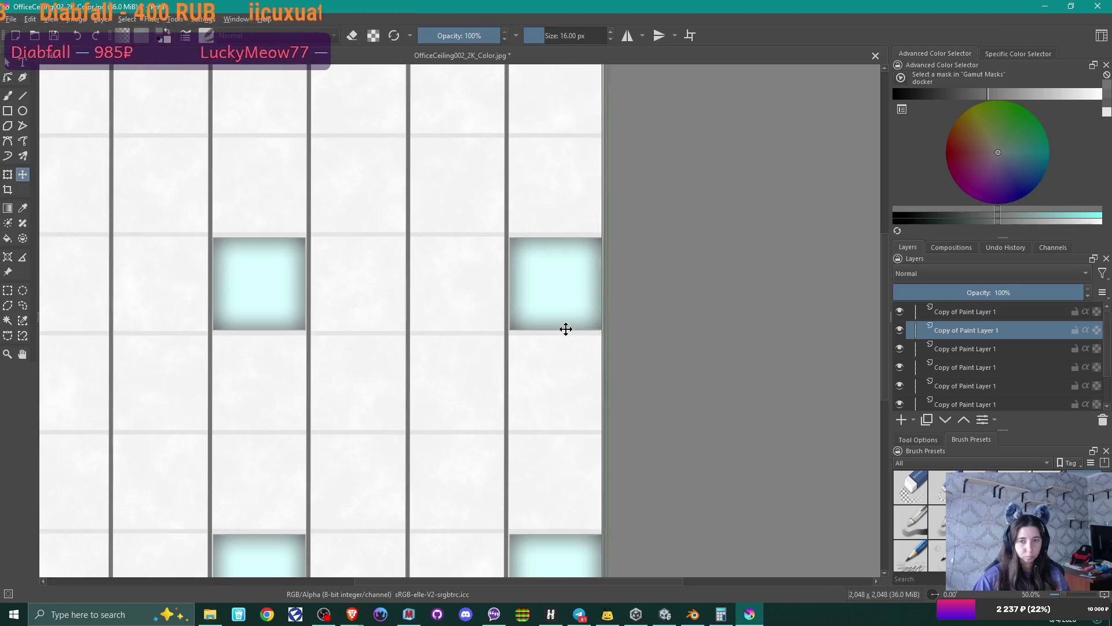
pyautogui.keyDown('ctrl'); pyautogui.scroll(4, 590, 313); pyautogui.keyUp('ctrl')
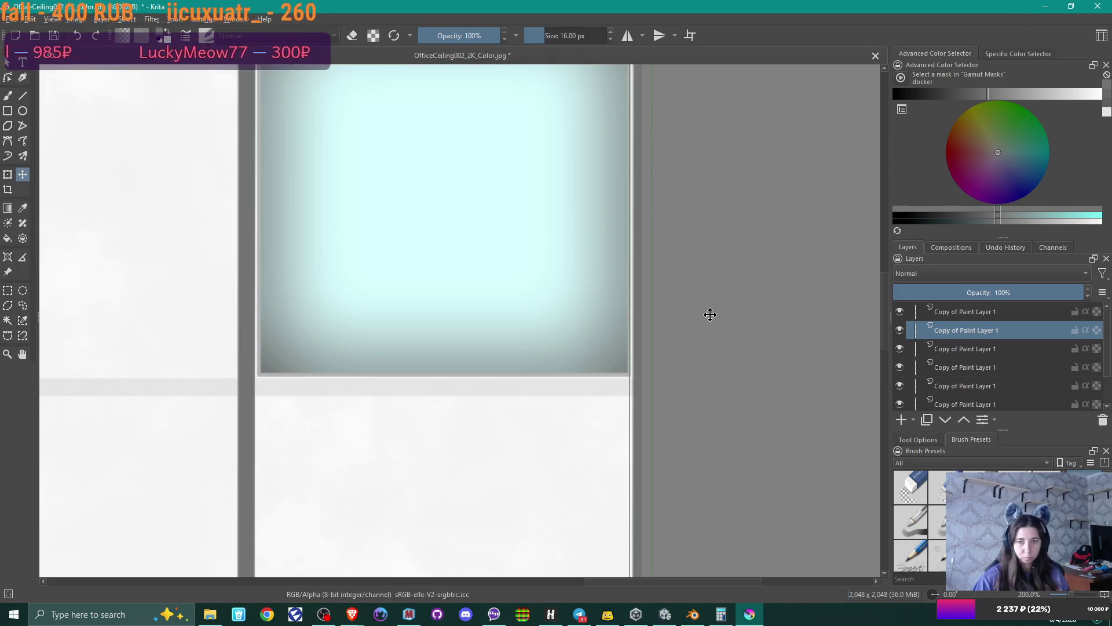
# - Zoom in and fine-tune the copied line so it sits flush along the texture's right edge
pyautogui.press('Right')
pyautogui.press('Right')
pyautogui.press('Right')
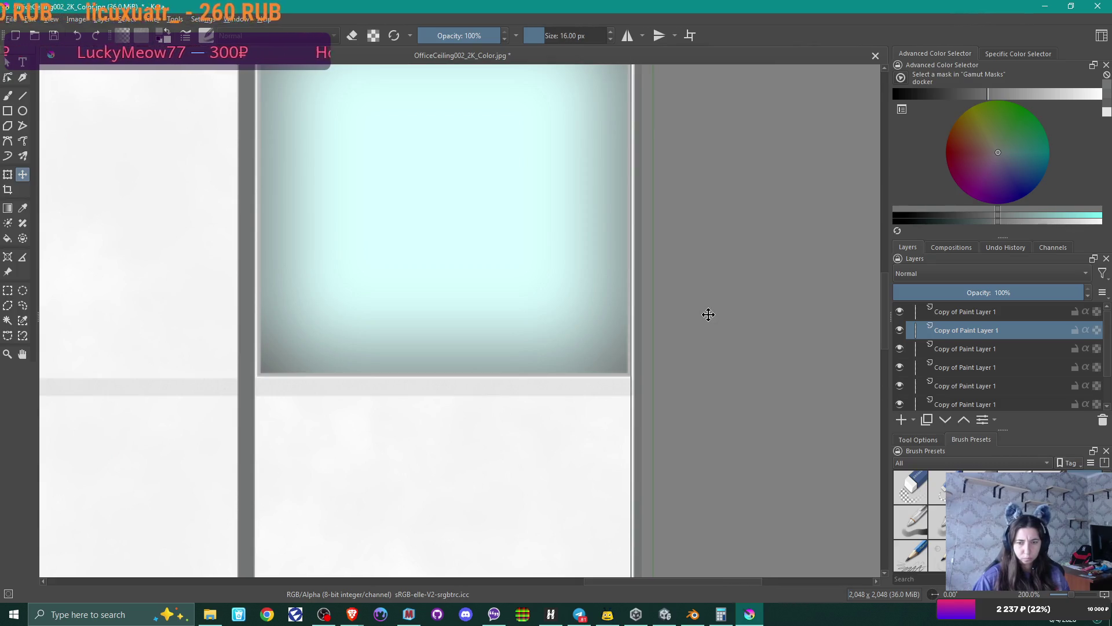
pyautogui.press('Right')
pyautogui.keyDown('ctrl'); pyautogui.scroll(2, 683, 318); pyautogui.keyUp('ctrl')
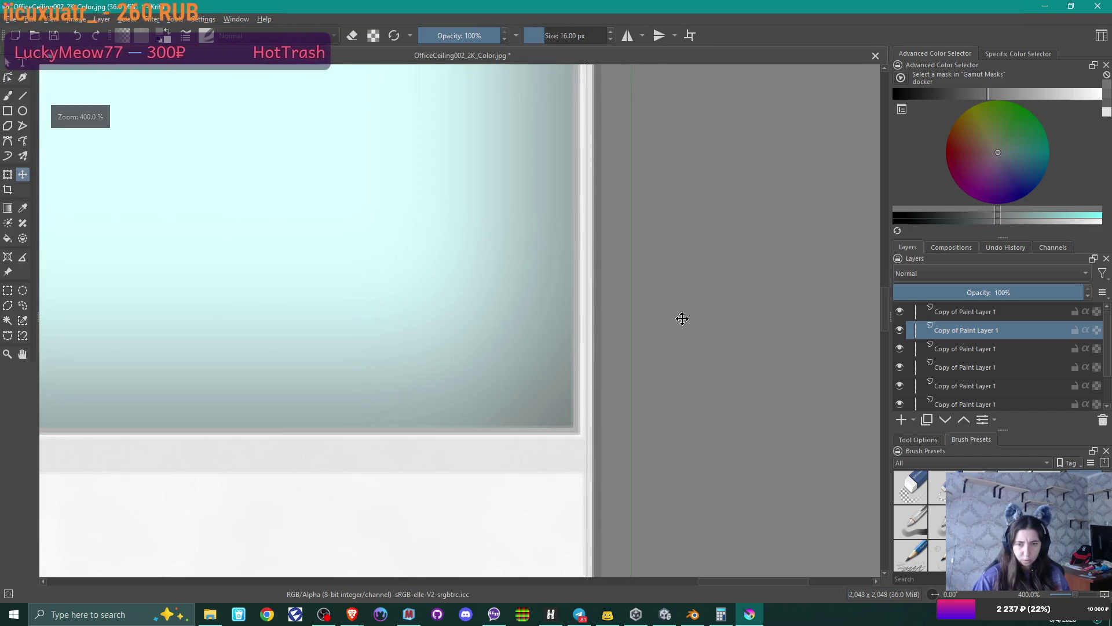
pyautogui.press('Left')
pyautogui.press('Left')
pyautogui.press('Left')
pyautogui.press('Left')
pyautogui.press('Left')
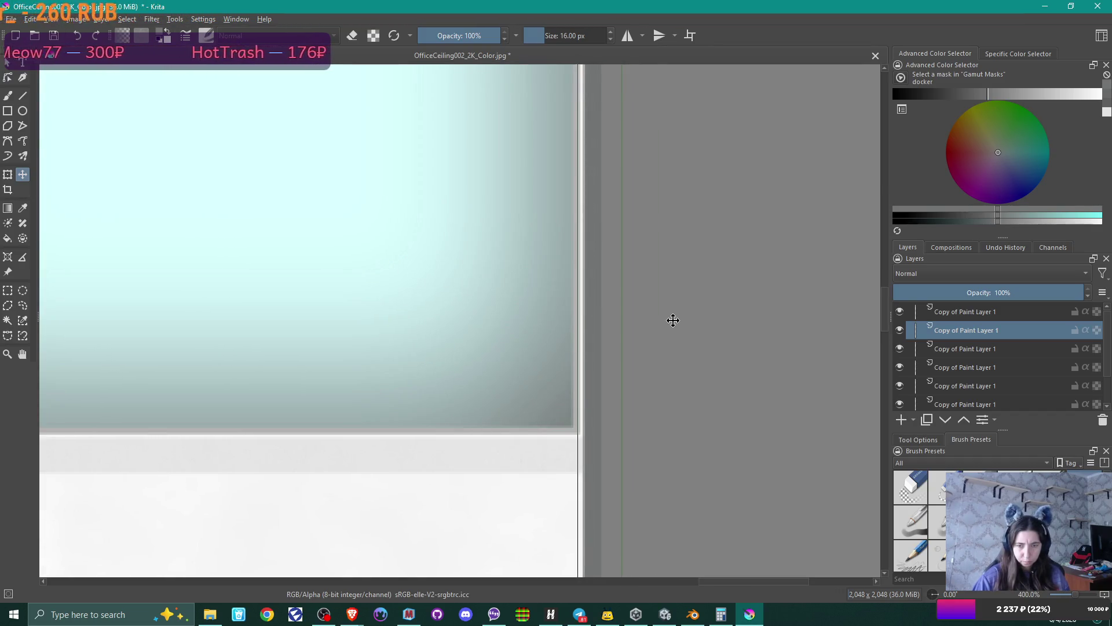
pyautogui.press('Right')
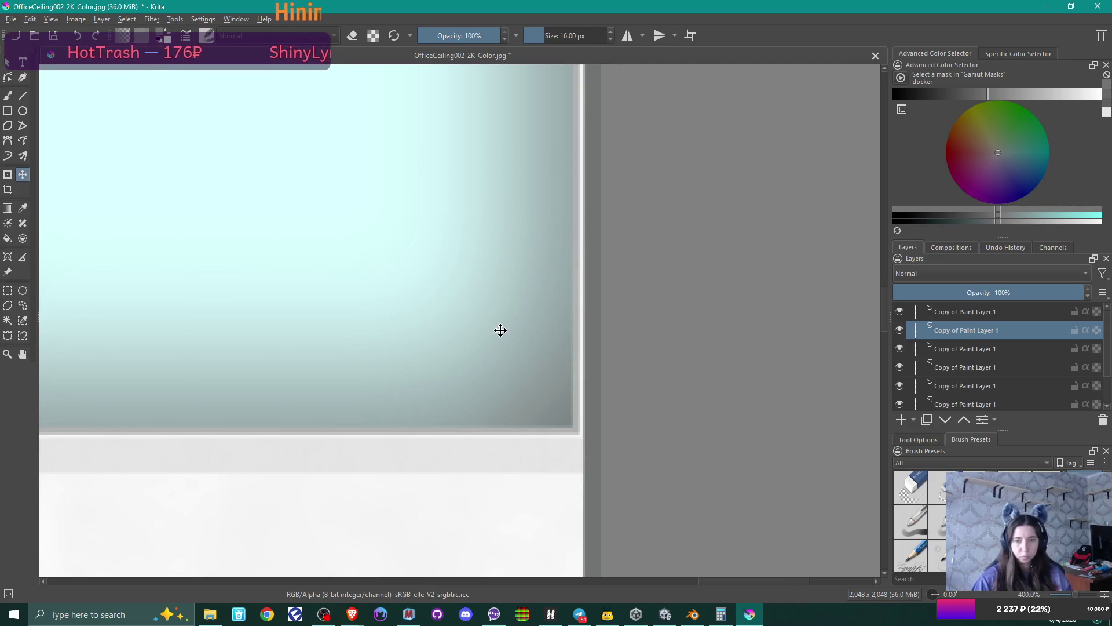
pyautogui.keyDown('ctrl'); pyautogui.scroll(-7, 497, 324); pyautogui.keyUp('ctrl')
pyautogui.keyDown('ctrl'); pyautogui.scroll(-1, 497, 324); pyautogui.keyUp('ctrl')
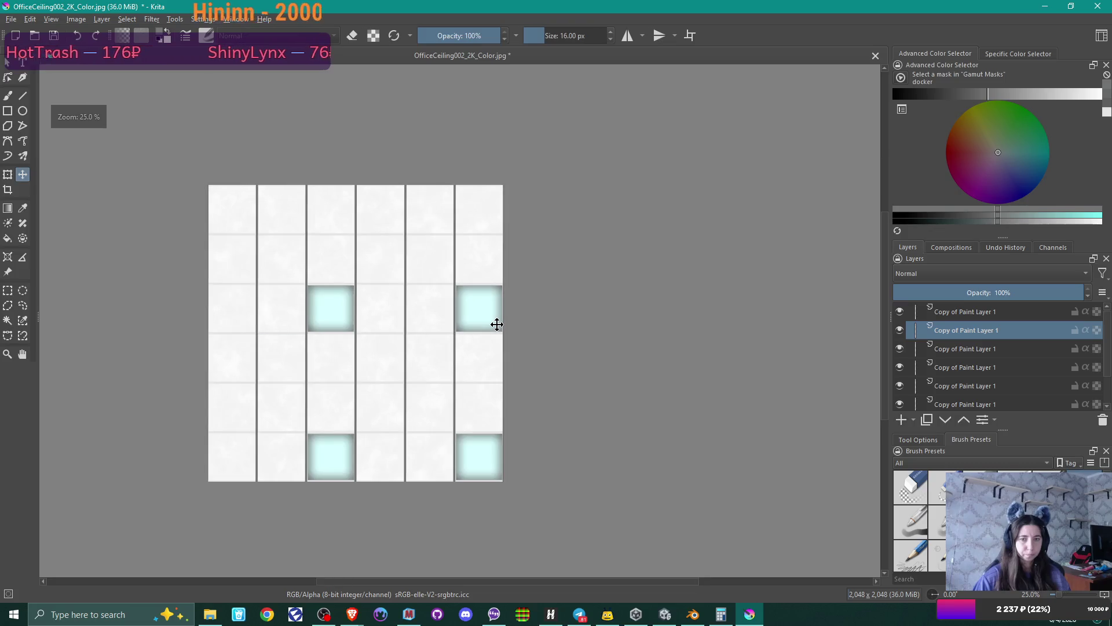
pyautogui.moveTo(568, 326); pyautogui.dragTo(695, 308, button='middle')
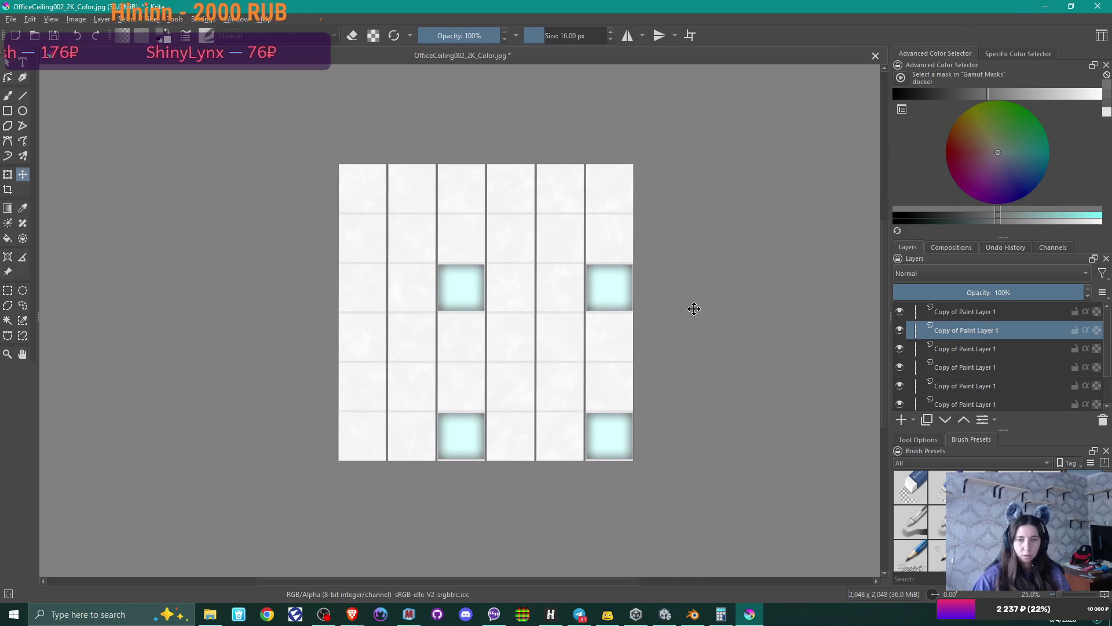
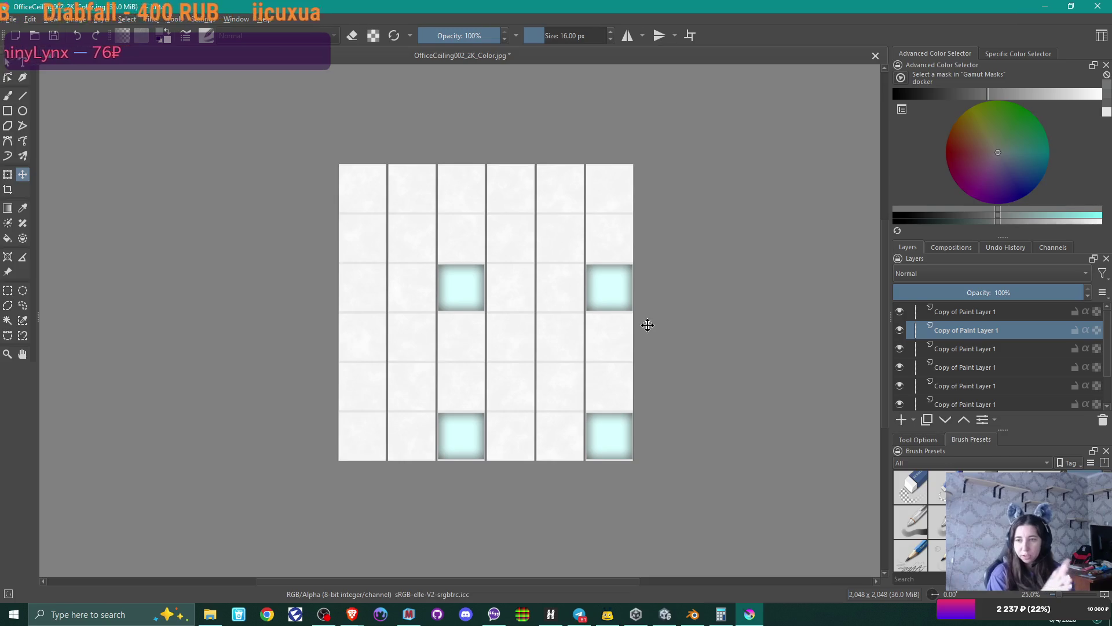
# - Merge the stacked tile layer copies down into a single Paint Layer 1
pyautogui.click(985, 312)
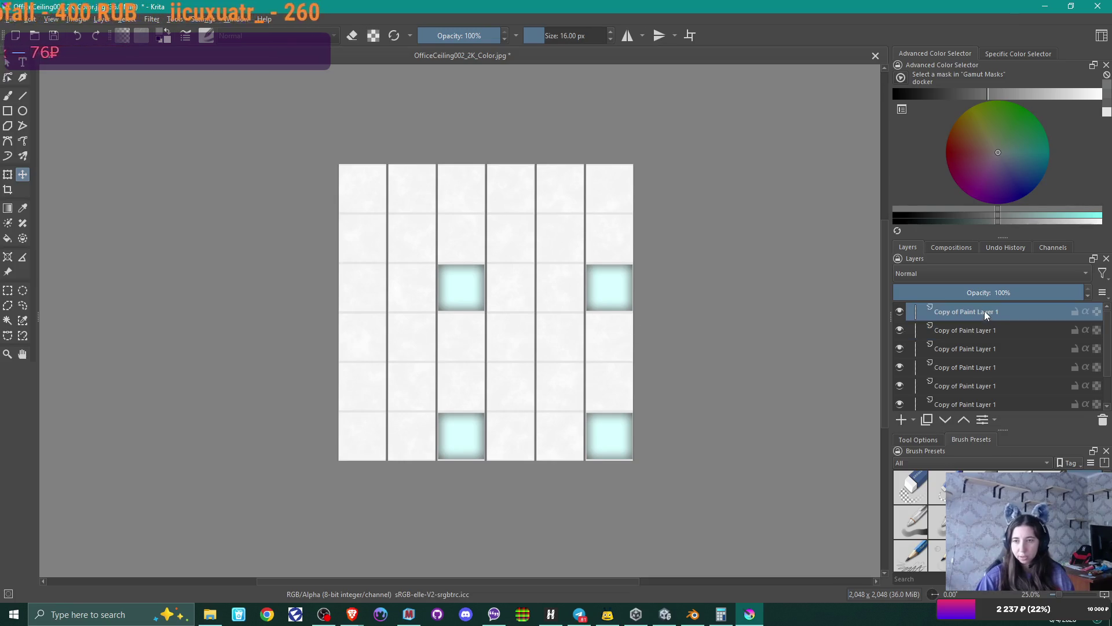
pyautogui.rightClick(984, 311)
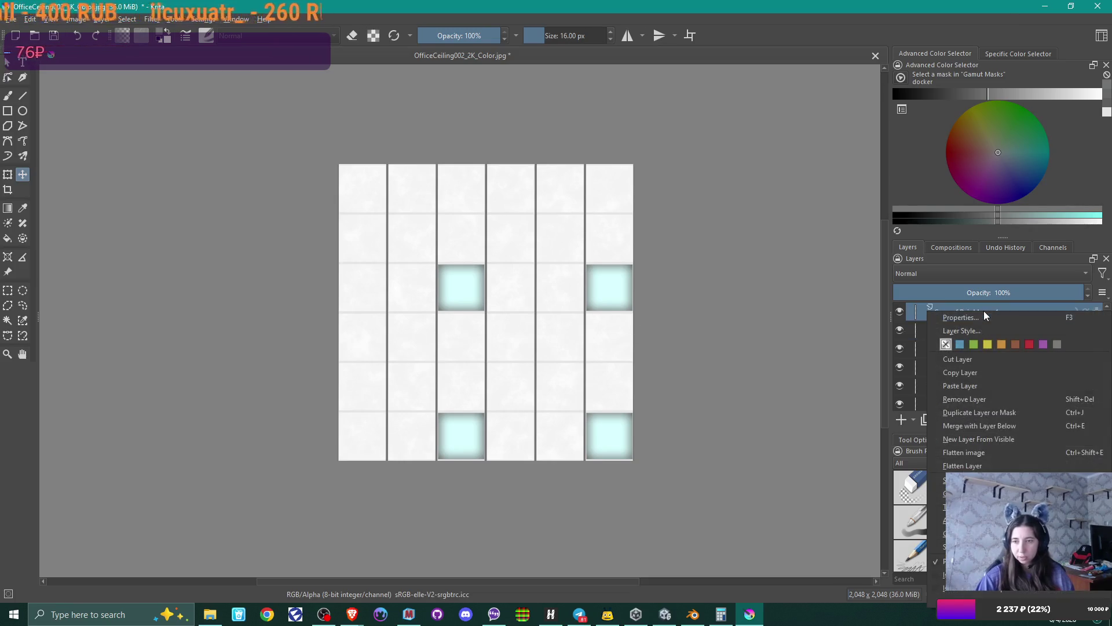
pyautogui.click(1037, 427)
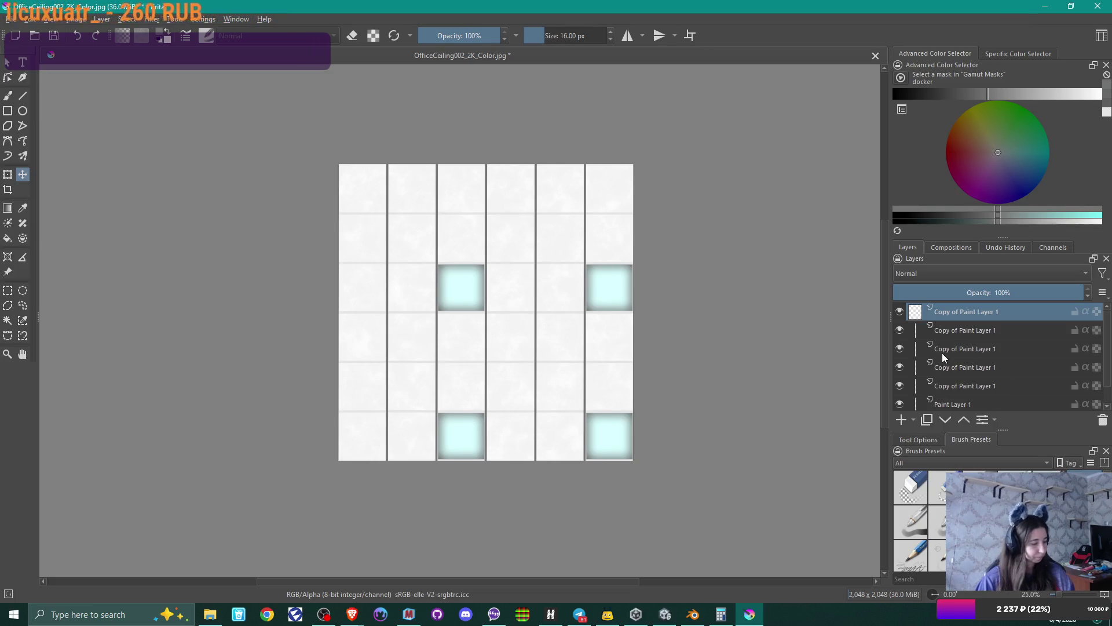
pyautogui.hotkey('ctrl', 'e')
pyautogui.hotkey('ctrl', 'e')
pyautogui.hotkey('ctrl', 'e')
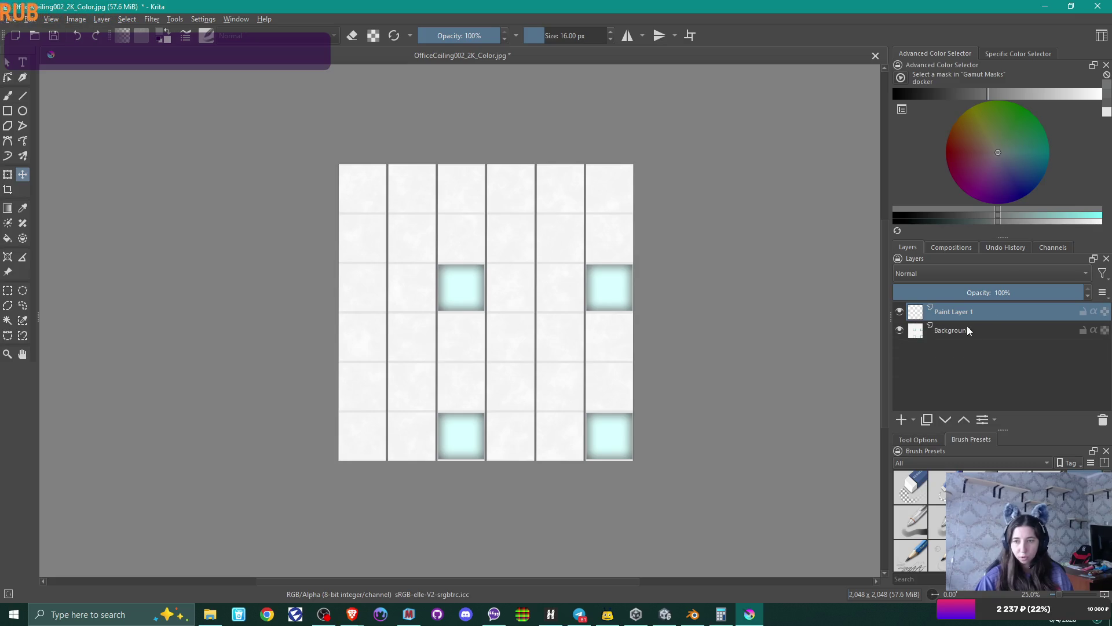
# - Duplicate Paint Layer 1 with Ctrl+J to make a fresh copy
pyautogui.hotkey('ctrl', 'j')
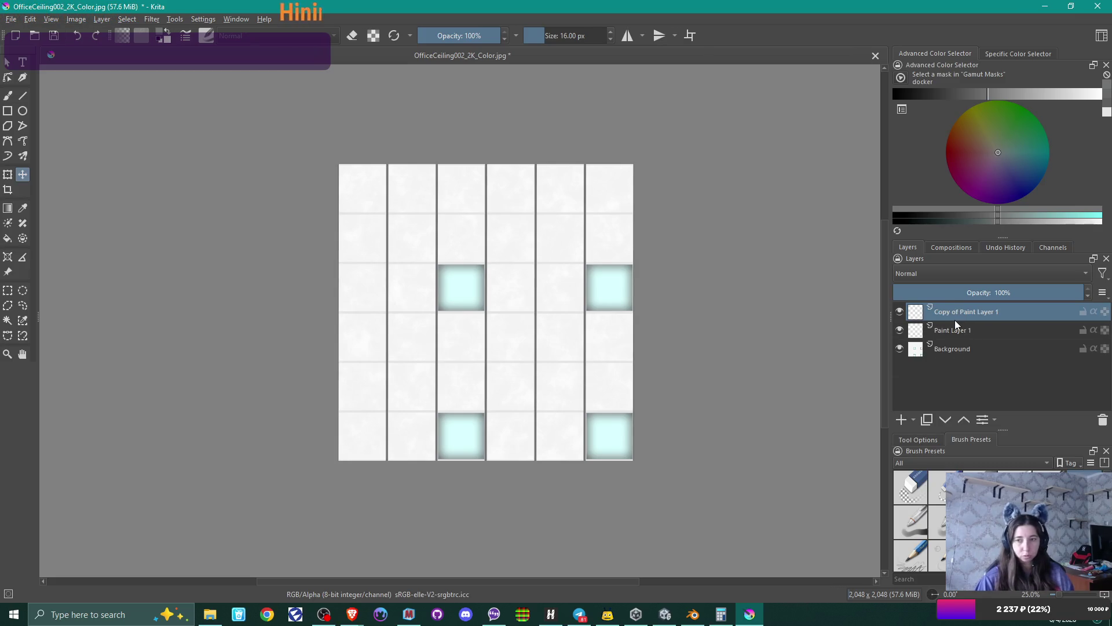
pyautogui.rightClick(954, 312)
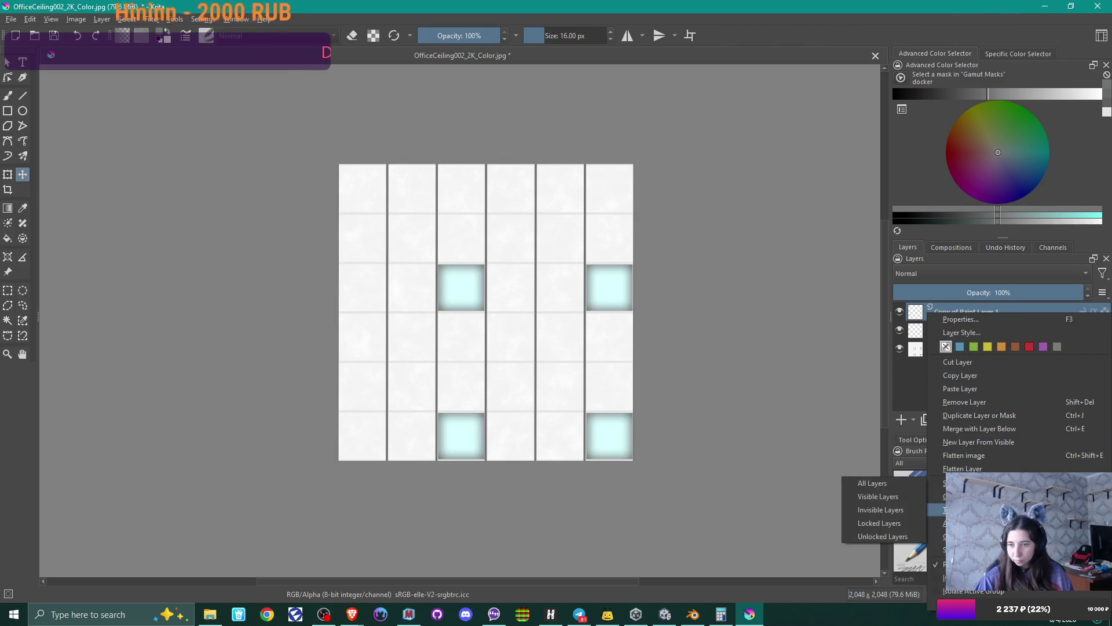
pyautogui.moveTo(950, 523)
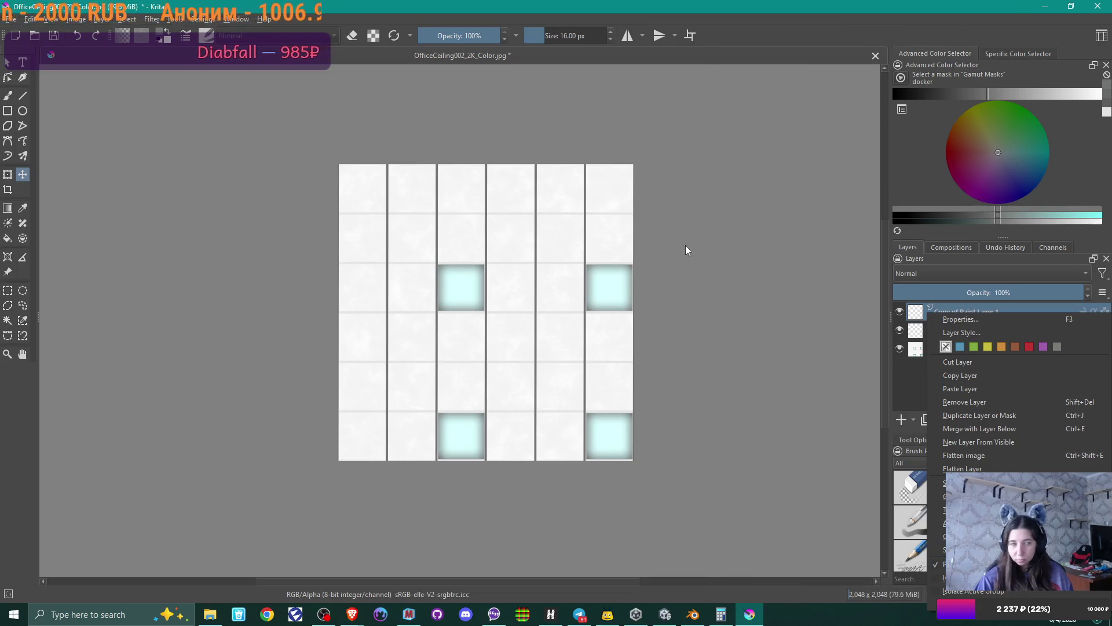
# - Rotate the copied tile layer 90° to the left via Layer > Transform > Rotate
pyautogui.click(101, 18)
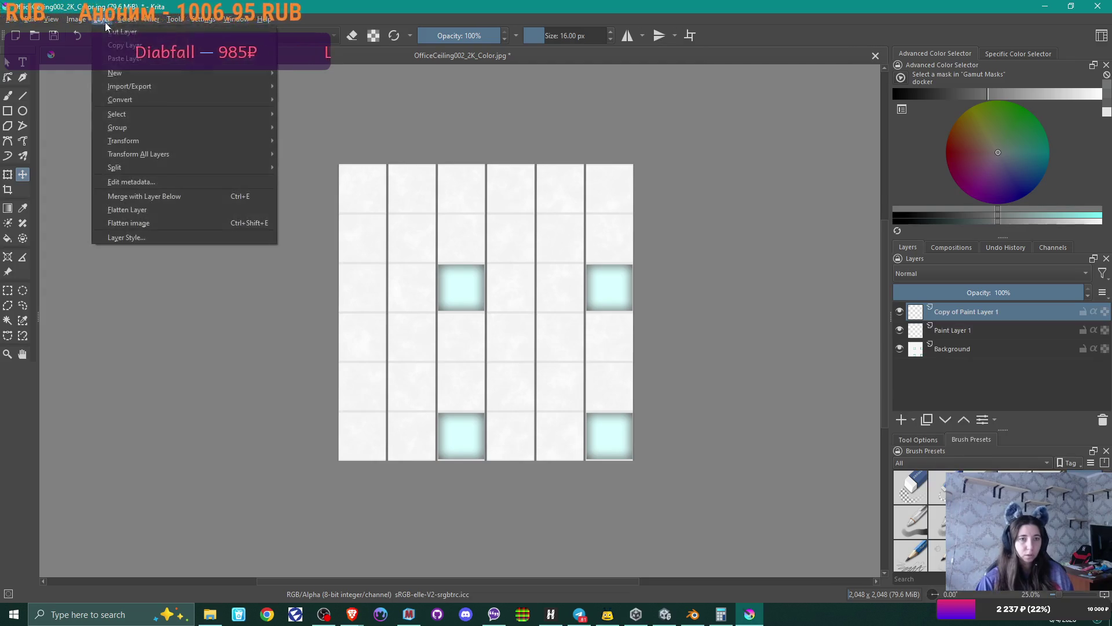
pyautogui.moveTo(162, 139)
pyautogui.moveTo(363, 185)
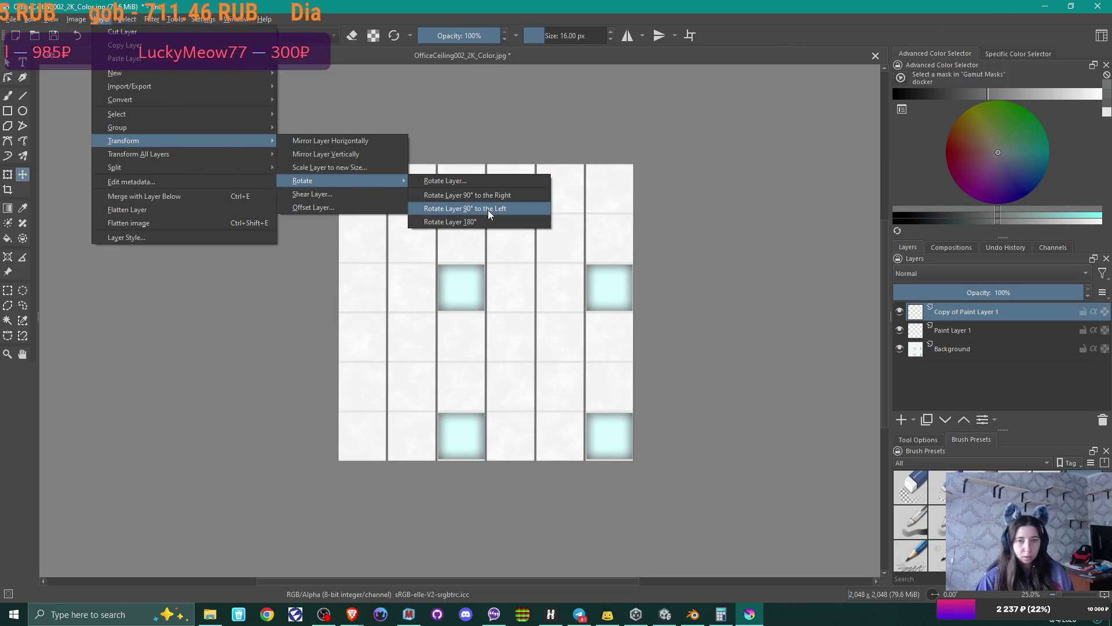
pyautogui.click(488, 209)
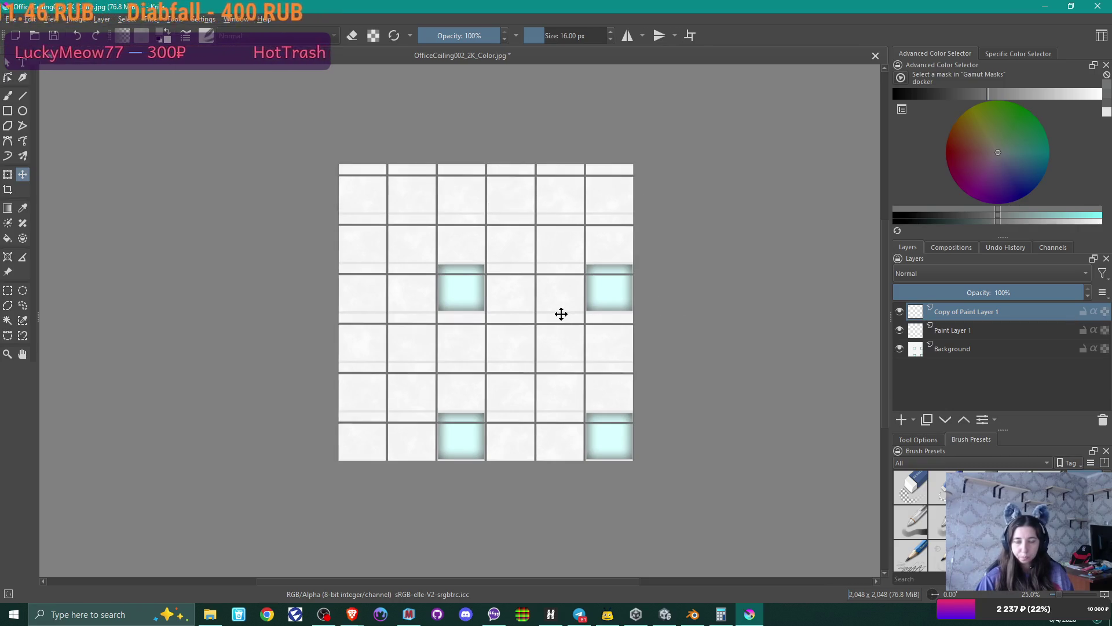
# - Nudge the rotated layer upward so the ceiling tiles form an even 6×6 grid
pyautogui.scroll(1, 713, 301)
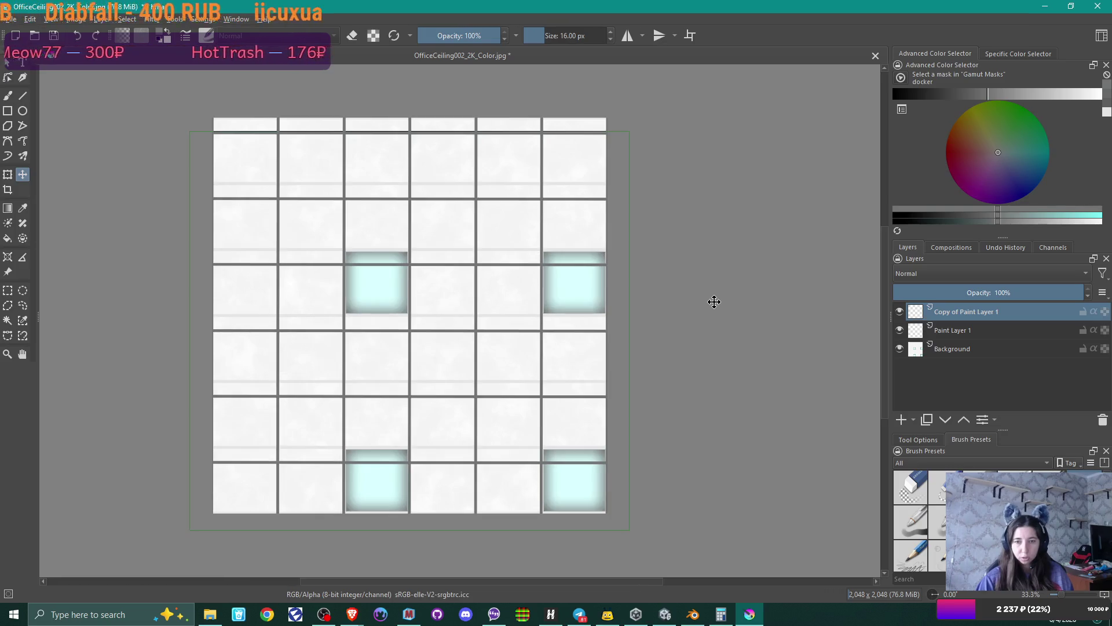
pyautogui.press('Up')
pyautogui.press('Up')
pyautogui.press('Up')
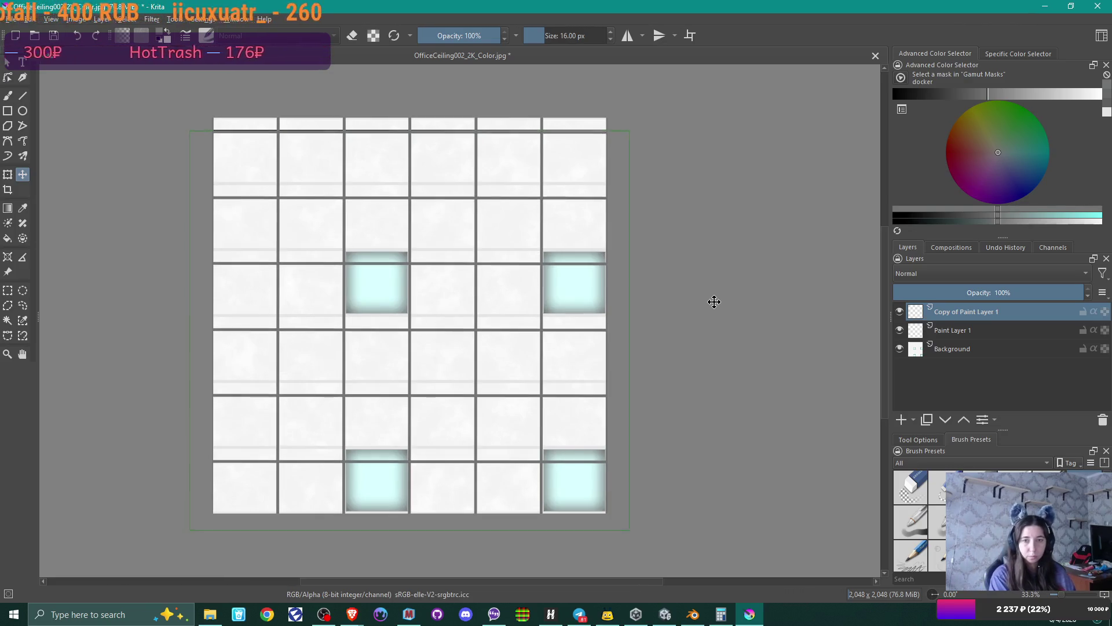
pyautogui.press('Up')
pyautogui.press('Up')
pyautogui.press('Up')
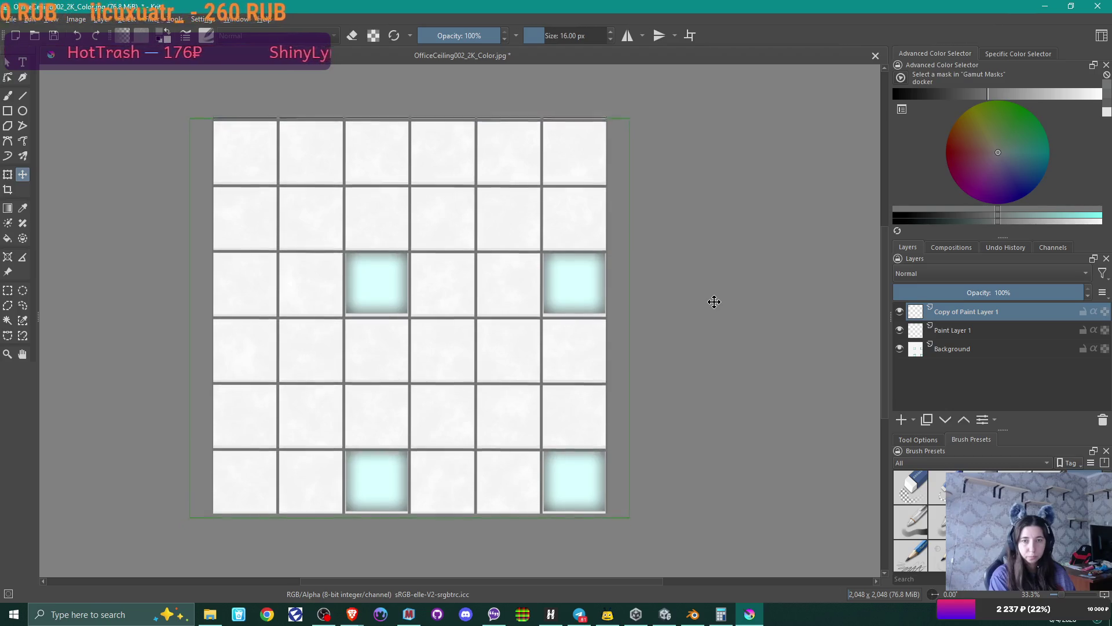
pyautogui.press('Up')
pyautogui.press('Up')
pyautogui.press('Up')
pyautogui.press('Up')
pyautogui.press('Up')
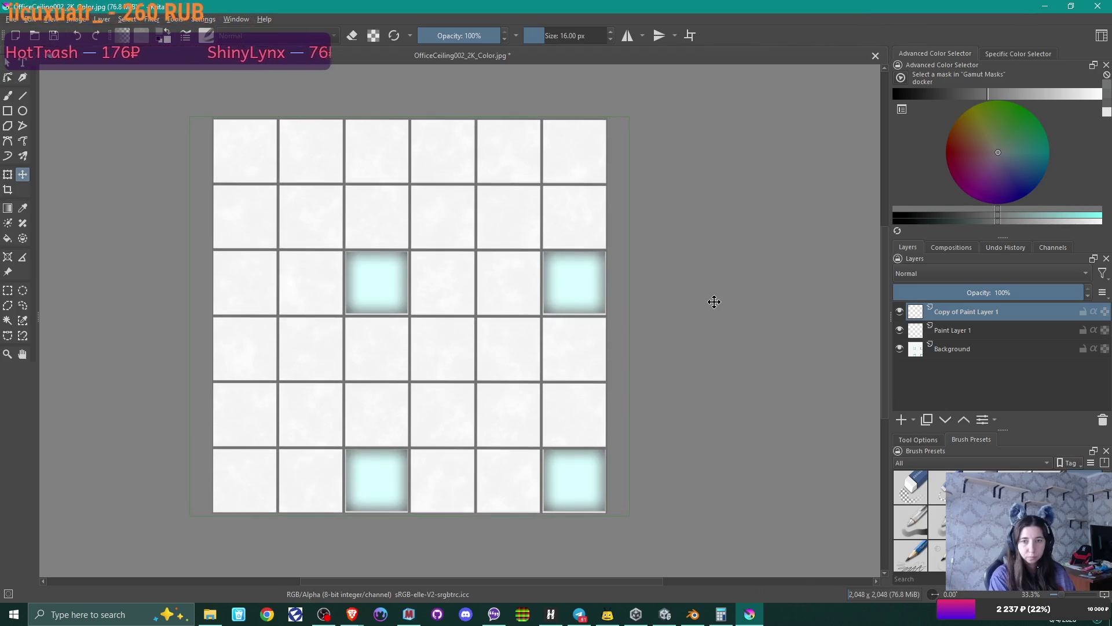
pyautogui.press('Up')
pyautogui.press('Up')
pyautogui.press('Up')
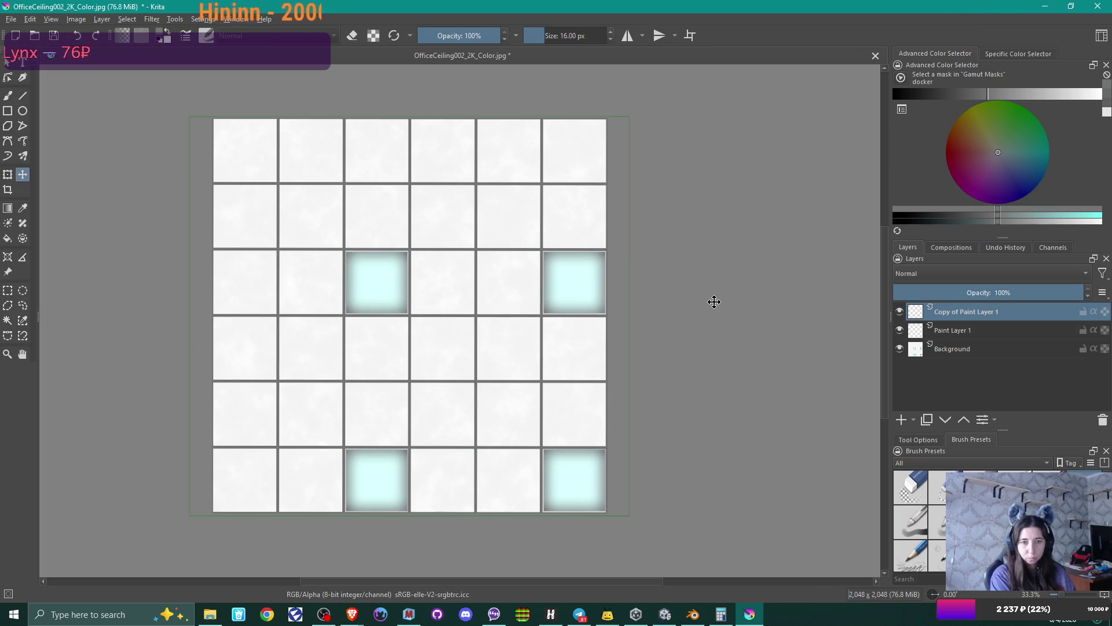
pyautogui.keyDown('ctrl'); pyautogui.scroll(-1, 713, 302); pyautogui.keyUp('ctrl')
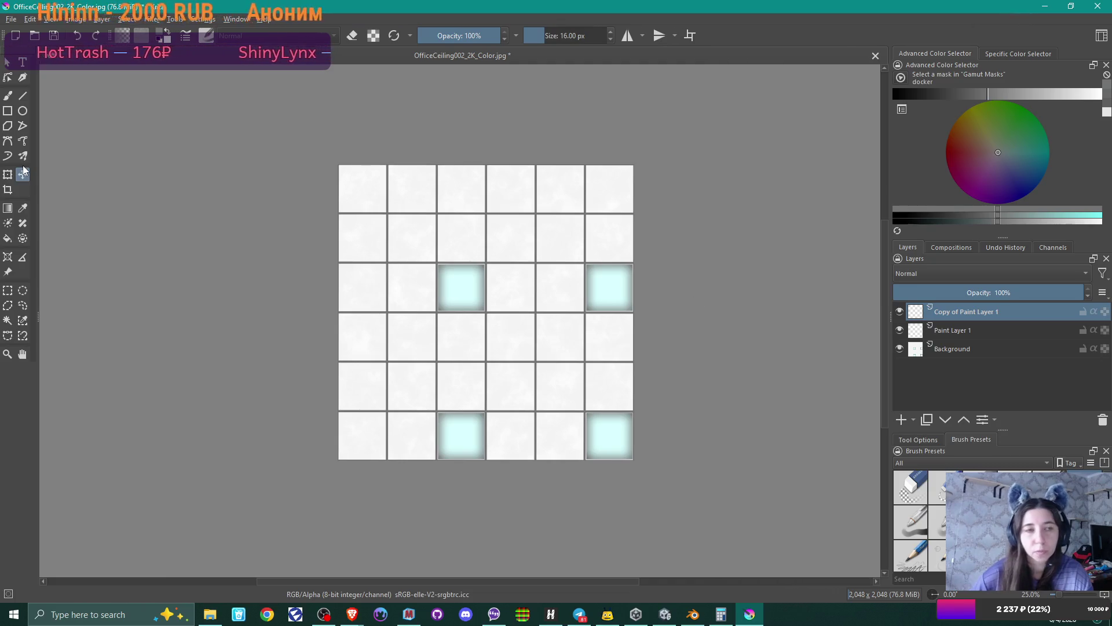
# - Export the edited ceiling texture as the JPEG OfficeCeiling002_2K_Color2 and return to Unity
pyautogui.click(11, 19)
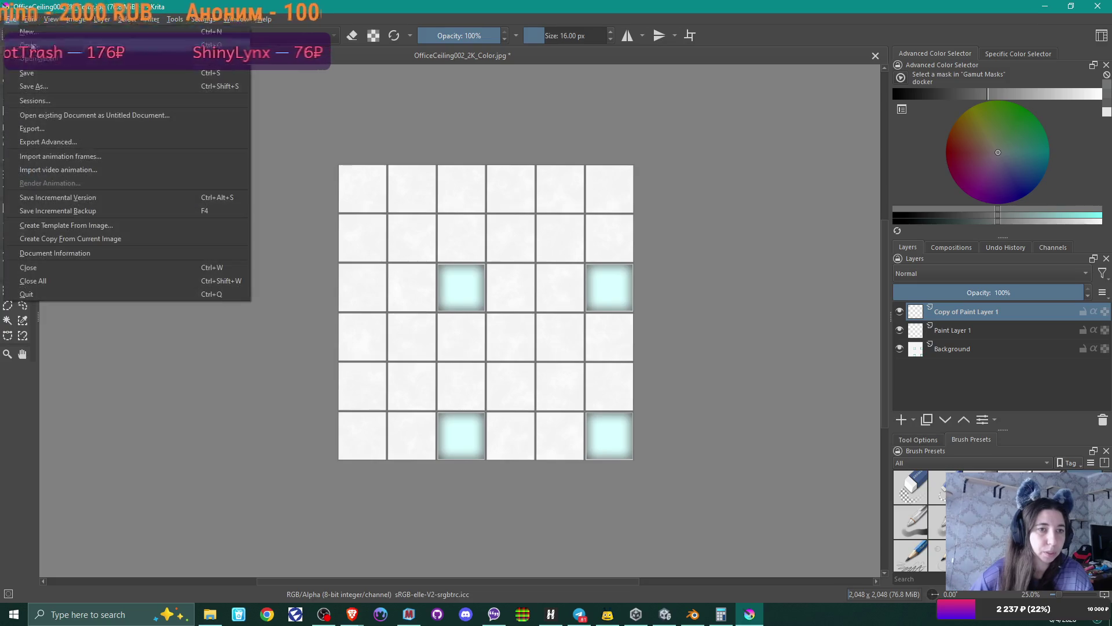
pyautogui.click(83, 130)
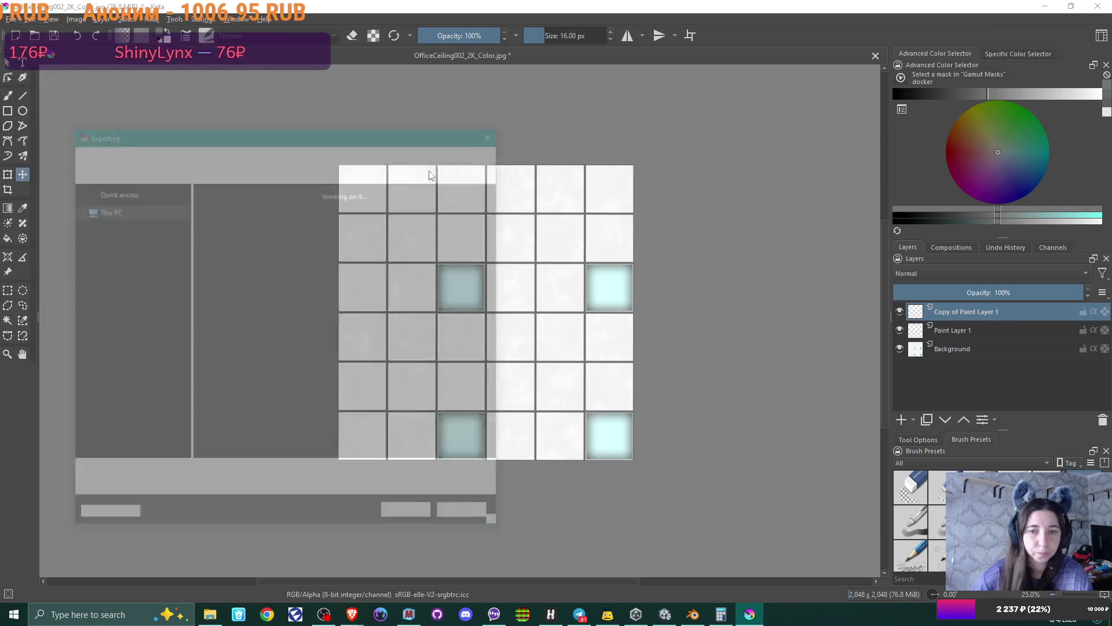
pyautogui.click(234, 475)
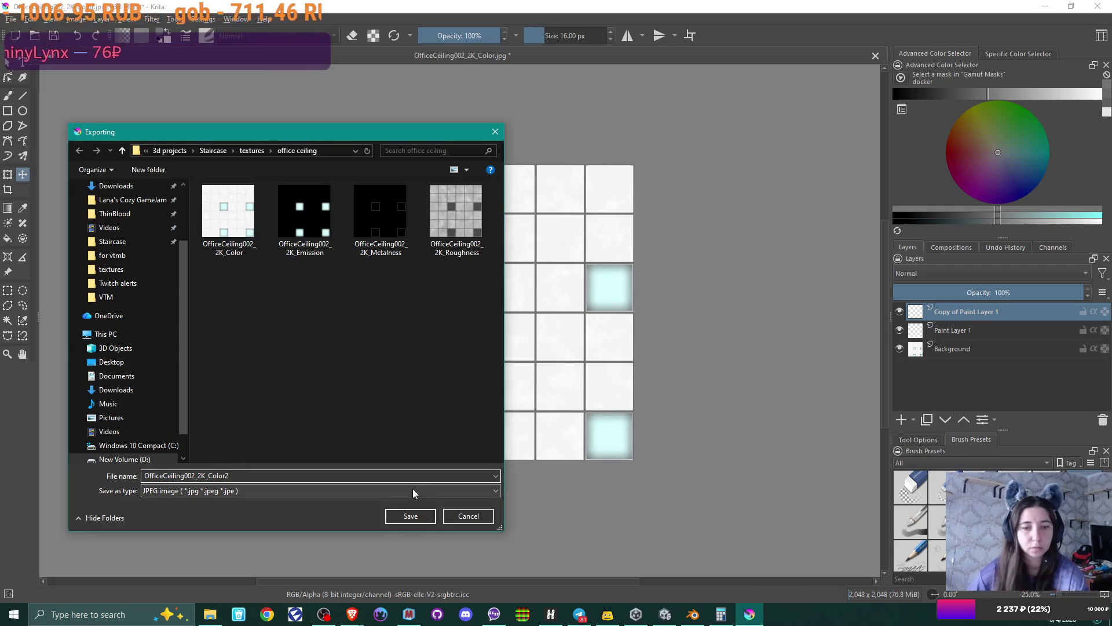
pyautogui.click(418, 523)
pyautogui.click(656, 406)
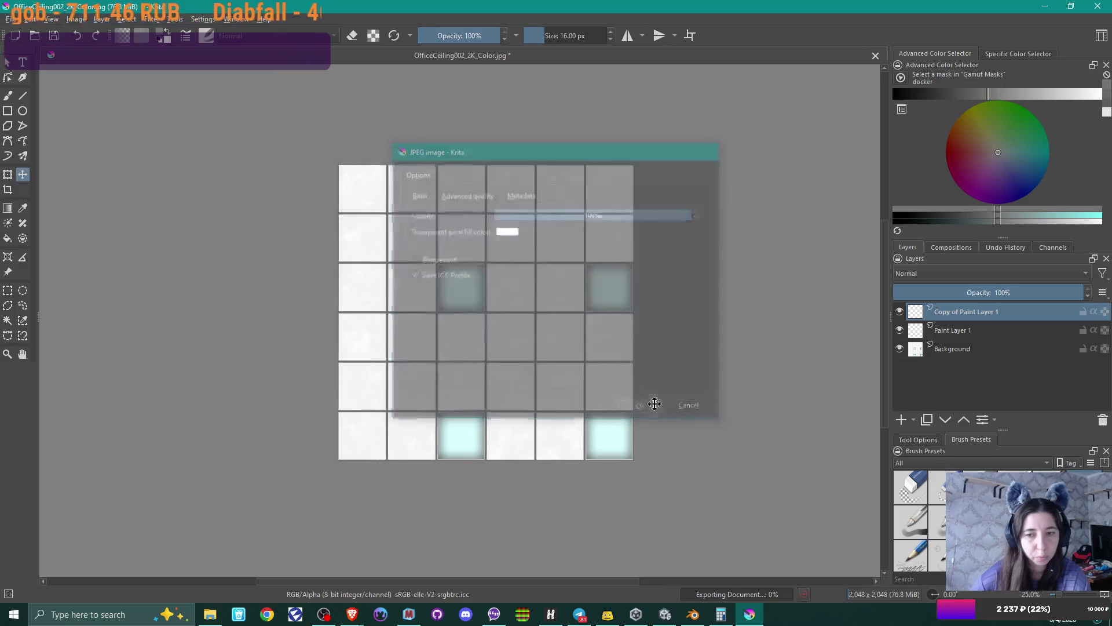
pyautogui.click(664, 614)
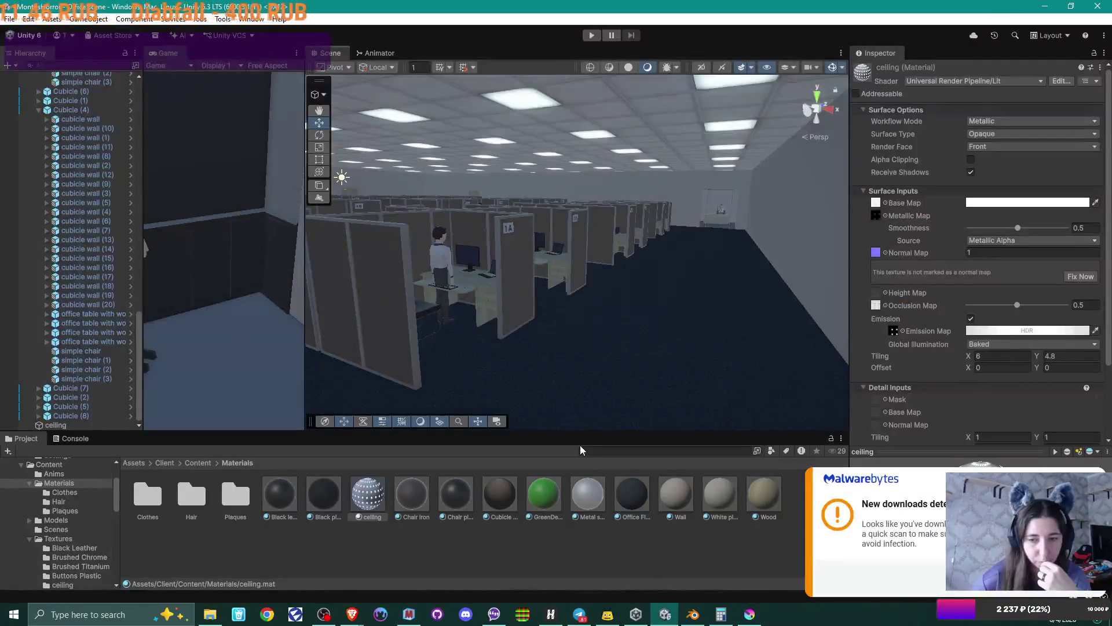
# - Import OfficeCeiling002_2K_Color2 from File Explorer into the Content/Textures/ceiling folder
pyautogui.click(197, 464)
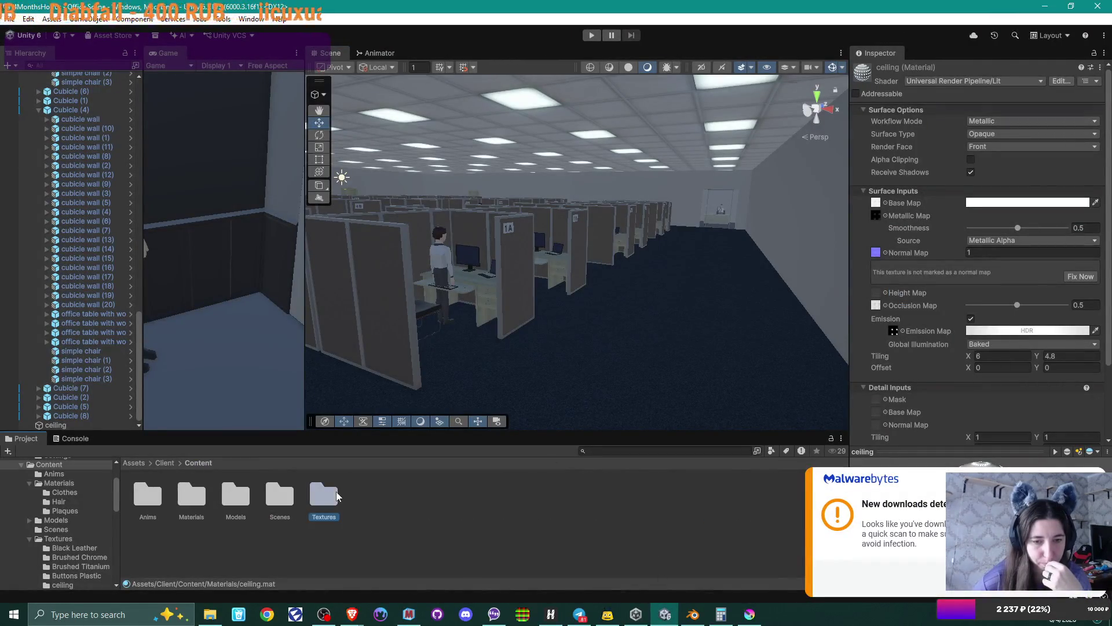
pyautogui.doubleClick(336, 493)
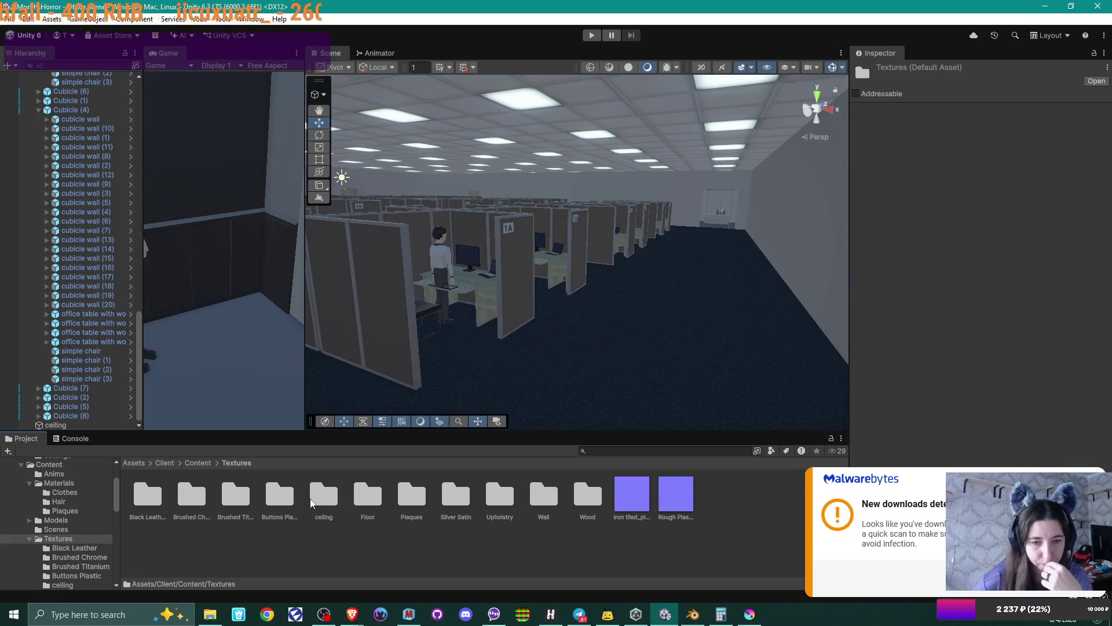
pyautogui.doubleClick(316, 499)
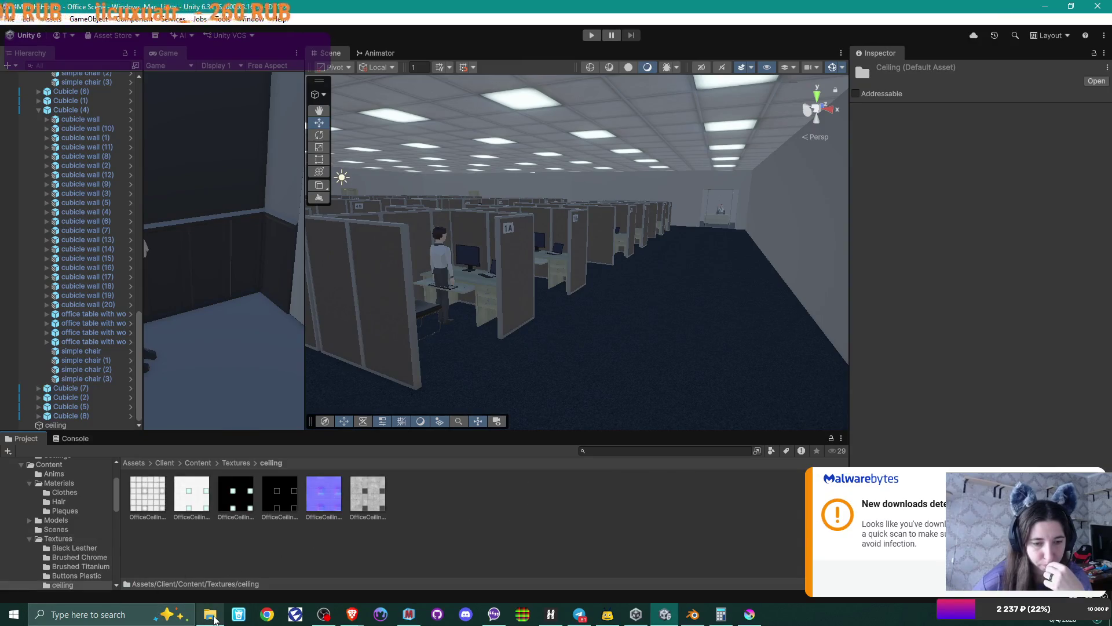
pyautogui.click(214, 619)
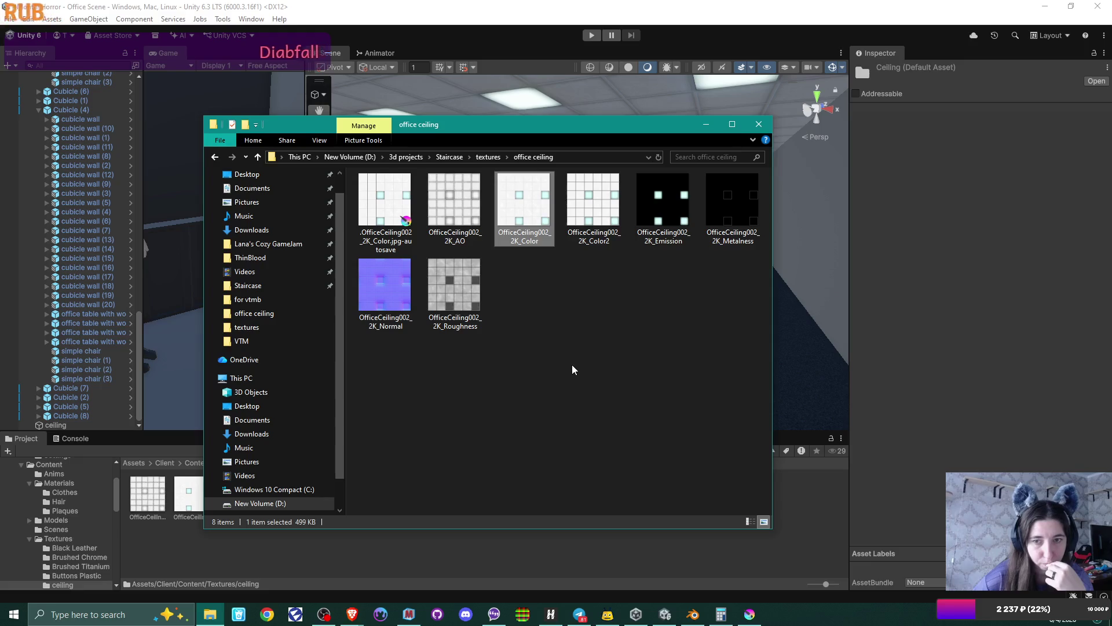
pyautogui.click(600, 215)
pyautogui.moveTo(599, 216); pyautogui.dragTo(317, 561)
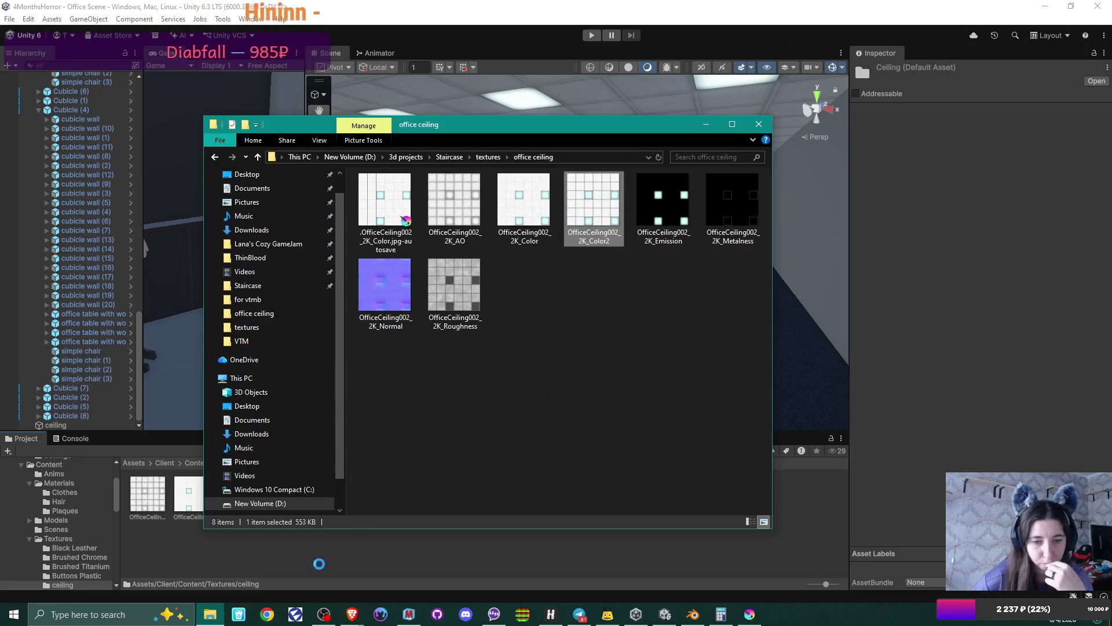
pyautogui.click(351, 562)
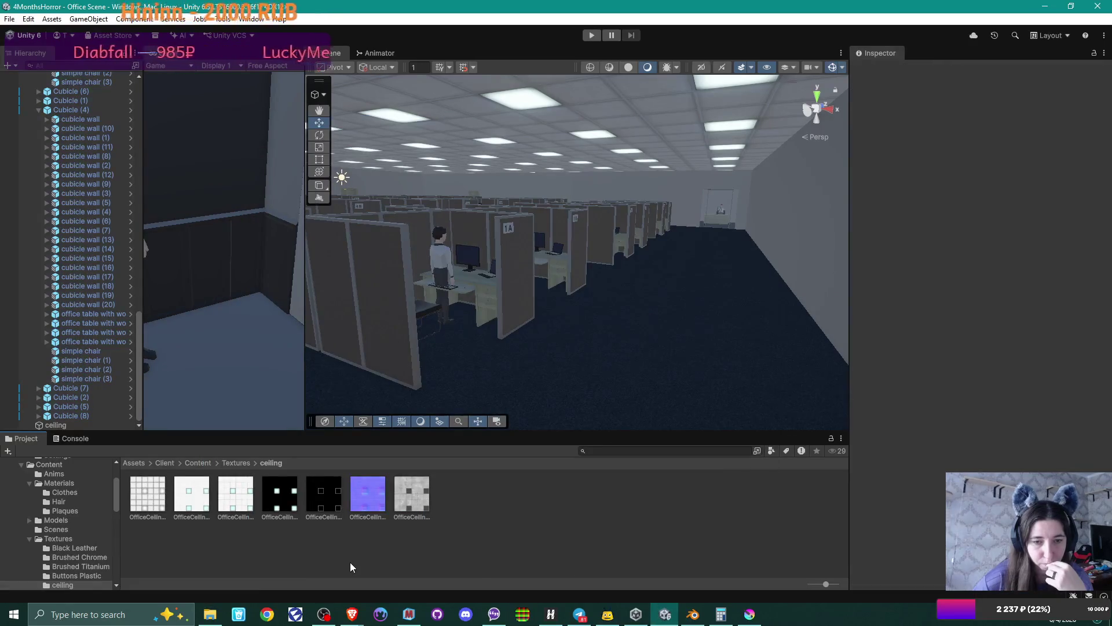
# - Set the ceiling material's base texture to the office ceiling texture and look up at the tiles
pyautogui.click(232, 506)
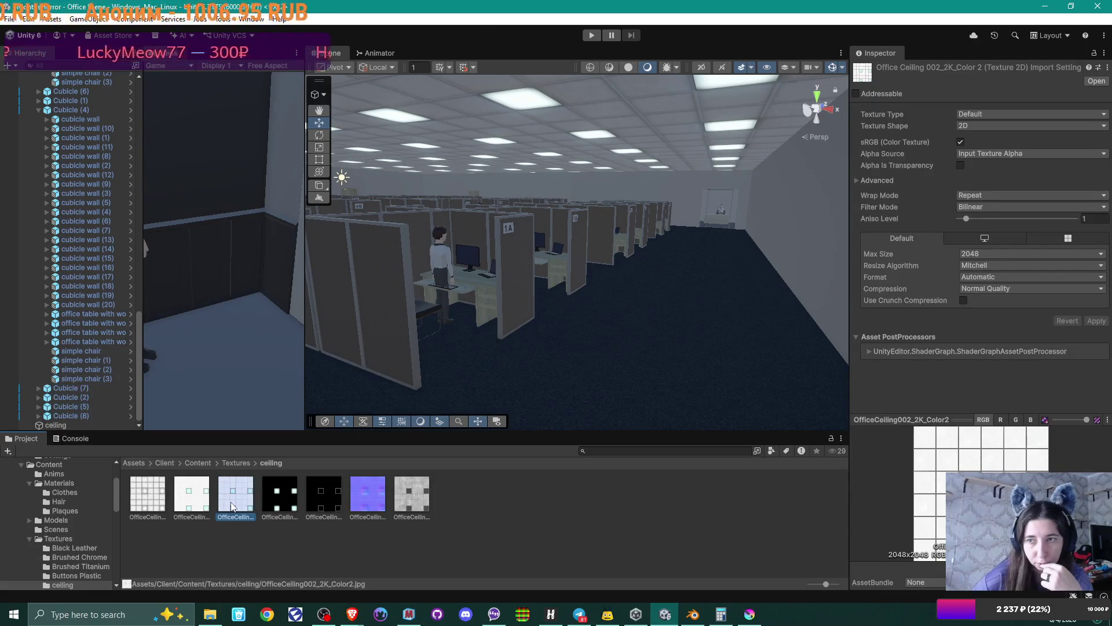
pyautogui.click(564, 113)
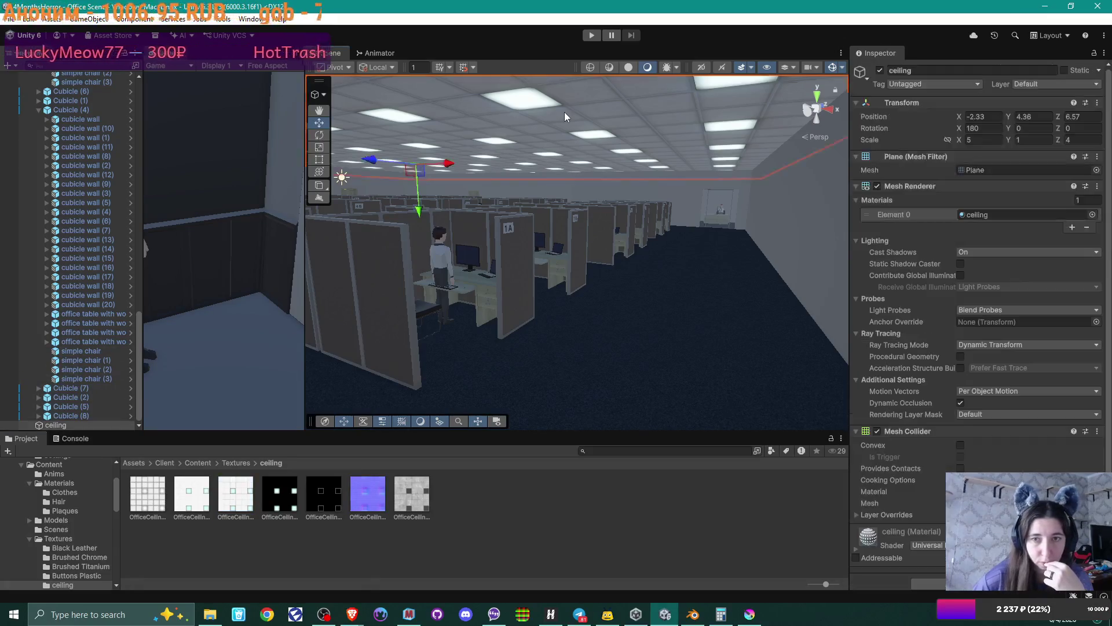
pyautogui.doubleClick(972, 215)
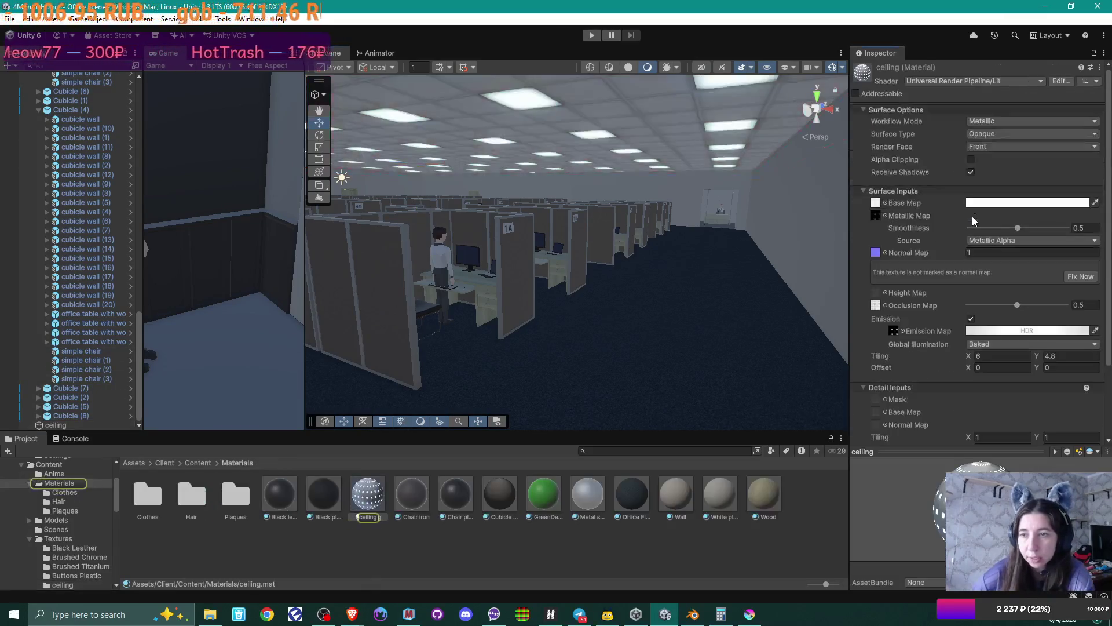
pyautogui.click(886, 202)
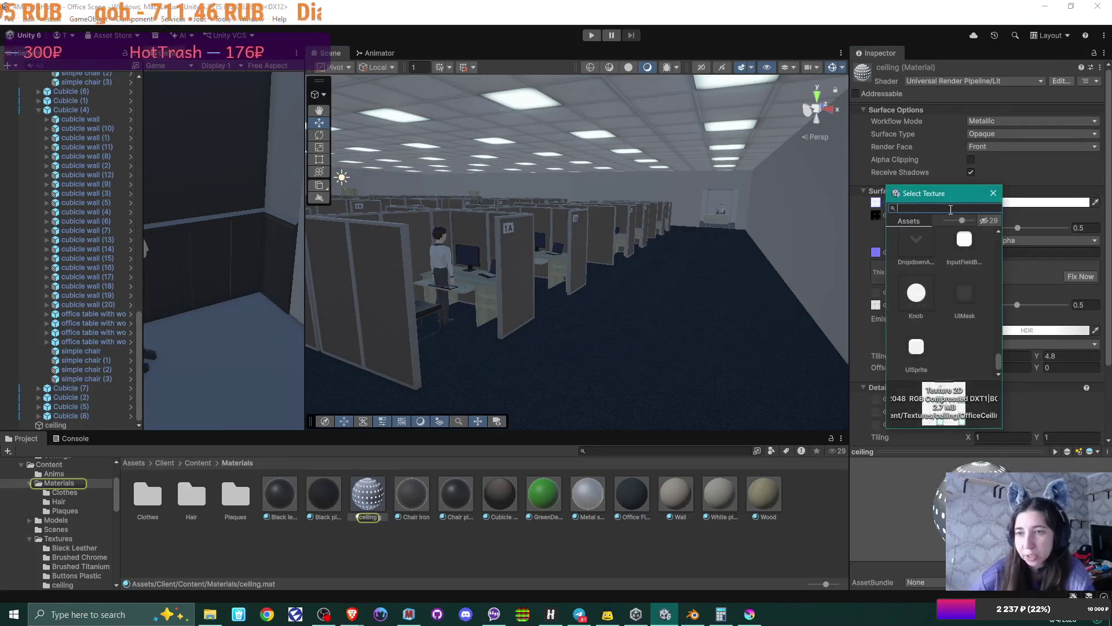
pyautogui.write('oFFI')
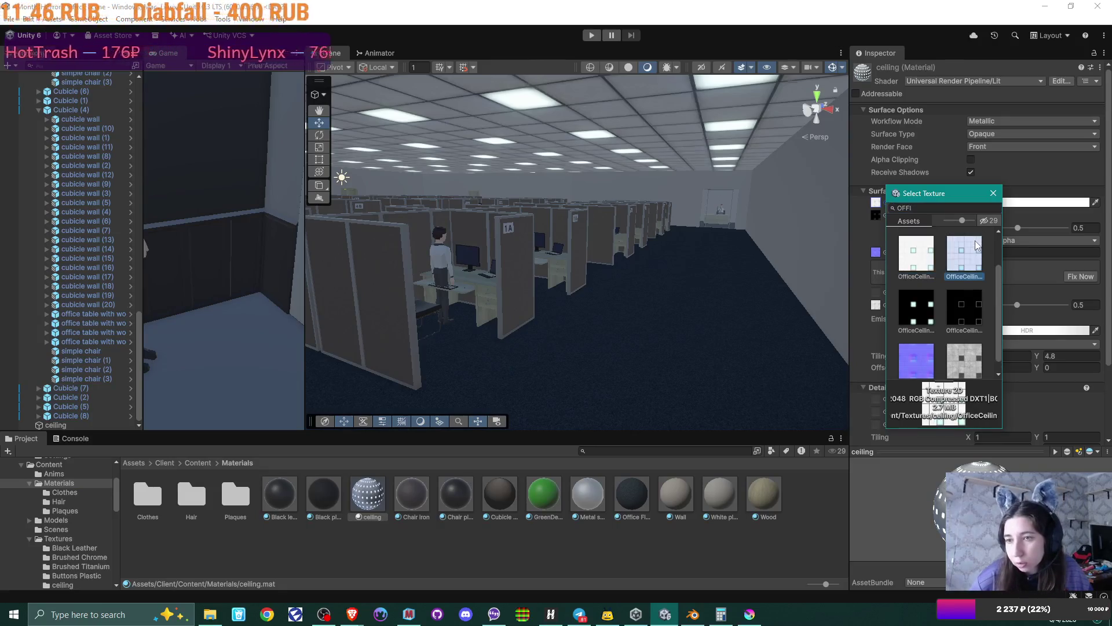
pyautogui.doubleClick(972, 261)
pyautogui.moveTo(646, 277)
pyautogui.mouseDown(button='right')
pyautogui.moveTo(640, 186)
pyautogui.moveTo(526, 206)
pyautogui.moveTo(686, 97)
pyautogui.moveTo(599, 286)
pyautogui.moveTo(596, 248)
pyautogui.moveTo(625, 255)
pyautogui.moveTo(661, 298)
pyautogui.moveTo(516, 275)
pyautogui.moveTo(574, 253)
pyautogui.moveTo(714, 96)
pyautogui.moveTo(685, 107)
pyautogui.mouseUp(button='right')
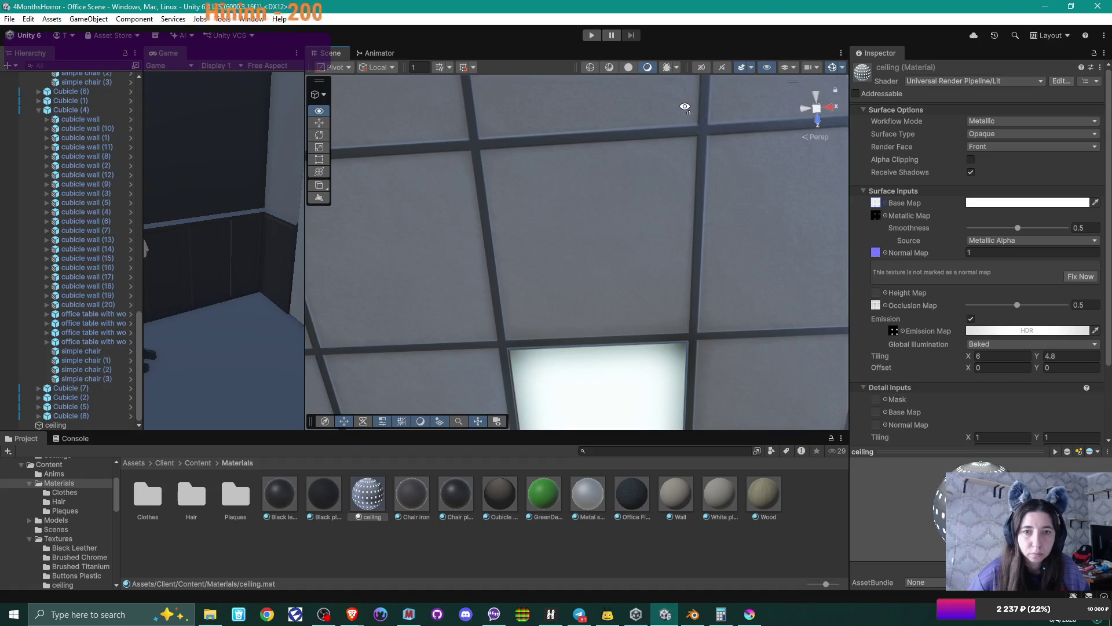
pyautogui.moveTo(685, 107); pyautogui.dragTo(685, 107, button='right')
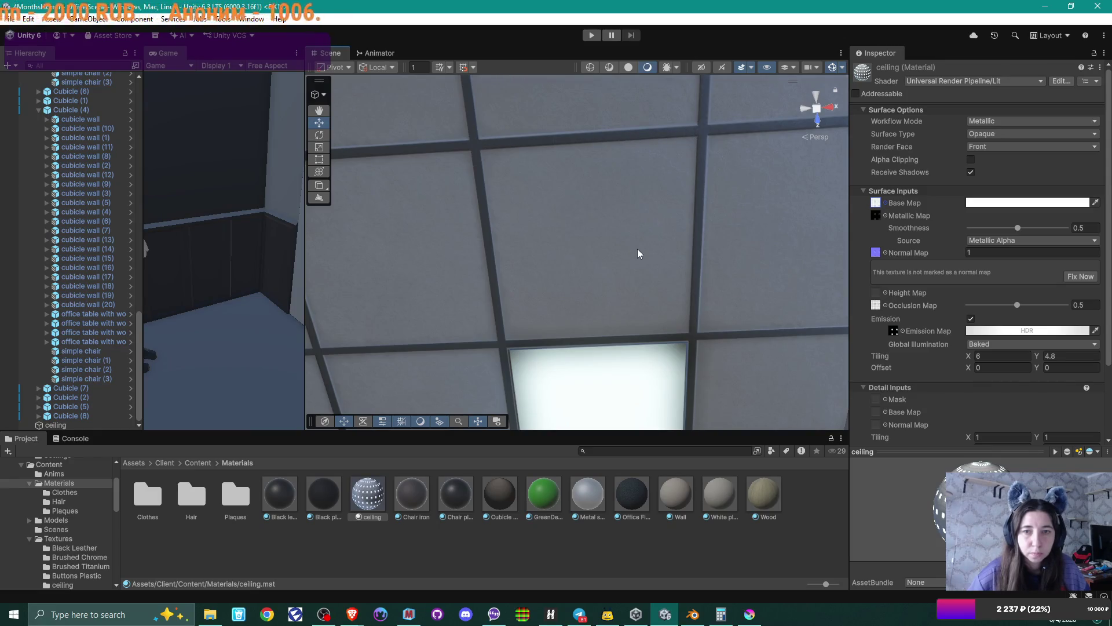
pyautogui.moveTo(637, 253)
pyautogui.mouseDown(button='right')
pyautogui.moveTo(628, 347)
pyautogui.moveTo(637, 318)
pyautogui.moveTo(638, 150)
pyautogui.mouseUp(button='right')
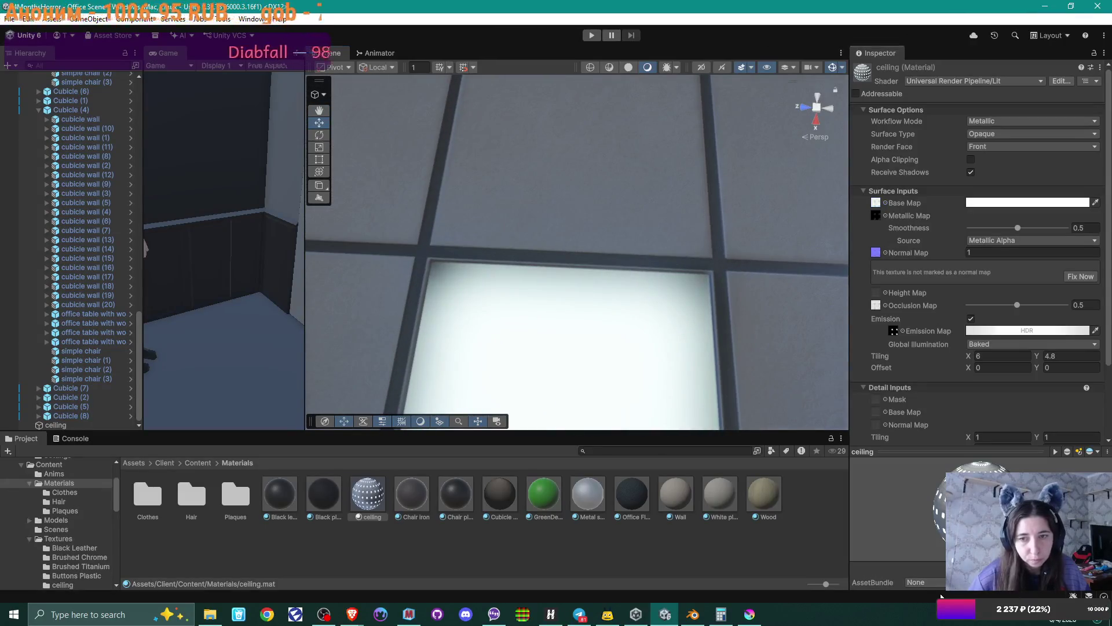
pyautogui.moveTo(623, 191)
pyautogui.mouseDown(button='right')
pyautogui.moveTo(479, 336)
pyautogui.moveTo(467, 290)
pyautogui.moveTo(412, 332)
pyautogui.moveTo(548, 295)
pyautogui.moveTo(631, 303)
pyautogui.moveTo(627, 326)
pyautogui.moveTo(714, 279)
pyautogui.moveTo(648, 308)
pyautogui.moveTo(720, 249)
pyautogui.mouseUp(button='right')
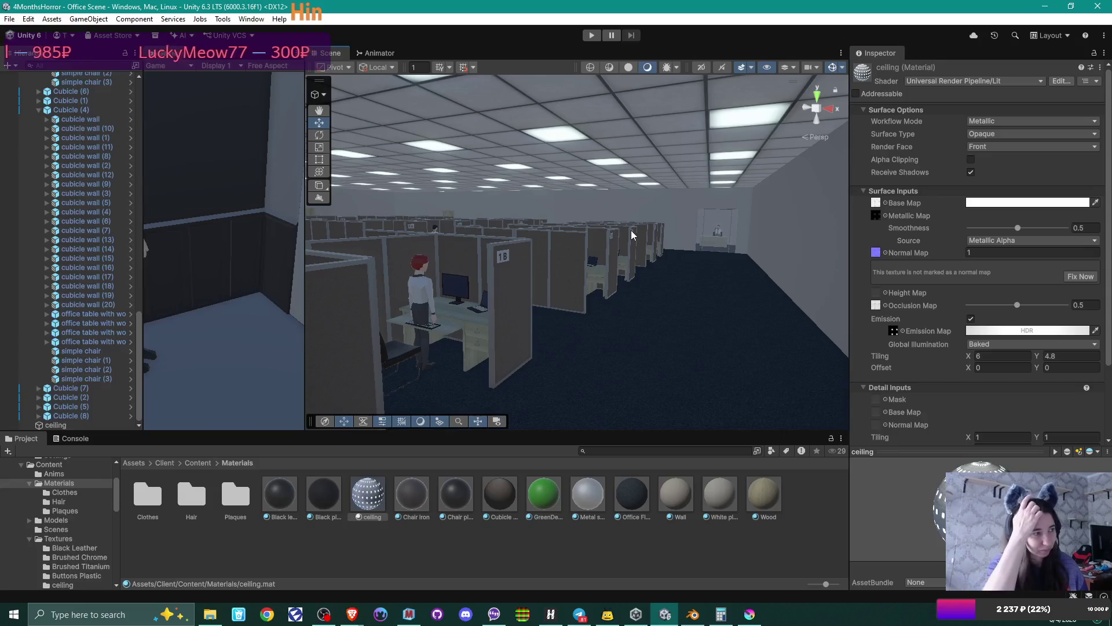
pyautogui.moveTo(749, 287)
pyautogui.mouseDown(button='right')
pyautogui.moveTo(524, 303)
pyautogui.moveTo(694, 285)
pyautogui.moveTo(698, 316)
pyautogui.moveTo(683, 290)
pyautogui.moveTo(535, 298)
pyautogui.moveTo(718, 288)
pyautogui.moveTo(715, 305)
pyautogui.mouseUp(button='right')
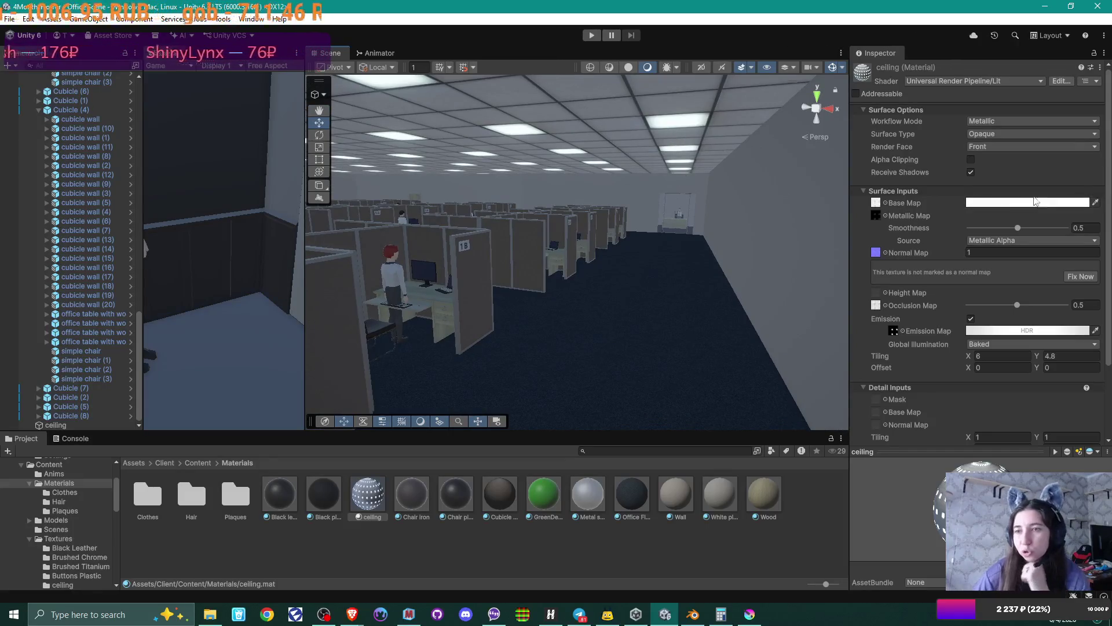
pyautogui.click(1027, 330)
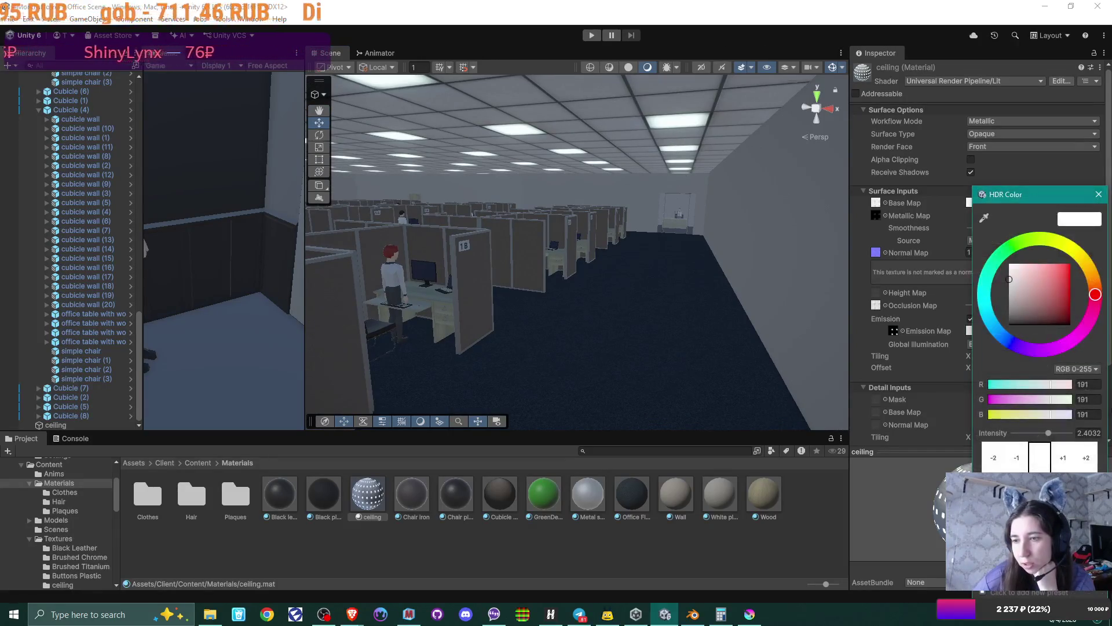
pyautogui.click(1087, 467)
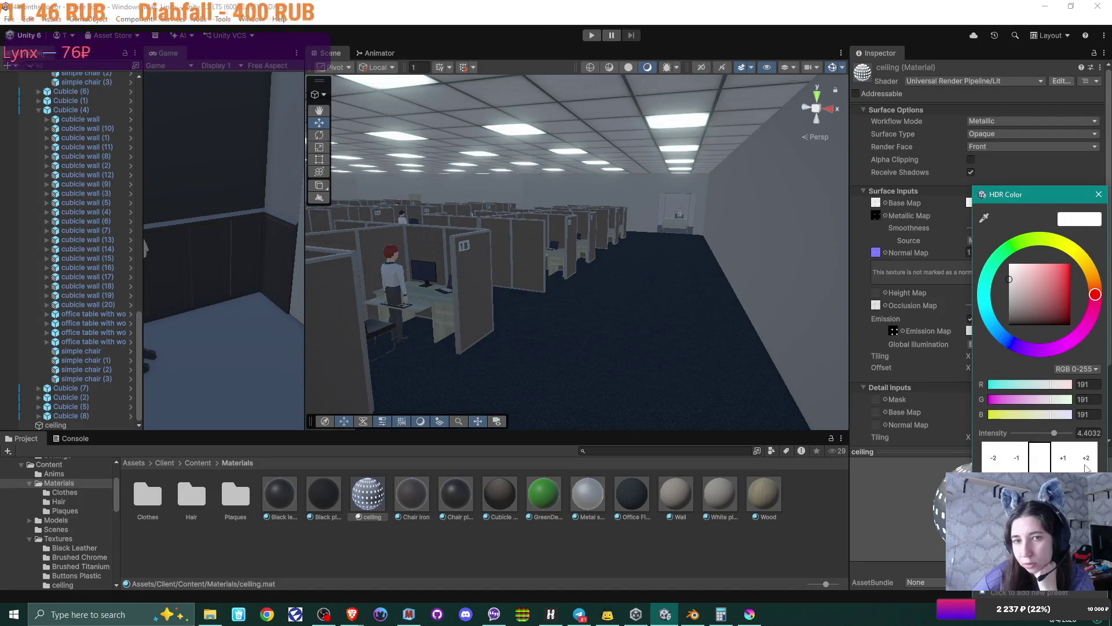
pyautogui.click(1017, 467)
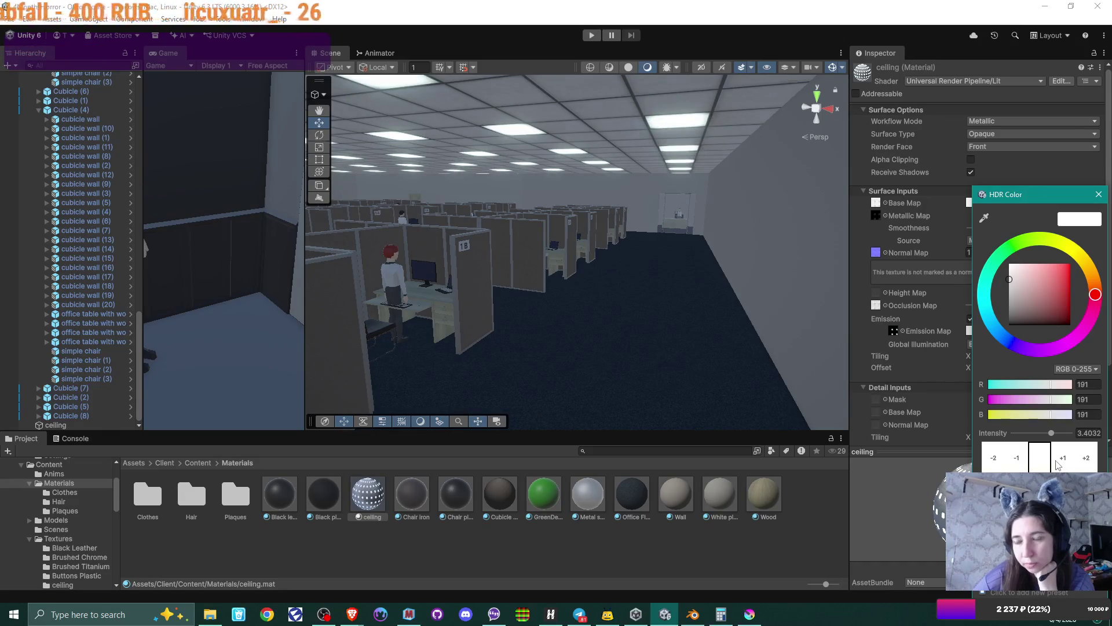
pyautogui.click(1026, 466)
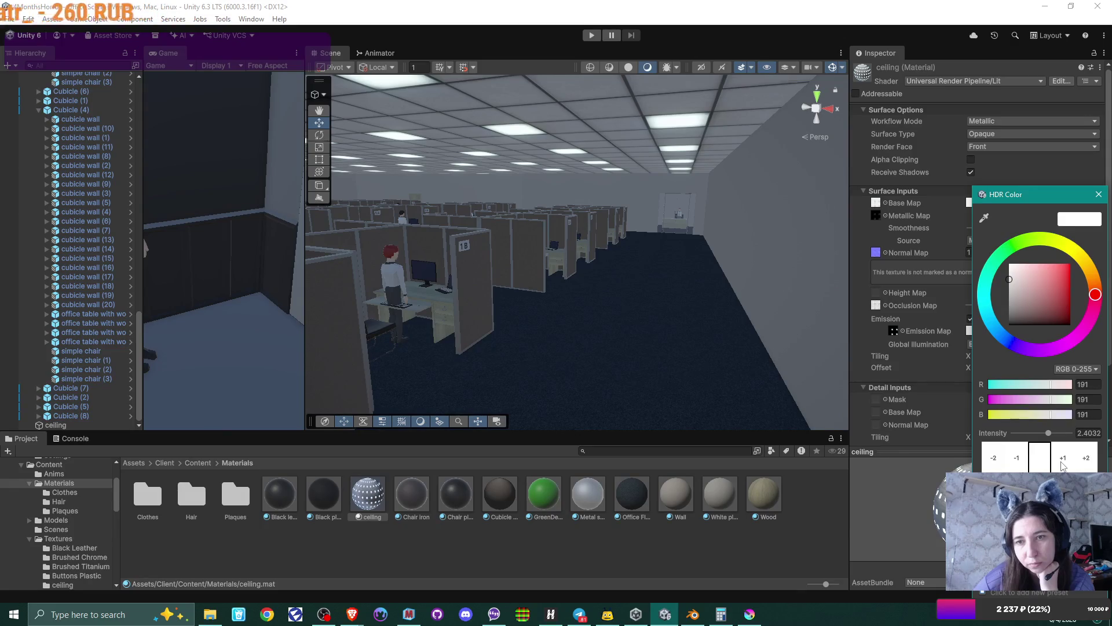
pyautogui.moveTo(647, 238)
pyautogui.keyDown('alt'); pyautogui.mouseDown()
pyautogui.moveTo(621, 241)
pyautogui.moveTo(608, 268)
pyautogui.moveTo(672, 251)
pyautogui.mouseUp(); pyautogui.keyUp('alt')
pyautogui.moveTo(671, 251); pyautogui.dragTo(697, 207, button='right')
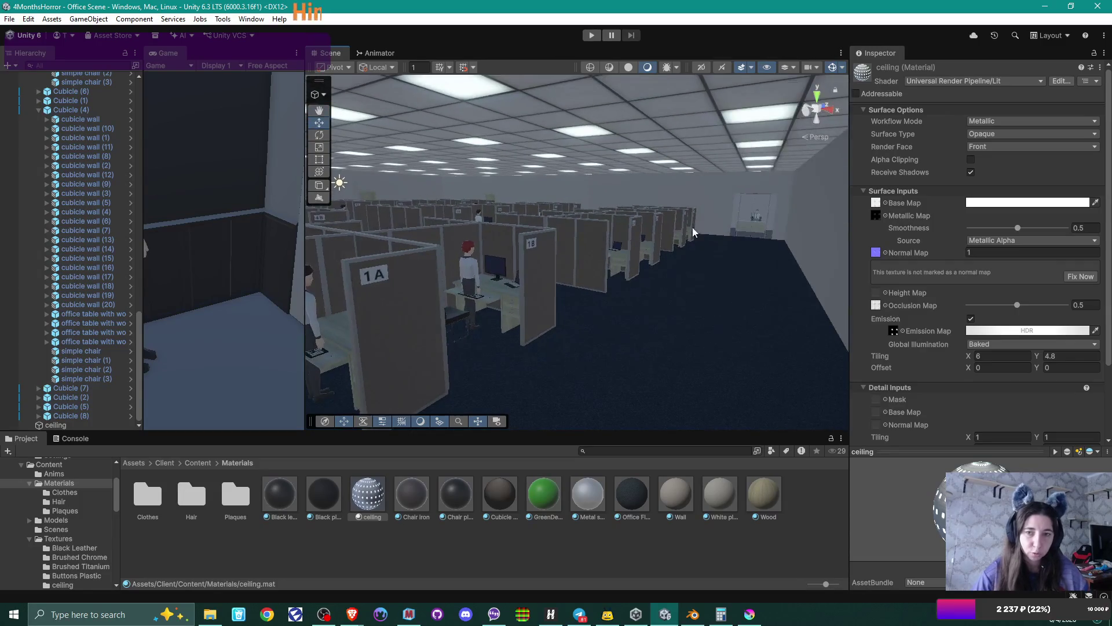
# - Orbit around the cubicles and select the corridor wall, wall small NO HOLE (4)
pyautogui.moveTo(700, 249)
pyautogui.keyDown('alt'); pyautogui.mouseDown()
pyautogui.moveTo(569, 267)
pyautogui.moveTo(674, 272)
pyautogui.mouseUp(); pyautogui.keyUp('alt')
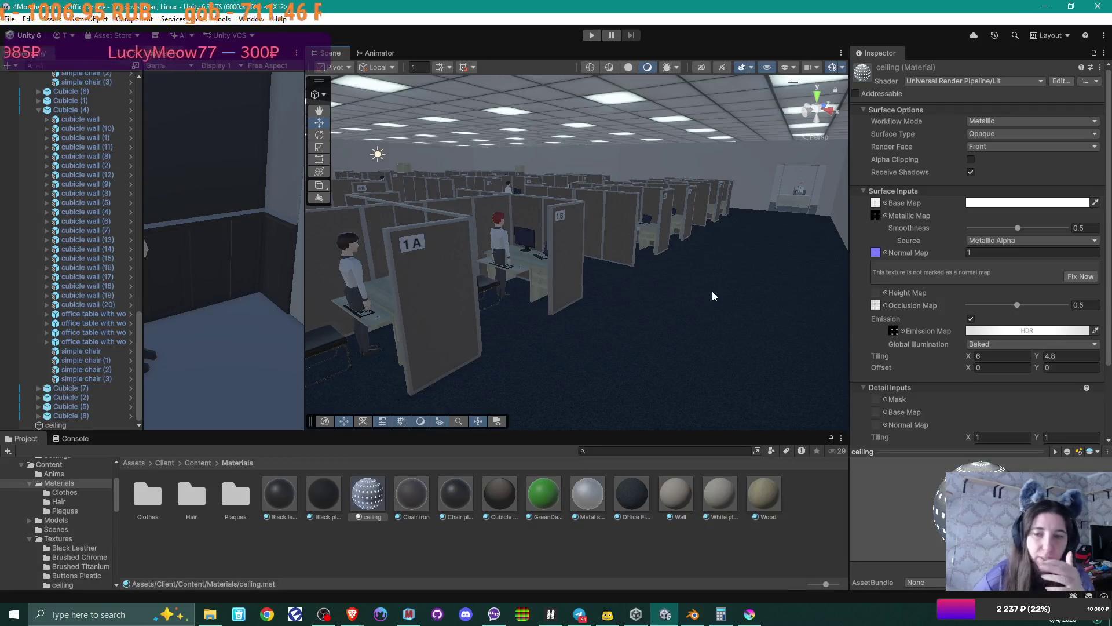
pyautogui.moveTo(660, 290)
pyautogui.keyDown('alt'); pyautogui.mouseDown()
pyautogui.moveTo(670, 308)
pyautogui.moveTo(701, 298)
pyautogui.moveTo(730, 261)
pyautogui.moveTo(532, 278)
pyautogui.moveTo(665, 256)
pyautogui.moveTo(588, 308)
pyautogui.moveTo(694, 284)
pyautogui.moveTo(523, 269)
pyautogui.moveTo(797, 255)
pyautogui.moveTo(609, 268)
pyautogui.moveTo(702, 249)
pyautogui.moveTo(720, 251)
pyautogui.moveTo(680, 258)
pyautogui.moveTo(817, 252)
pyautogui.moveTo(454, 276)
pyautogui.moveTo(584, 263)
pyautogui.moveTo(605, 207)
pyautogui.moveTo(613, 246)
pyautogui.moveTo(655, 302)
pyautogui.moveTo(569, 281)
pyautogui.moveTo(623, 229)
pyautogui.moveTo(630, 243)
pyautogui.moveTo(551, 350)
pyautogui.moveTo(641, 238)
pyautogui.moveTo(641, 301)
pyautogui.moveTo(601, 372)
pyautogui.moveTo(625, 301)
pyautogui.mouseUp(); pyautogui.keyUp('alt')
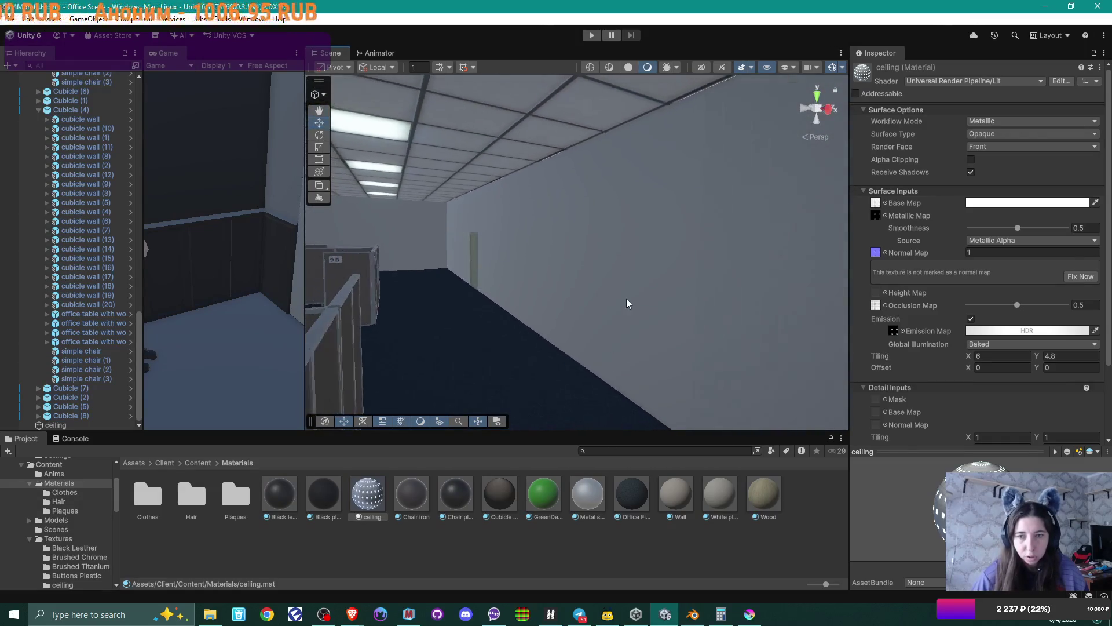
pyautogui.click(627, 297)
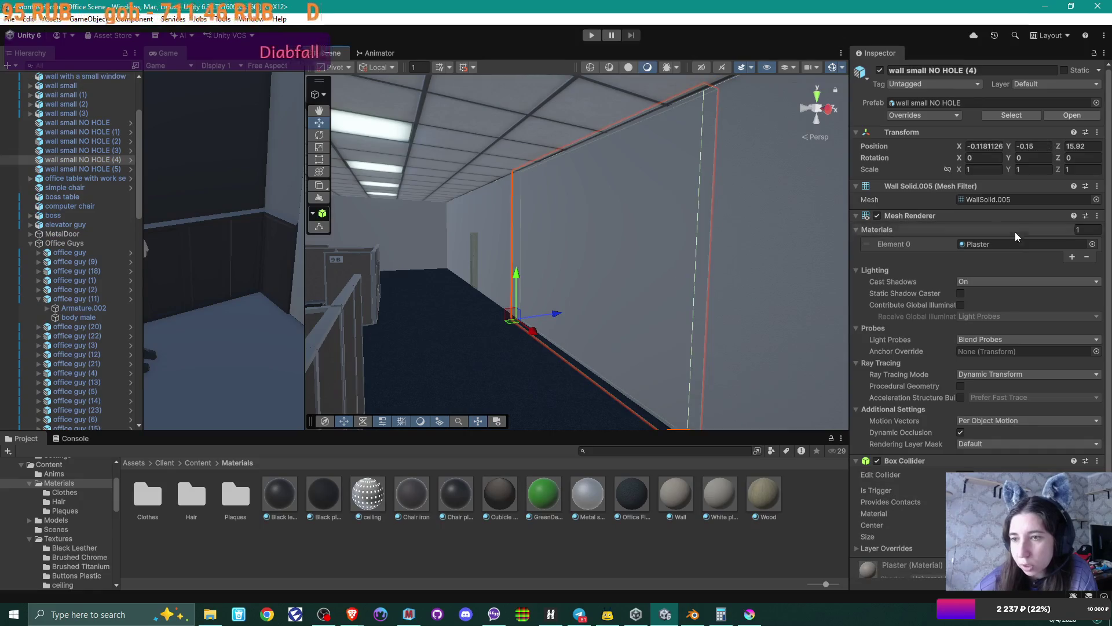
# - Assign the Wall material to Element 0 of the selected corridor wall
pyautogui.click(1092, 244)
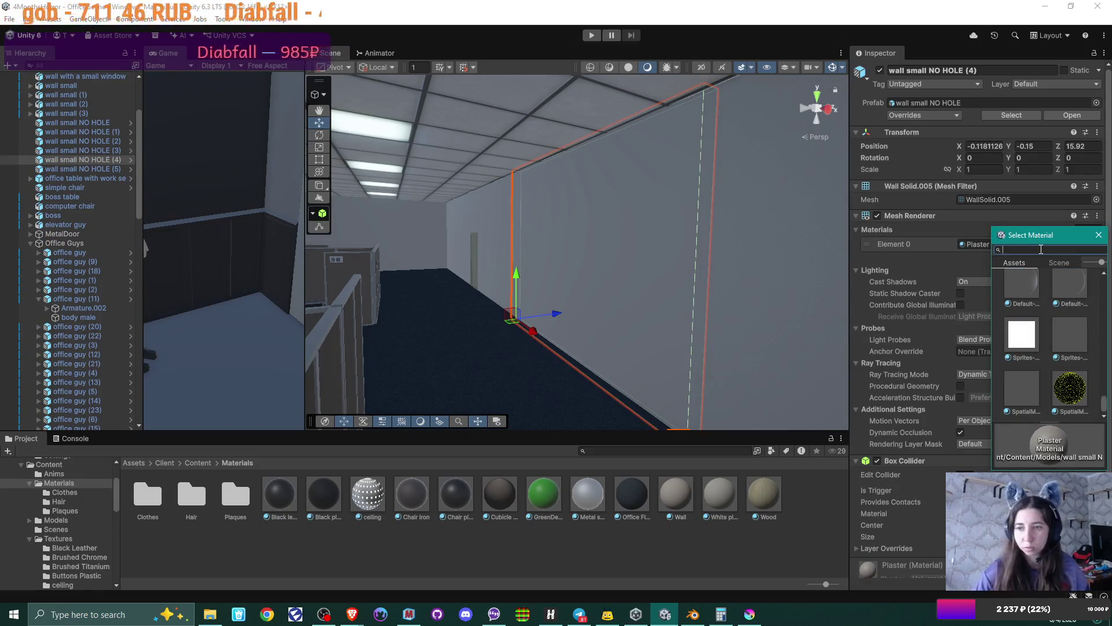
pyautogui.write('WALL')
pyautogui.doubleClick(1030, 335)
pyautogui.moveTo(666, 330)
pyautogui.mouseDown(button='right')
pyautogui.moveTo(569, 346)
pyautogui.moveTo(586, 363)
pyautogui.moveTo(717, 342)
pyautogui.moveTo(645, 328)
pyautogui.moveTo(741, 326)
pyautogui.moveTo(639, 345)
pyautogui.mouseUp(button='right')
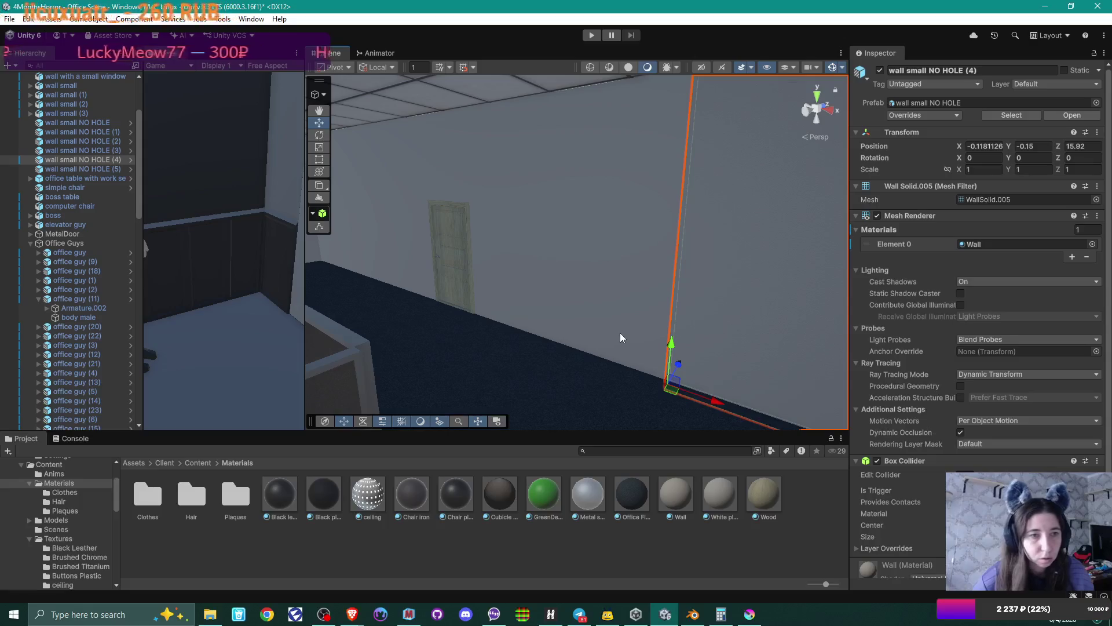
# - Open the wall small NO HOLE prefab in context and replace Plaster with the Wall material
pyautogui.doubleClick(41, 160)
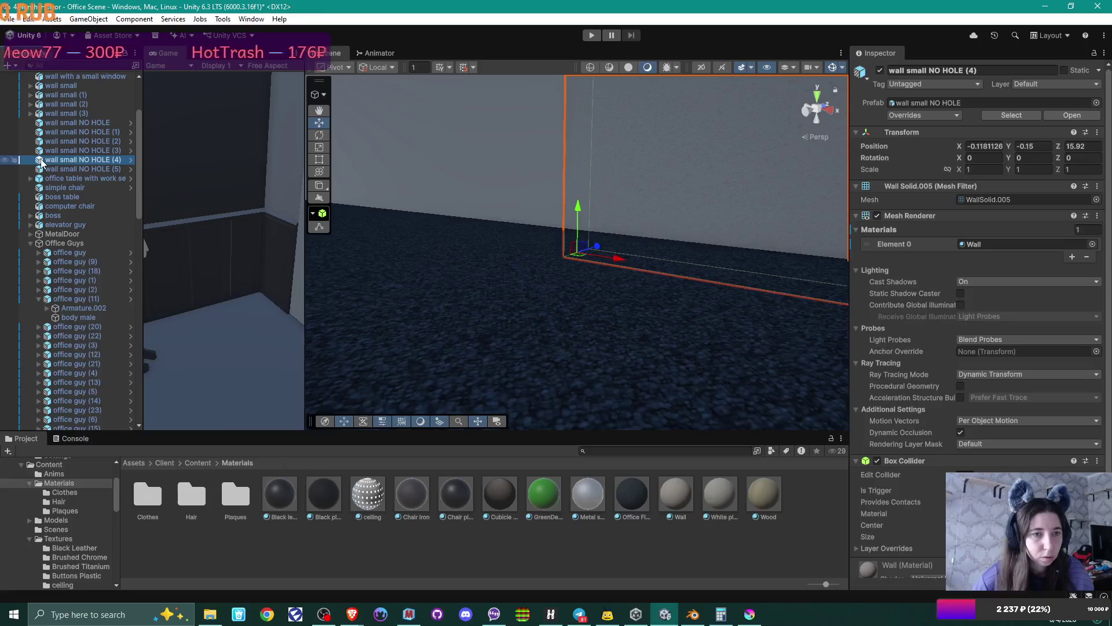
pyautogui.rightClick(41, 162)
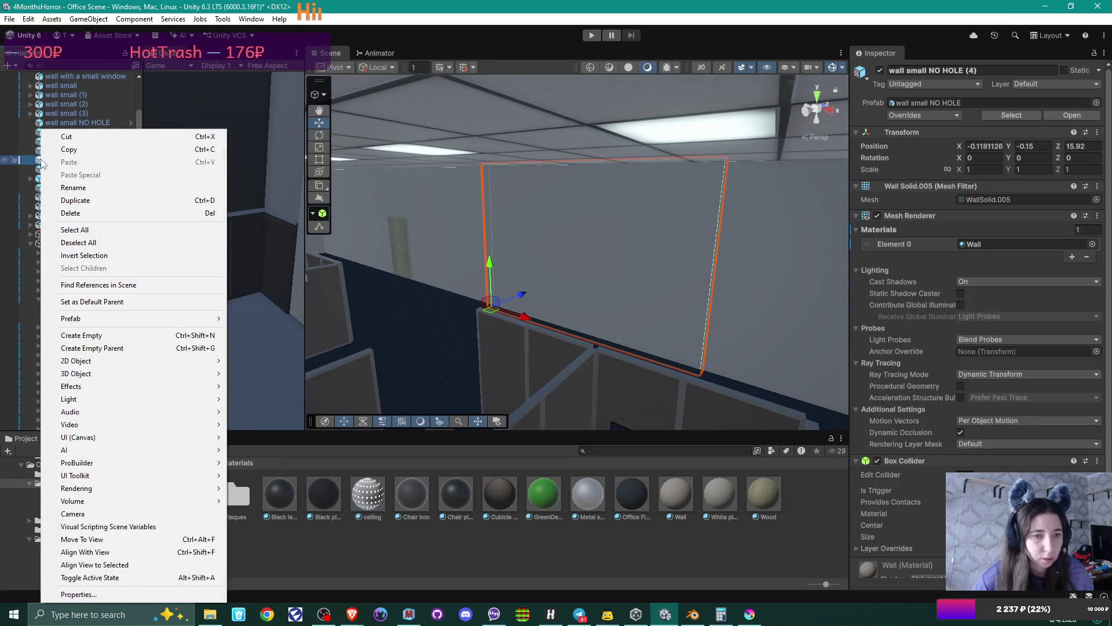
pyautogui.moveTo(205, 320)
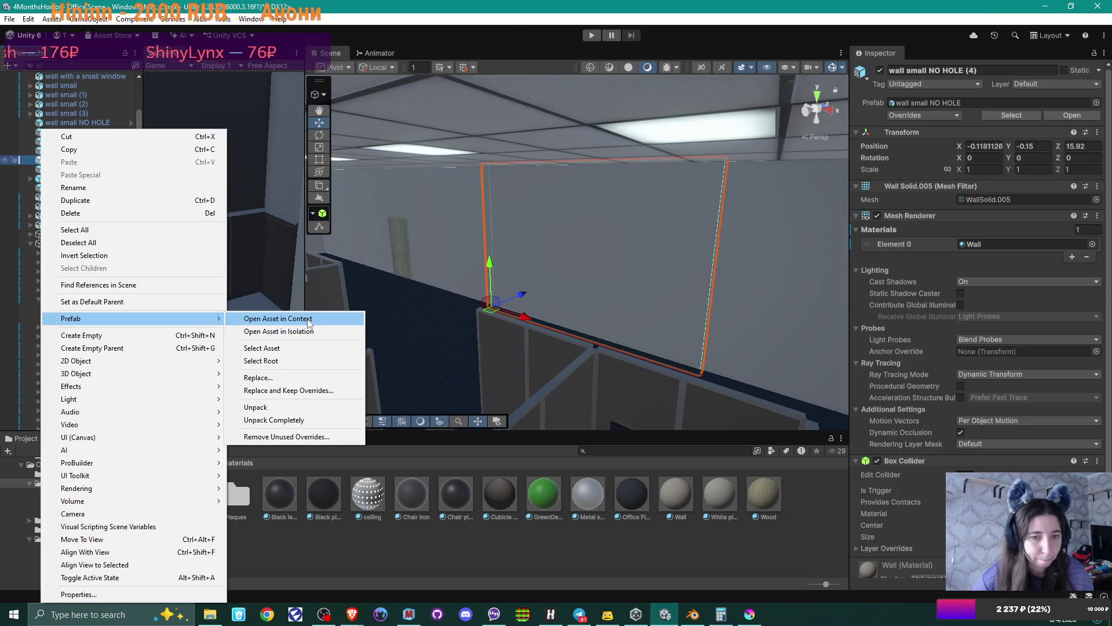
pyautogui.click(308, 320)
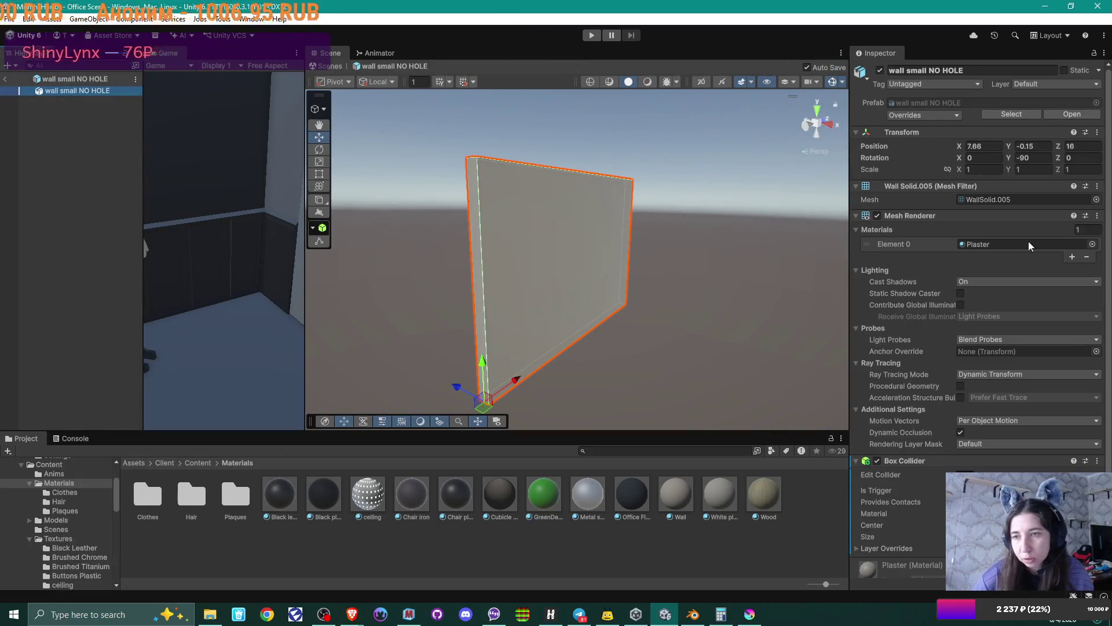
pyautogui.click(1092, 244)
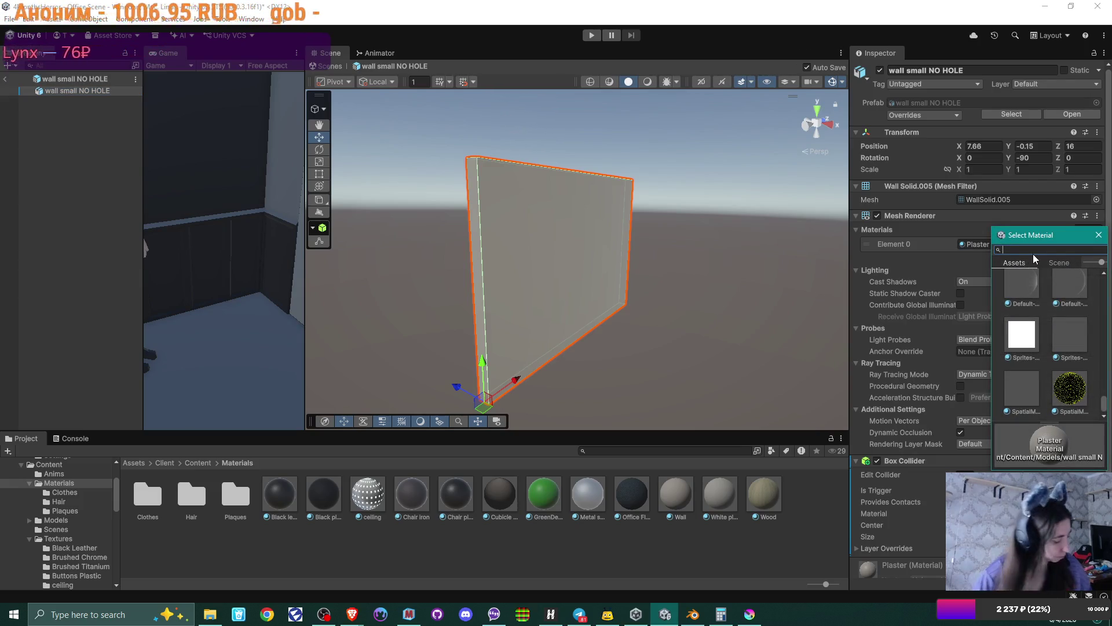
pyautogui.write('WALL')
pyautogui.click(1030, 351)
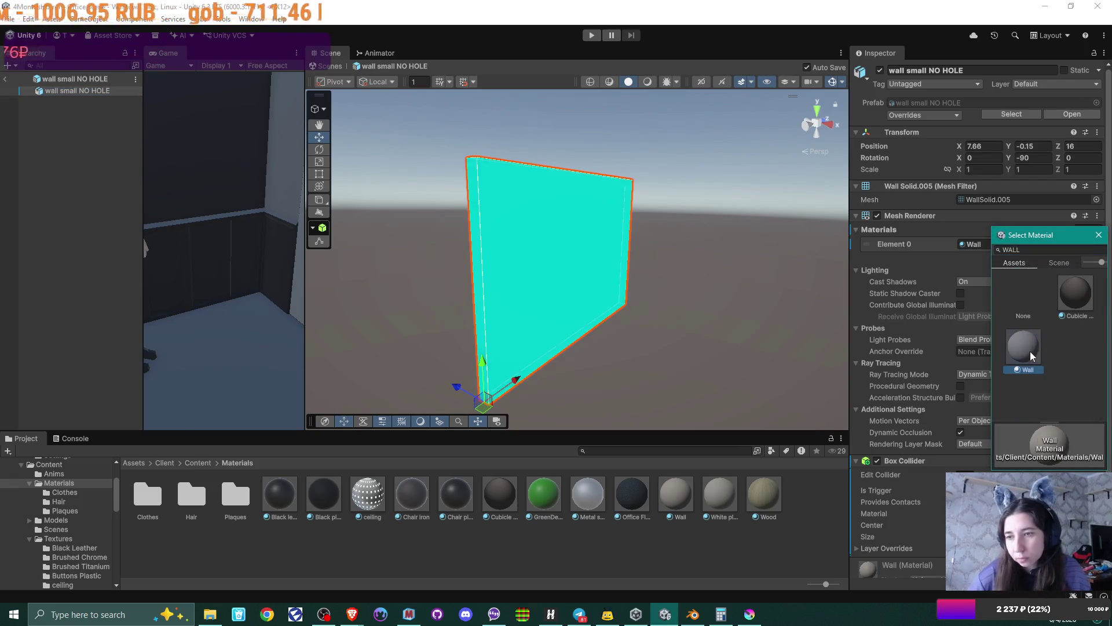
pyautogui.doubleClick(1030, 351)
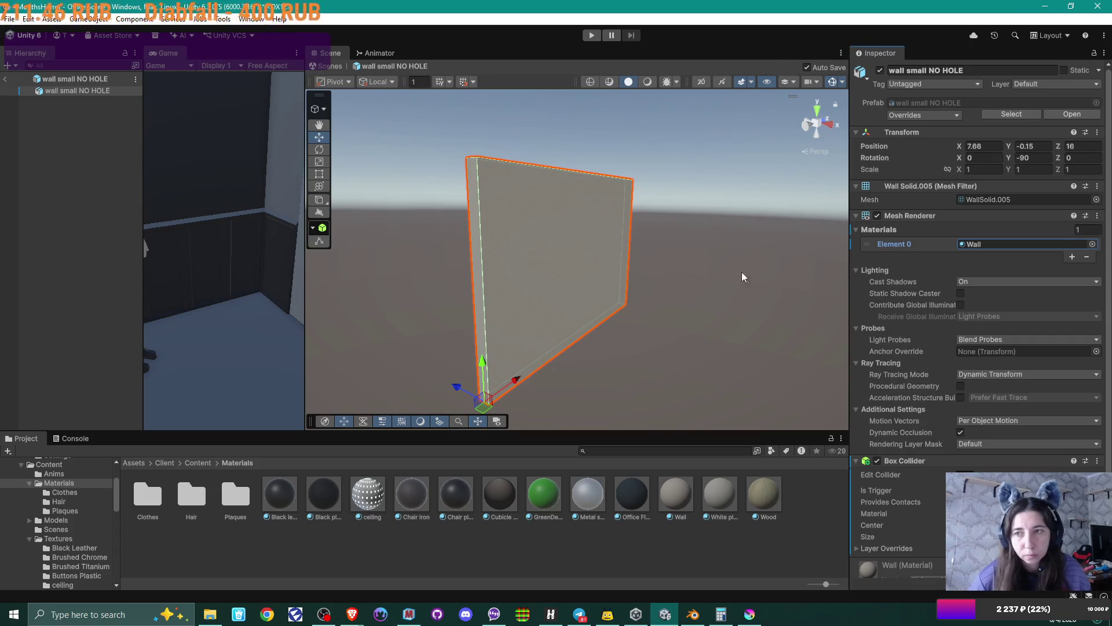
pyautogui.scroll(-2, 1069, 355)
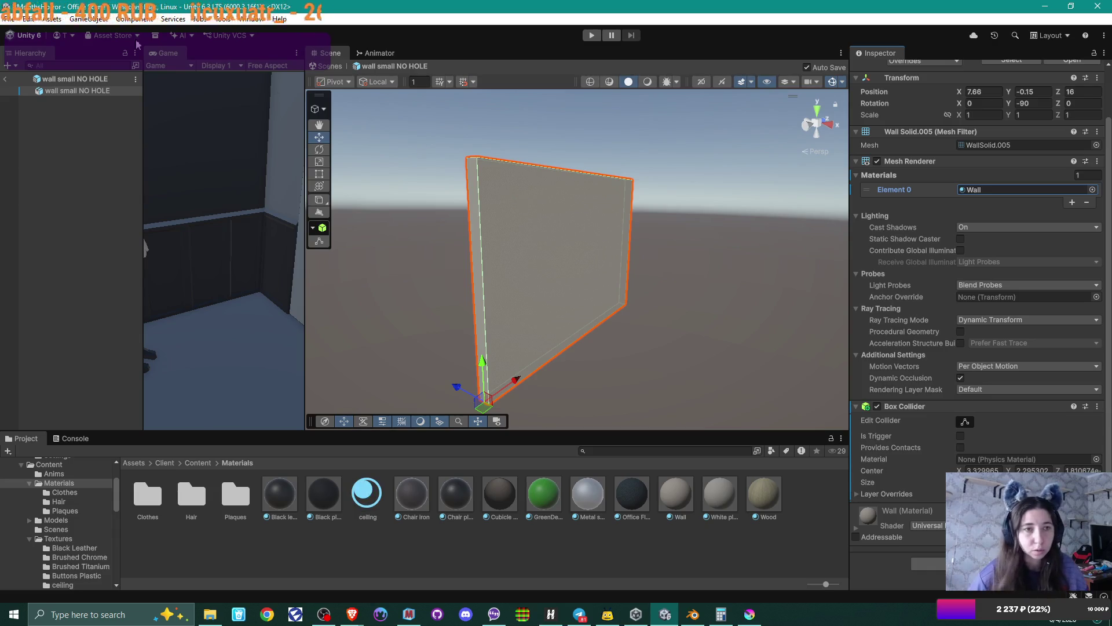
pyautogui.click(6, 80)
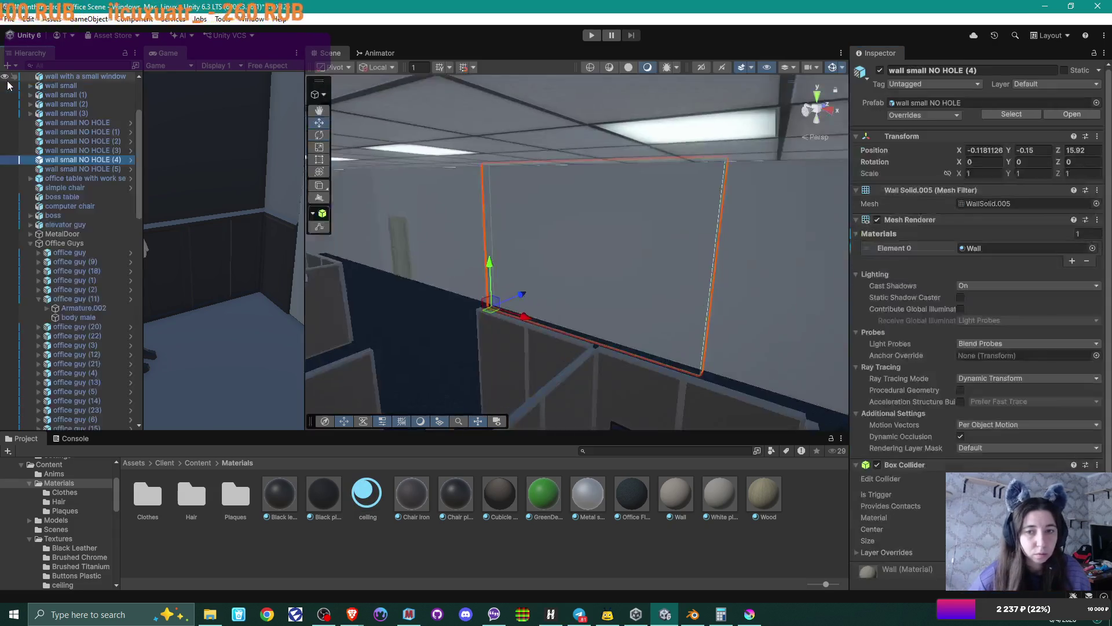
# - Give the door wall, wall small (3), the Wall material
pyautogui.moveTo(578, 200)
pyautogui.mouseDown(button='right')
pyautogui.moveTo(464, 237)
pyautogui.moveTo(588, 241)
pyautogui.mouseUp(button='right')
pyautogui.click(599, 219)
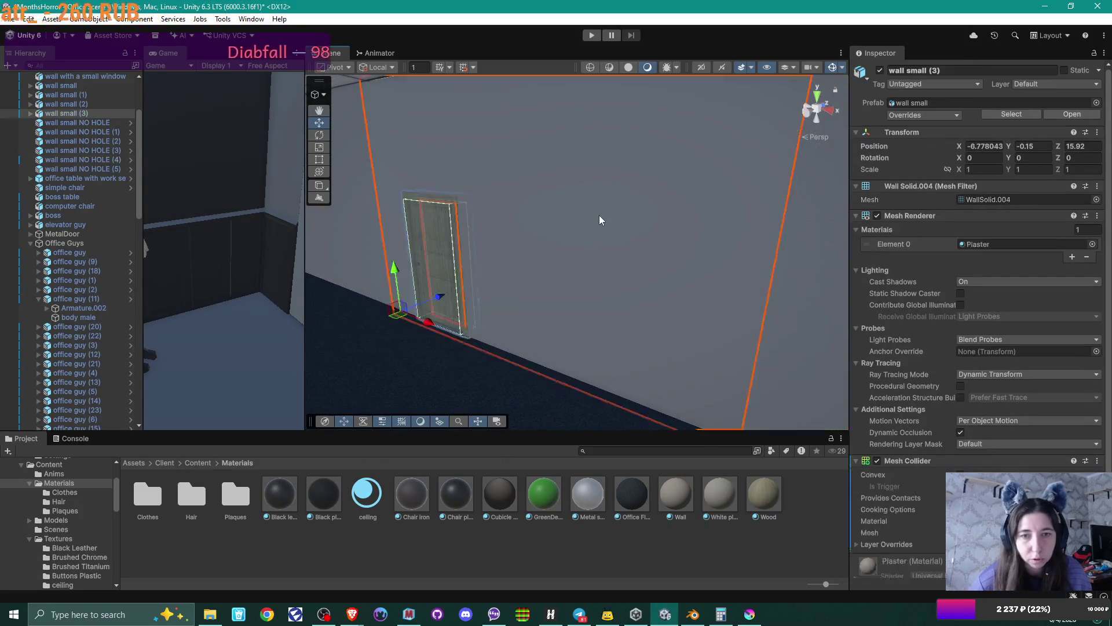
pyautogui.moveTo(477, 210); pyautogui.dragTo(449, 209, button='right')
pyautogui.click(1093, 244)
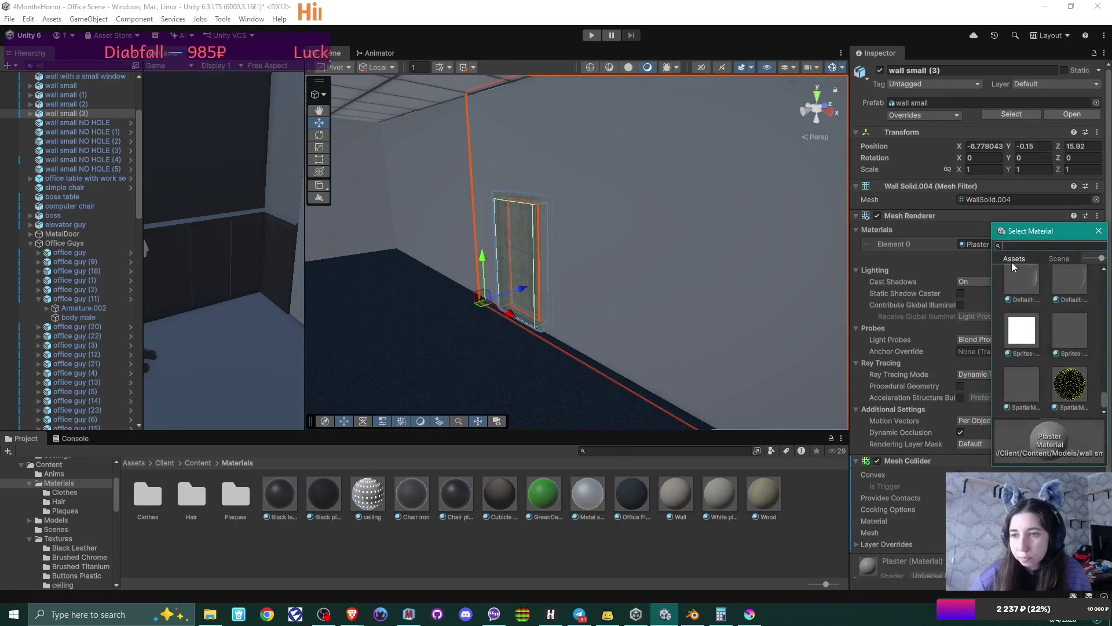
pyautogui.write('WALL')
pyautogui.doubleClick(1023, 343)
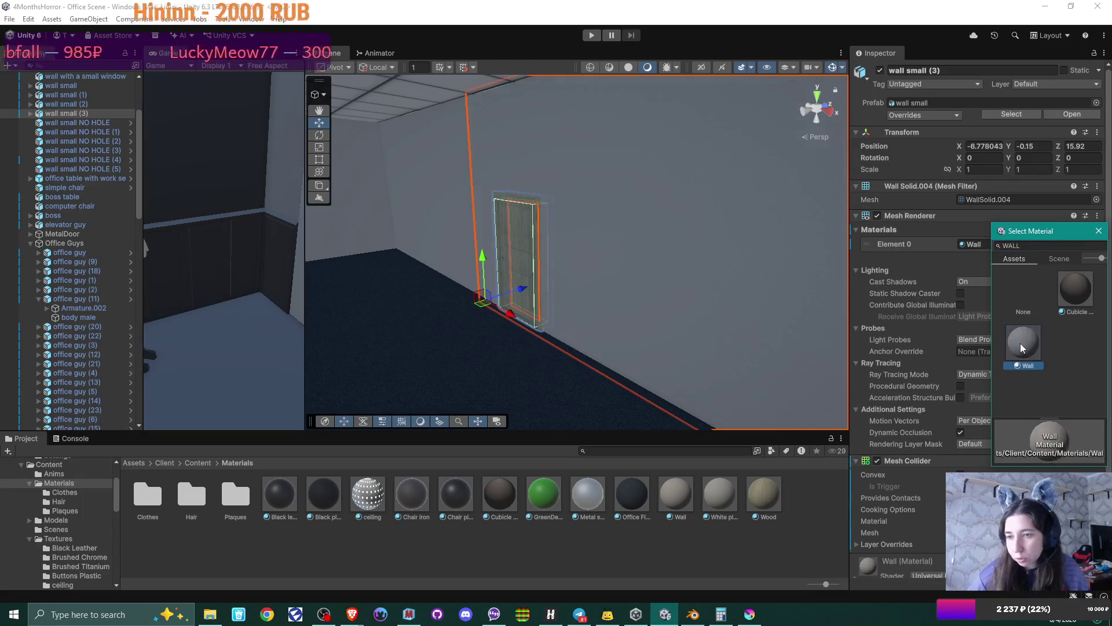
# - Swap wall small (2) from the Plaster material to Wall
pyautogui.moveTo(751, 288)
pyautogui.mouseDown(button='right')
pyautogui.moveTo(522, 258)
pyautogui.moveTo(679, 219)
pyautogui.mouseUp(button='right')
pyautogui.click(689, 219)
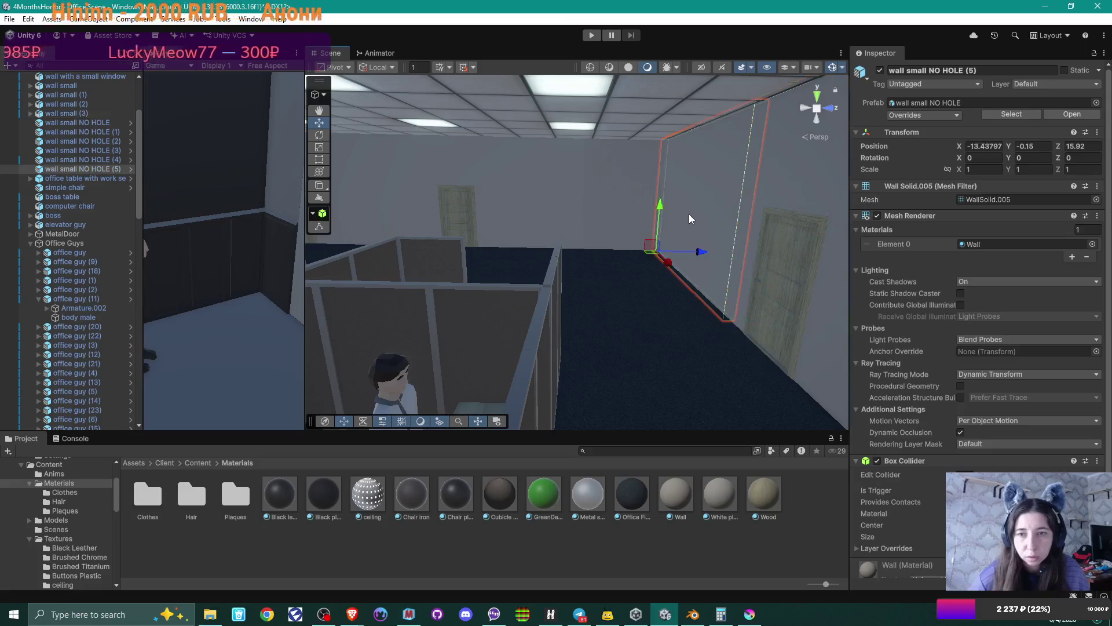
pyautogui.click(553, 193)
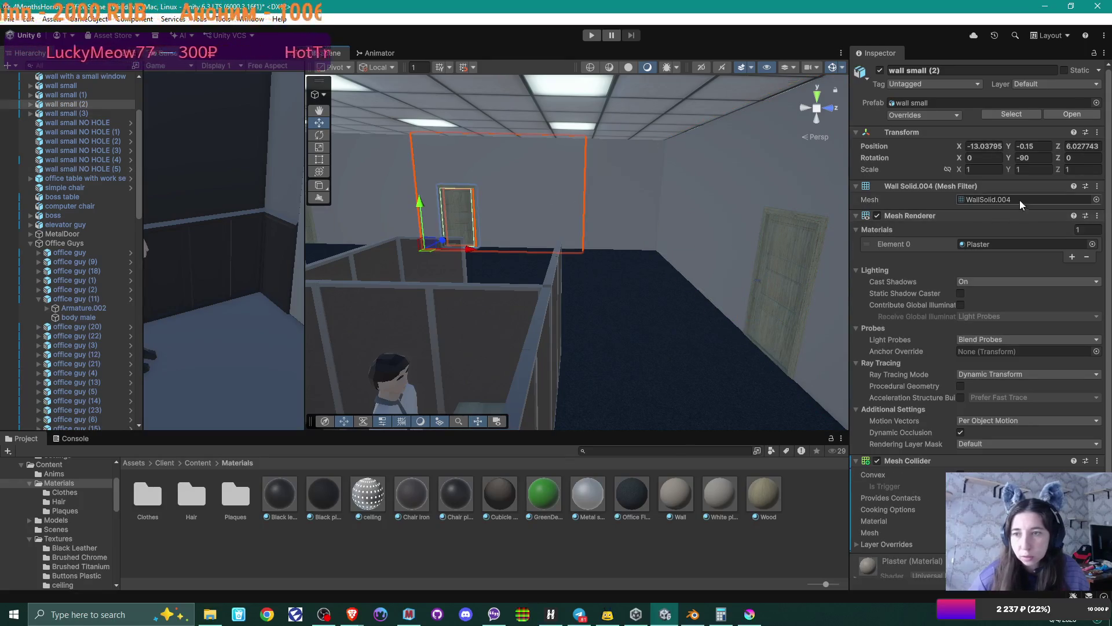
pyautogui.click(1004, 249)
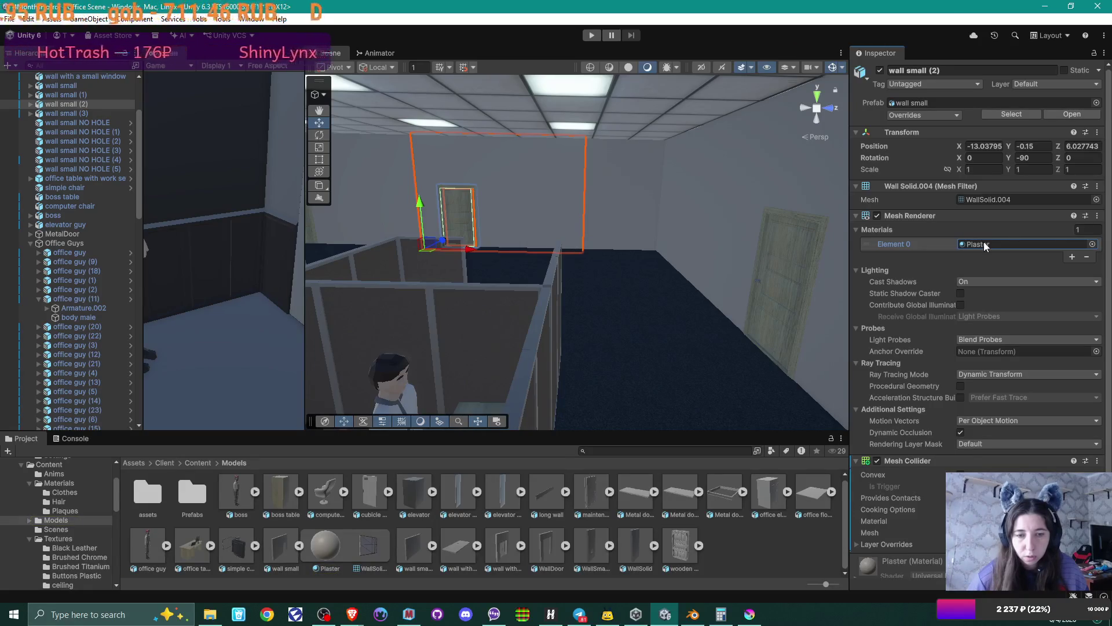
pyautogui.click(1092, 247)
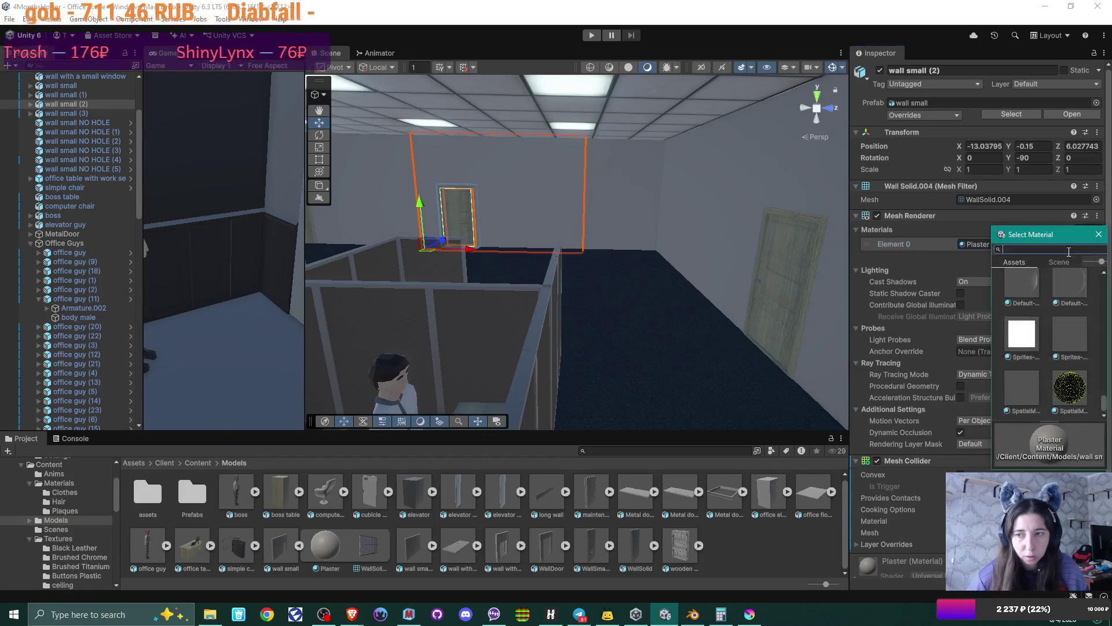
pyautogui.write('wal')
pyautogui.doubleClick(1025, 341)
# - Assign the Wall material to wall small (1)
pyautogui.keyDown('alt'); pyautogui.moveTo(751, 256); pyautogui.dragTo(491, 248); pyautogui.keyUp('alt')
pyautogui.click(573, 178)
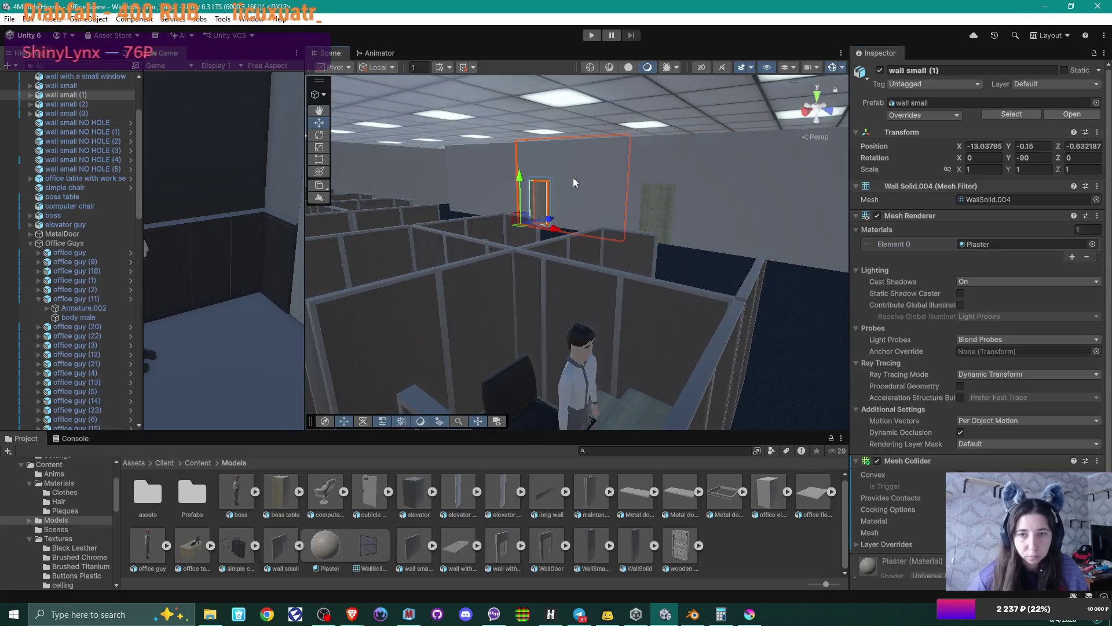
pyautogui.click(1093, 244)
pyautogui.write('wa')
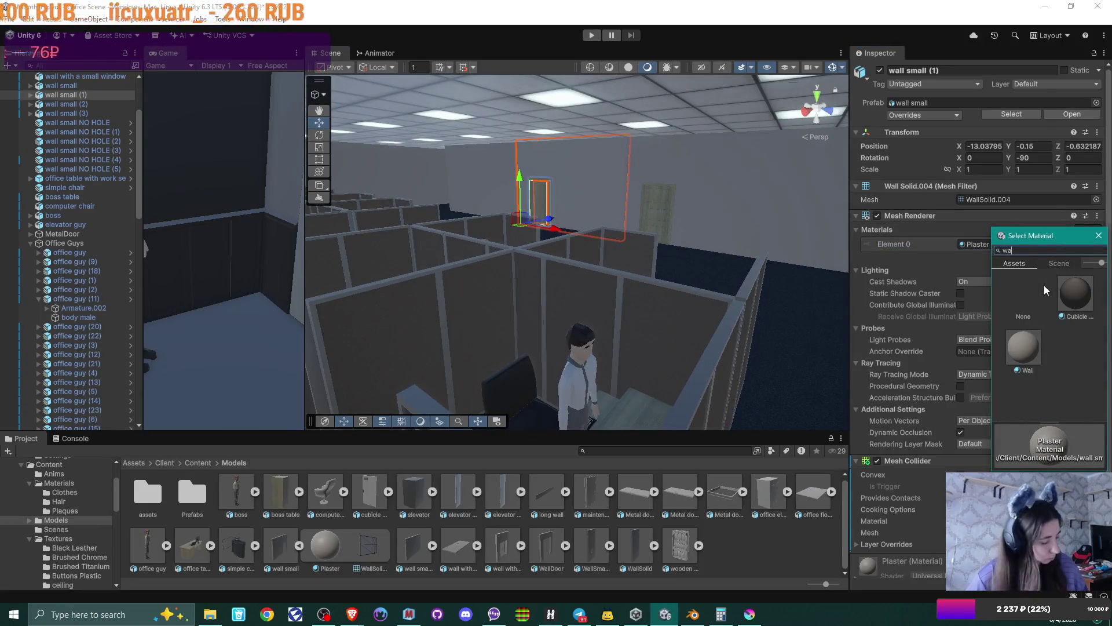
pyautogui.doubleClick(1031, 344)
# - Orbit toward the ceiling and door and select the small wall without a hole
pyautogui.moveTo(510, 244)
pyautogui.keyDown('alt'); pyautogui.mouseDown()
pyautogui.moveTo(597, 237)
pyautogui.moveTo(586, 241)
pyautogui.moveTo(653, 248)
pyautogui.moveTo(758, 234)
pyautogui.moveTo(544, 320)
pyautogui.mouseUp(); pyautogui.keyUp('alt')
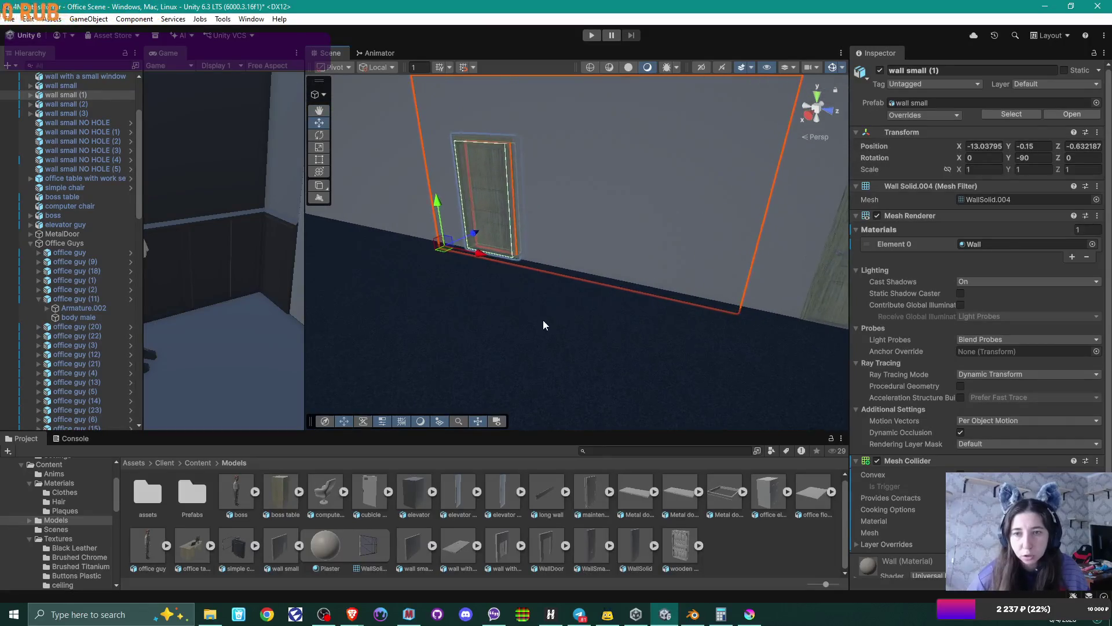
pyautogui.click(603, 257)
pyautogui.moveTo(603, 258)
pyautogui.keyDown('alt'); pyautogui.mouseDown()
pyautogui.moveTo(698, 182)
pyautogui.moveTo(507, 204)
pyautogui.moveTo(589, 203)
pyautogui.moveTo(653, 231)
pyautogui.moveTo(556, 228)
pyautogui.moveTo(598, 249)
pyautogui.moveTo(636, 212)
pyautogui.moveTo(641, 268)
pyautogui.moveTo(583, 273)
pyautogui.moveTo(678, 266)
pyautogui.moveTo(445, 277)
pyautogui.moveTo(559, 255)
pyautogui.moveTo(609, 259)
pyautogui.moveTo(509, 211)
pyautogui.mouseUp(); pyautogui.keyUp('alt')
pyautogui.click(509, 210)
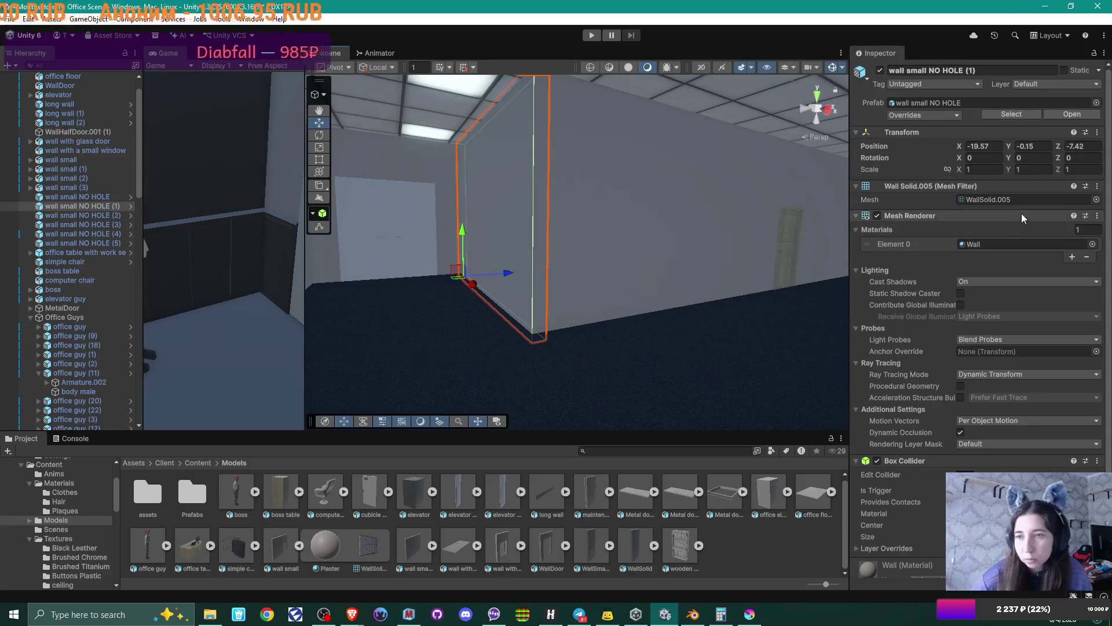
pyautogui.moveTo(555, 238)
pyautogui.keyDown('alt'); pyautogui.mouseDown()
pyautogui.moveTo(557, 258)
pyautogui.moveTo(666, 248)
pyautogui.moveTo(647, 271)
pyautogui.moveTo(684, 272)
pyautogui.moveTo(648, 357)
pyautogui.moveTo(620, 313)
pyautogui.moveTo(650, 367)
pyautogui.moveTo(633, 285)
pyautogui.moveTo(651, 278)
pyautogui.moveTo(715, 297)
pyautogui.moveTo(539, 283)
pyautogui.mouseUp(); pyautogui.keyUp('alt')
pyautogui.press('f')
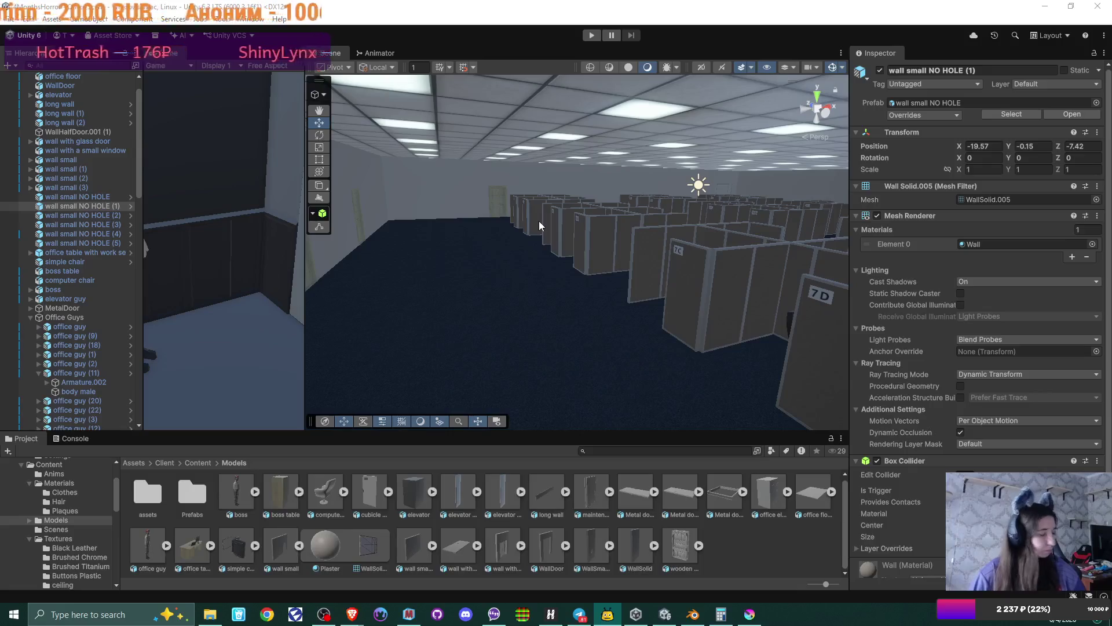
pyautogui.moveTo(523, 220); pyautogui.dragTo(576, 226, button='right')
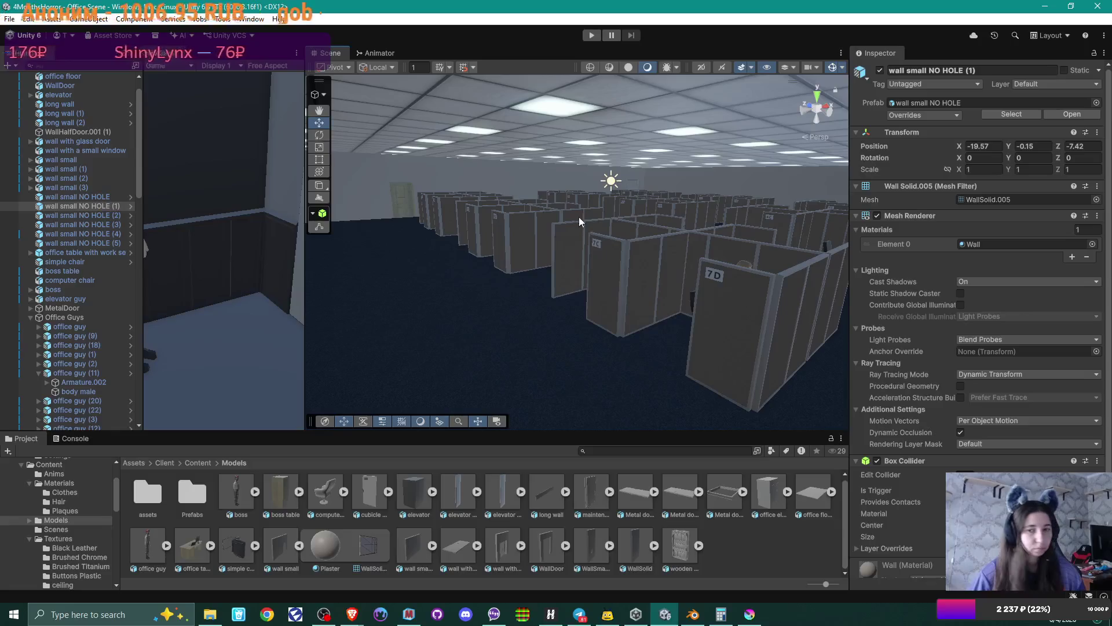
pyautogui.press('f')
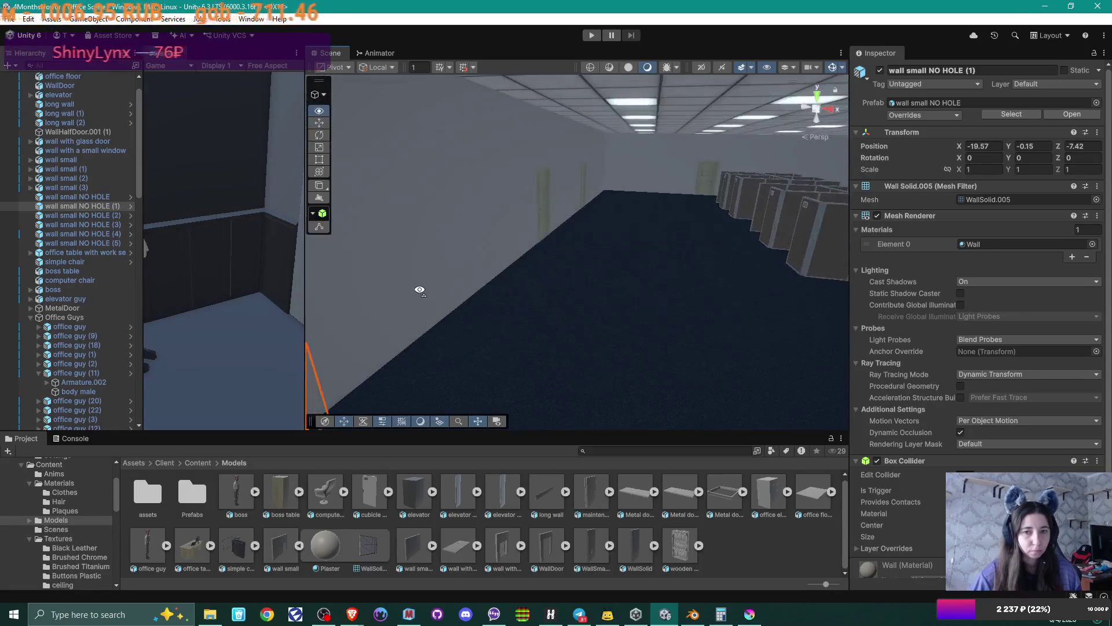
pyautogui.moveTo(576, 281)
pyautogui.mouseDown(button='right')
pyautogui.moveTo(464, 280)
pyautogui.moveTo(596, 258)
pyautogui.moveTo(509, 258)
pyautogui.moveTo(551, 303)
pyautogui.moveTo(638, 209)
pyautogui.moveTo(685, 183)
pyautogui.moveTo(688, 226)
pyautogui.moveTo(539, 238)
pyautogui.moveTo(727, 249)
pyautogui.moveTo(574, 263)
pyautogui.moveTo(752, 234)
pyautogui.mouseUp(button='right')
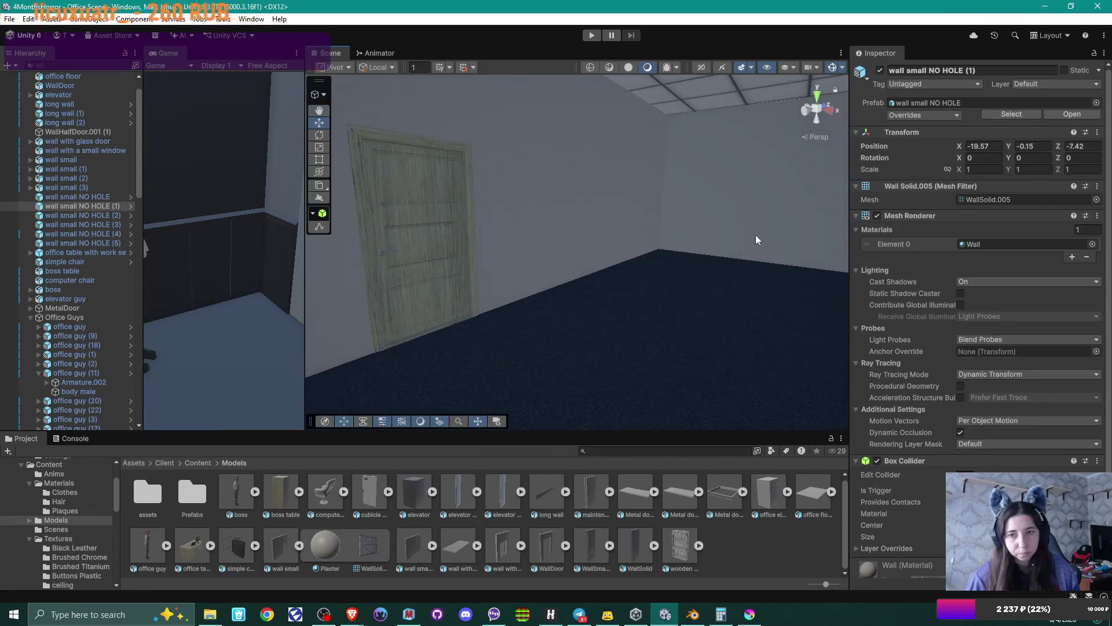
pyautogui.moveTo(648, 266)
pyautogui.mouseDown(button='right')
pyautogui.moveTo(656, 280)
pyautogui.moveTo(686, 276)
pyautogui.moveTo(643, 301)
pyautogui.moveTo(620, 344)
pyautogui.moveTo(624, 303)
pyautogui.moveTo(547, 204)
pyautogui.moveTo(772, 151)
pyautogui.moveTo(704, 69)
pyautogui.moveTo(636, 110)
pyautogui.moveTo(574, 258)
pyautogui.moveTo(733, 167)
pyautogui.moveTo(807, 174)
pyautogui.moveTo(635, 149)
pyautogui.mouseUp(button='right')
pyautogui.click(636, 148)
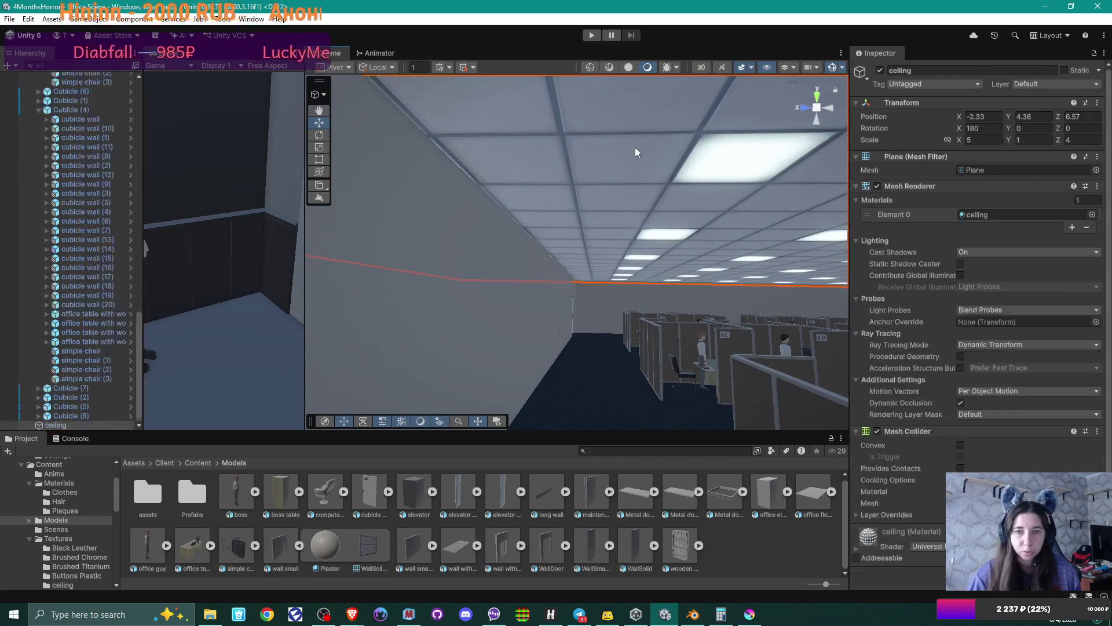
# - Drag the ceiling along Z from 6.57 to about 6.8–6.9, then bring the browser forward
pyautogui.moveTo(618, 229); pyautogui.dragTo(805, 259, button='right')
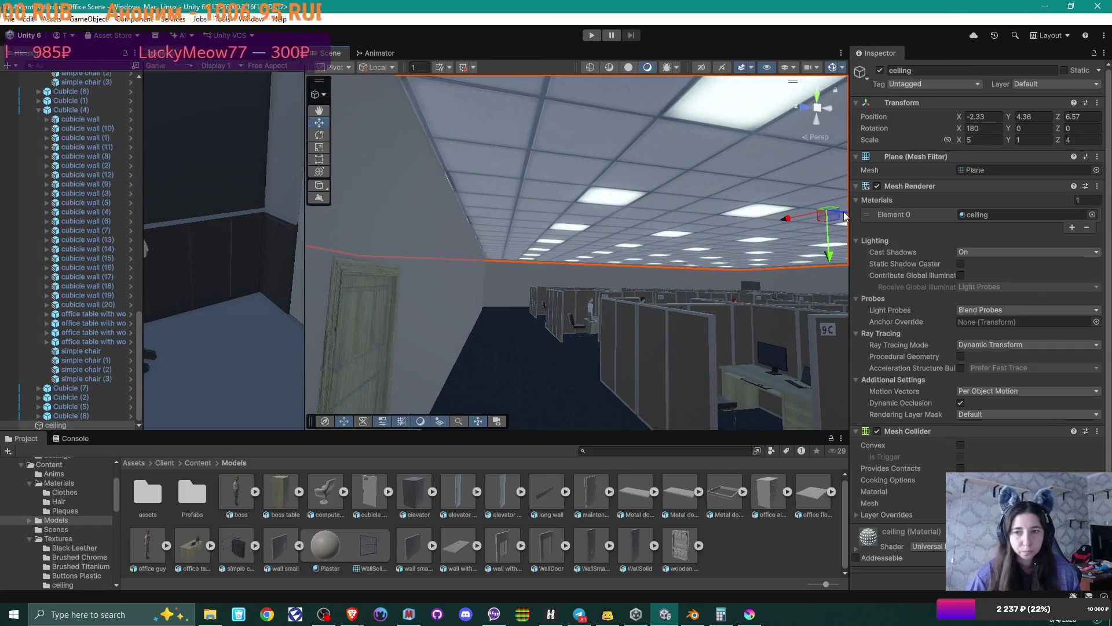
pyautogui.moveTo(845, 216); pyautogui.dragTo(842, 212)
pyautogui.moveTo(617, 277)
pyautogui.keyDown('alt'); pyautogui.mouseDown()
pyautogui.moveTo(693, 274)
pyautogui.moveTo(775, 297)
pyautogui.moveTo(765, 311)
pyautogui.moveTo(603, 283)
pyautogui.moveTo(479, 299)
pyautogui.moveTo(438, 260)
pyautogui.mouseUp(); pyautogui.keyUp('alt')
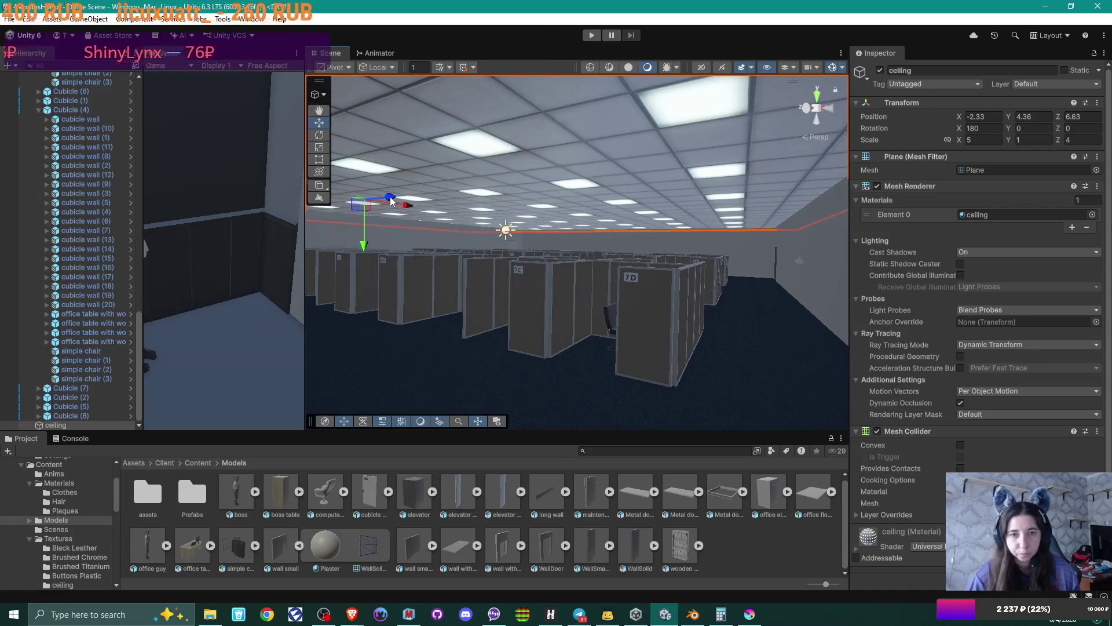
pyautogui.moveTo(391, 200); pyautogui.dragTo(387, 199)
pyautogui.moveTo(567, 251)
pyautogui.keyDown('alt'); pyautogui.mouseDown()
pyautogui.moveTo(407, 263)
pyautogui.moveTo(429, 258)
pyautogui.moveTo(652, 363)
pyautogui.moveTo(652, 409)
pyautogui.moveTo(616, 255)
pyautogui.moveTo(613, 276)
pyautogui.moveTo(663, 286)
pyautogui.moveTo(449, 293)
pyautogui.moveTo(666, 294)
pyautogui.moveTo(678, 303)
pyautogui.moveTo(701, 291)
pyautogui.moveTo(497, 288)
pyautogui.moveTo(601, 279)
pyautogui.moveTo(561, 280)
pyautogui.mouseUp(); pyautogui.keyUp('alt')
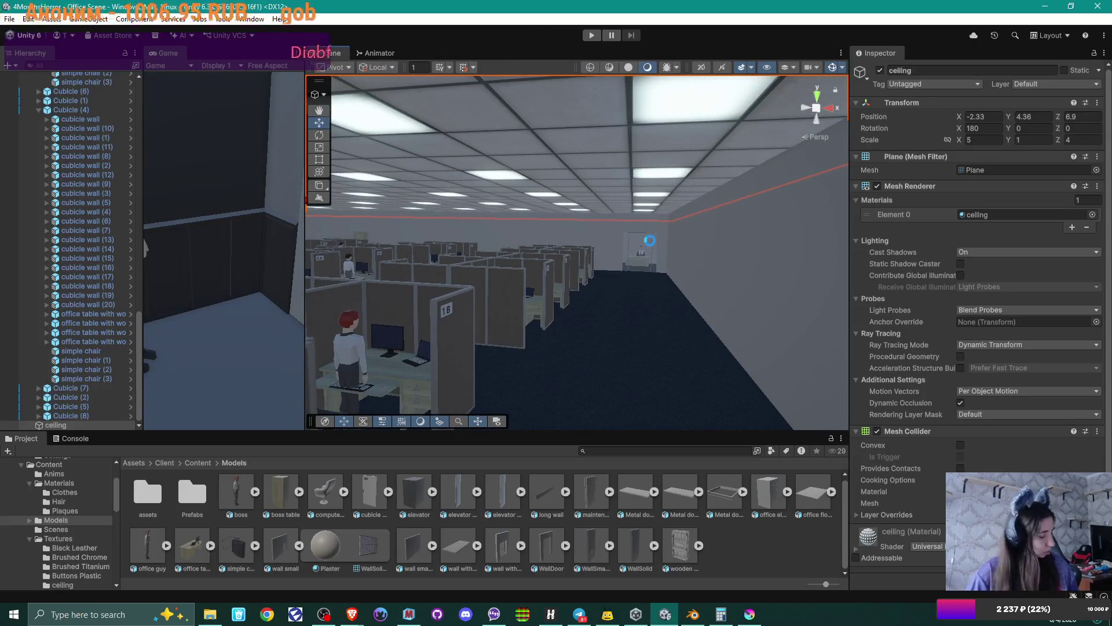
pyautogui.moveTo(352, 613)
pyautogui.click(416, 543)
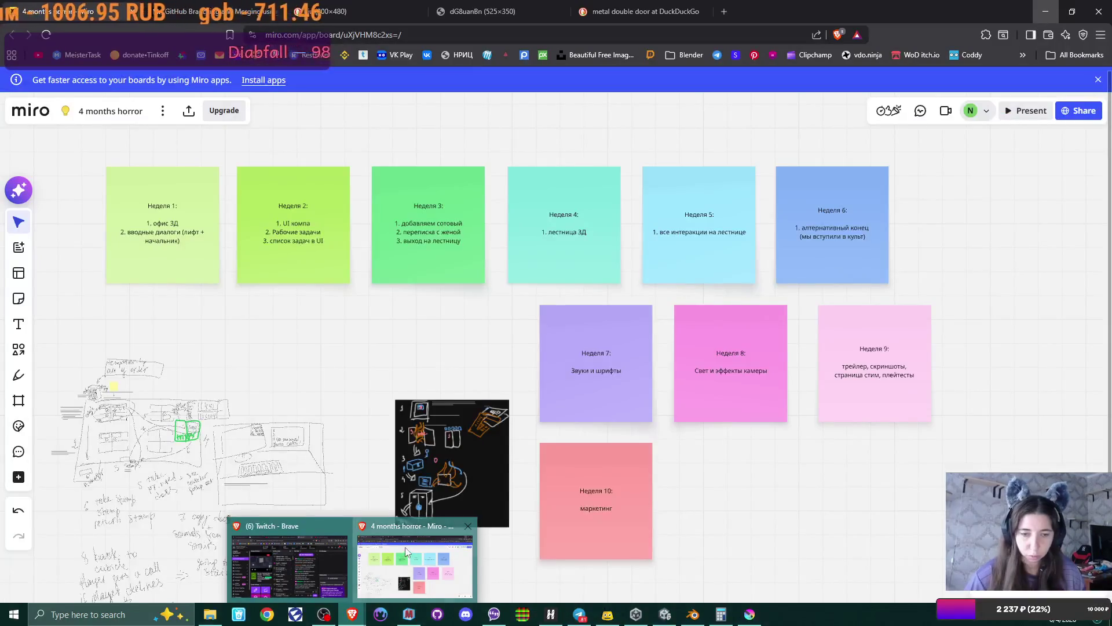
# - Close the metal double door search tab and search DuckDuckGo for 'sudden max mouse input'
pyautogui.click(609, 13)
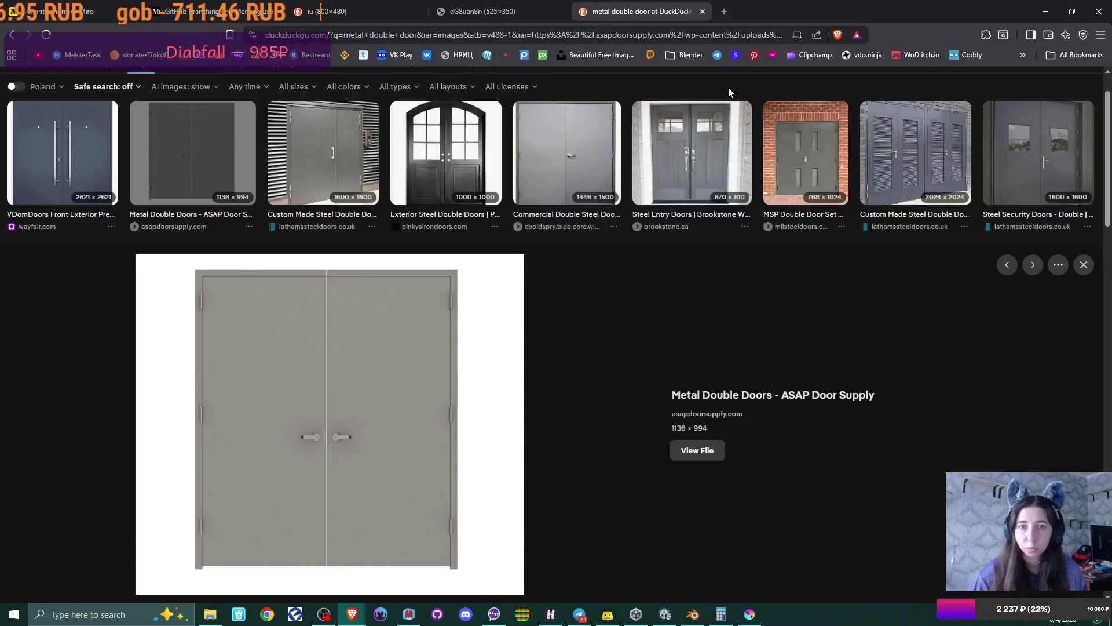
pyautogui.click(702, 11)
pyautogui.click(581, 11)
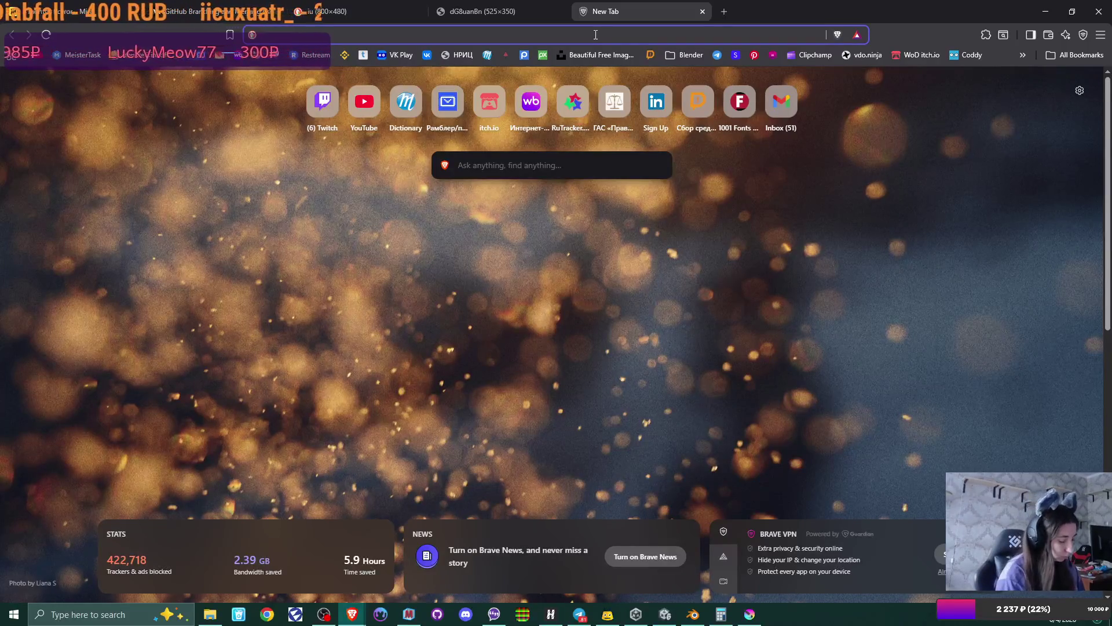
pyautogui.write('sudden')
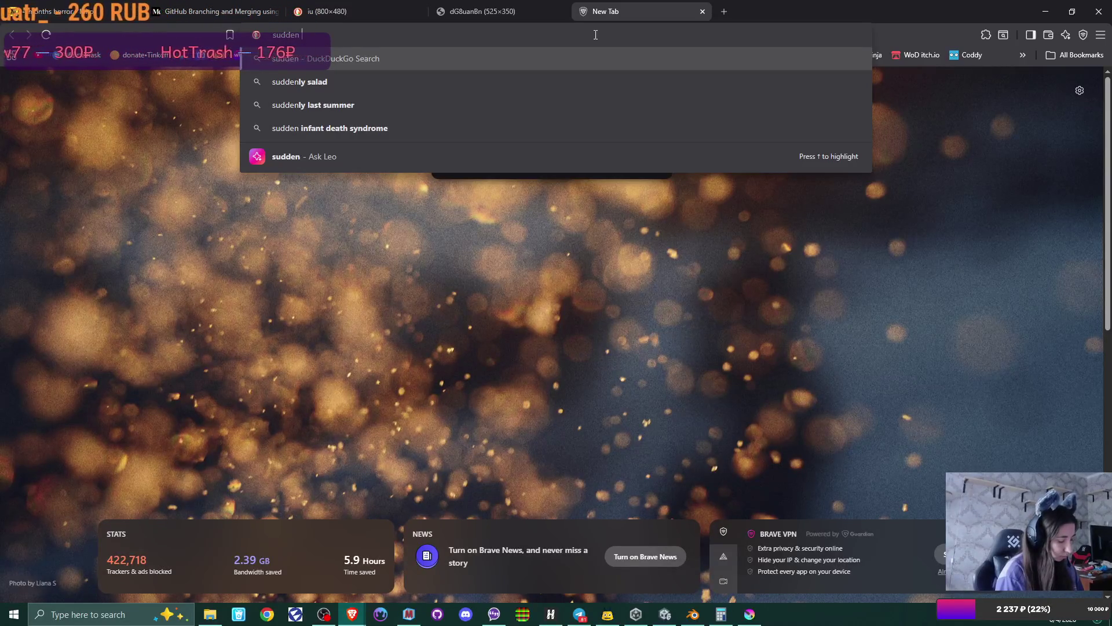
pyautogui.write('max mouse in')
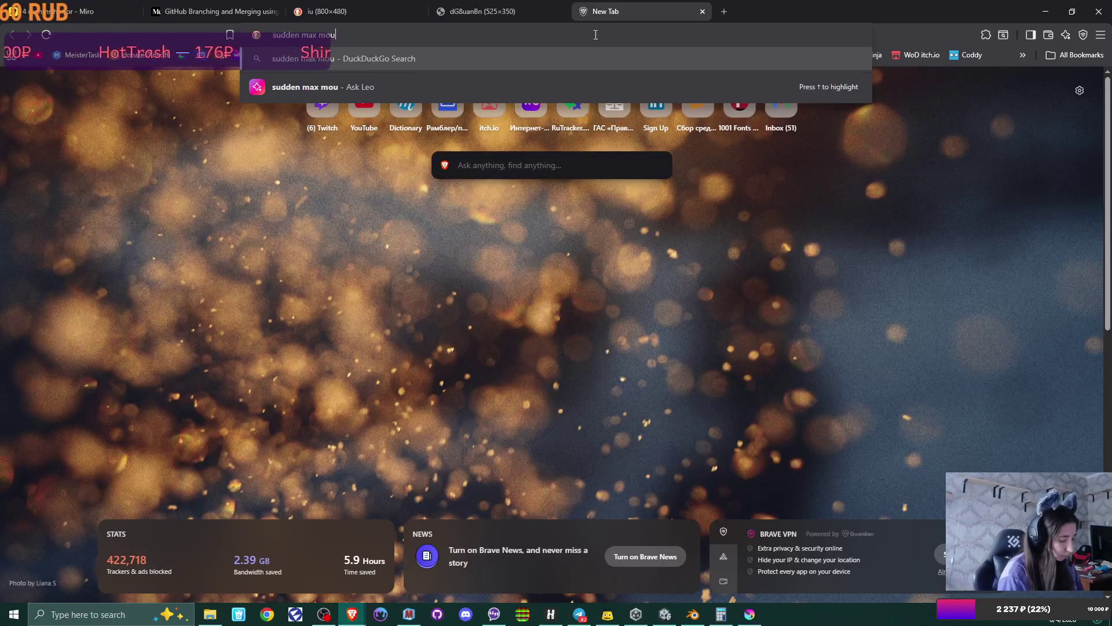
pyautogui.write('put')
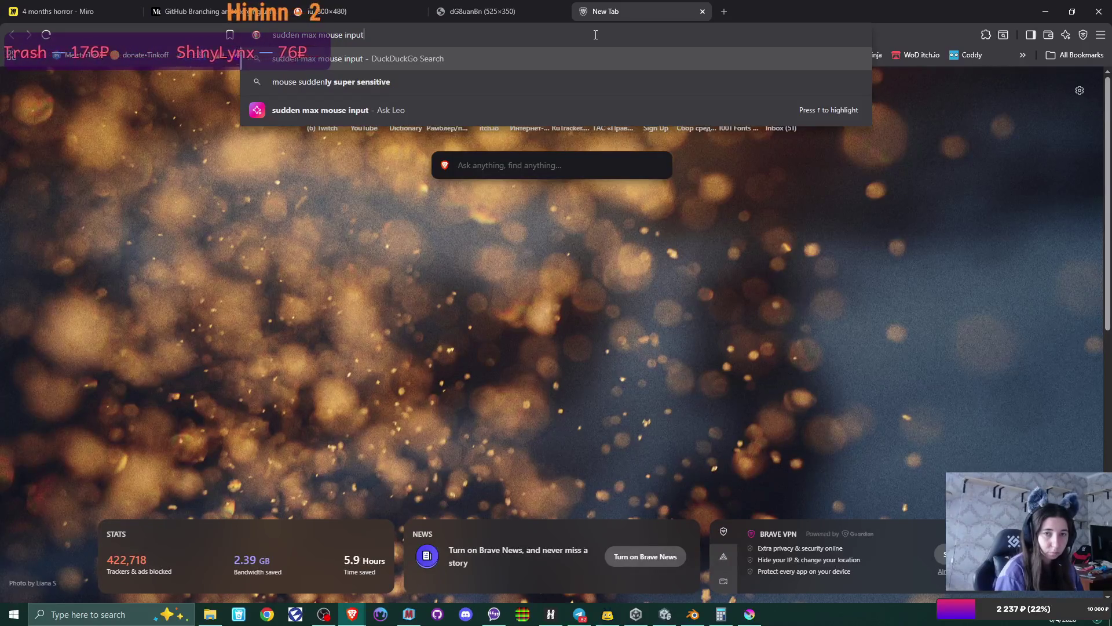
pyautogui.press('Return')
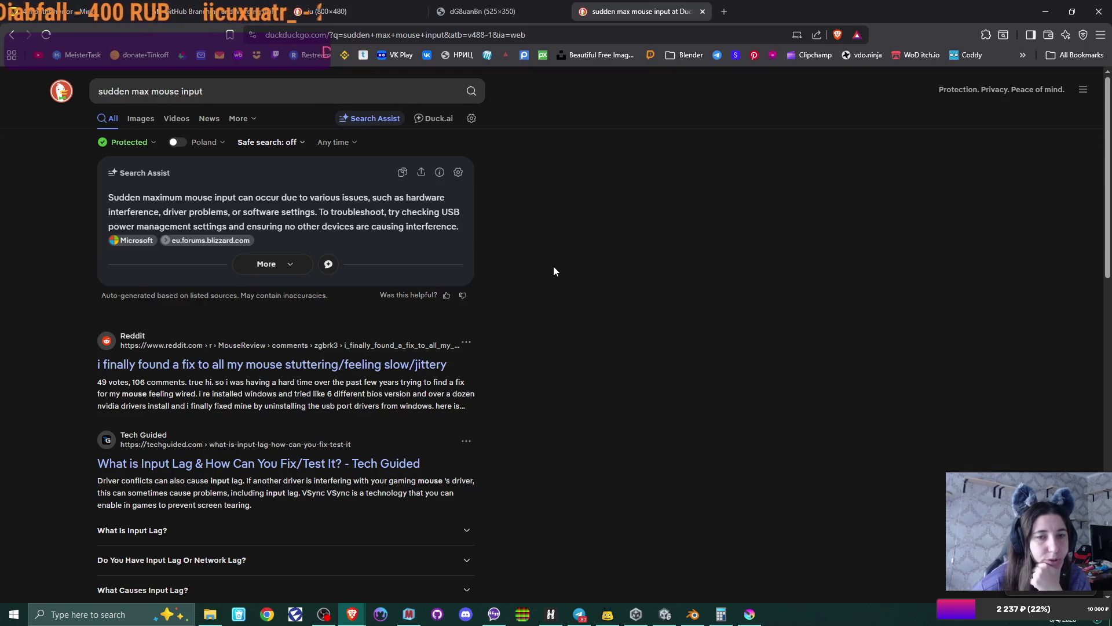
# - Expand and read Search Assist's five troubleshooting steps for sudden max mouse input, then open Start
pyautogui.click(296, 263)
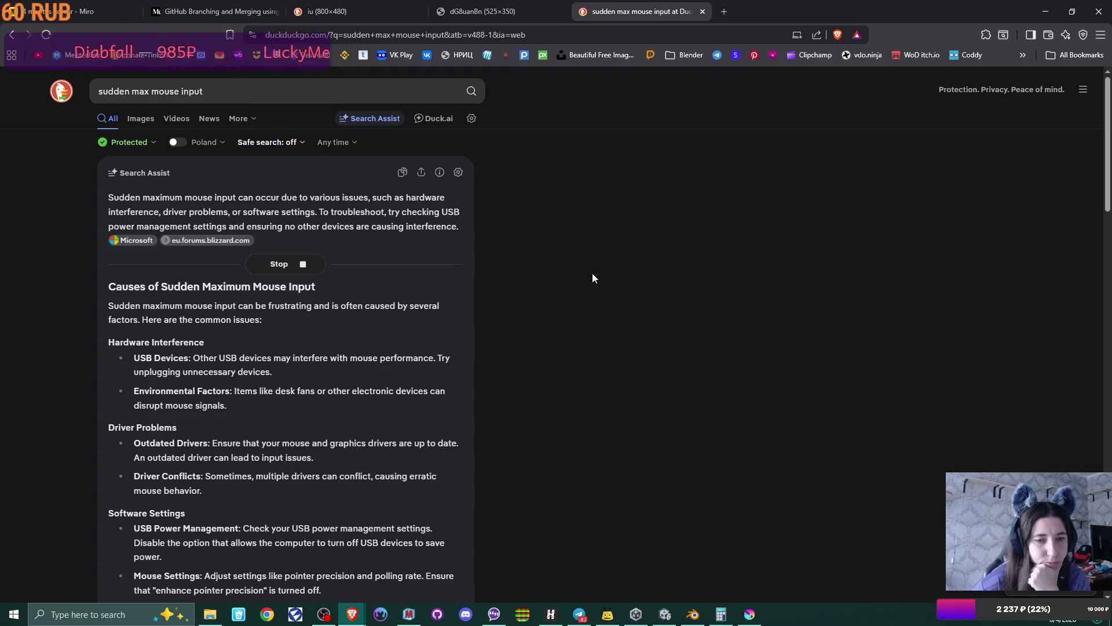
pyautogui.scroll(-3, 592, 278)
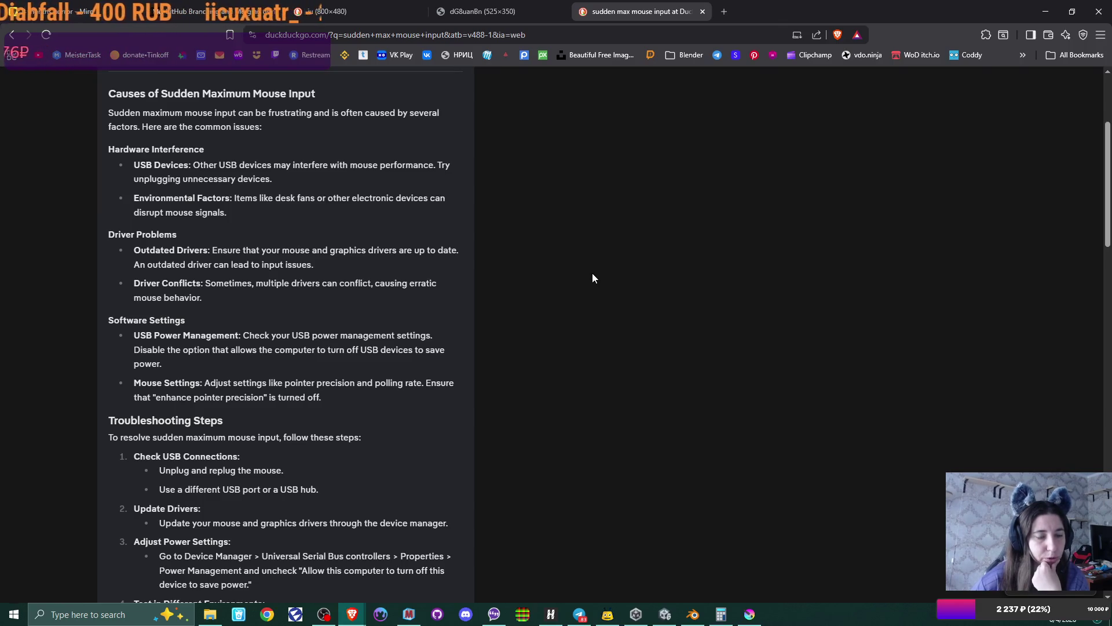
pyautogui.scroll(-2, 593, 277)
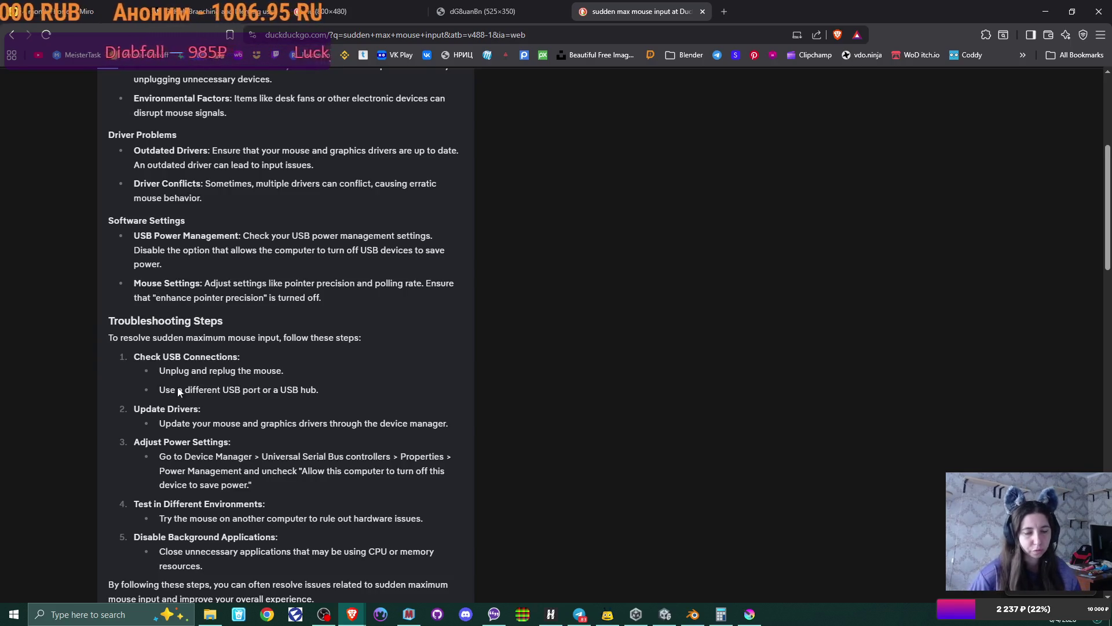
pyautogui.click(14, 614)
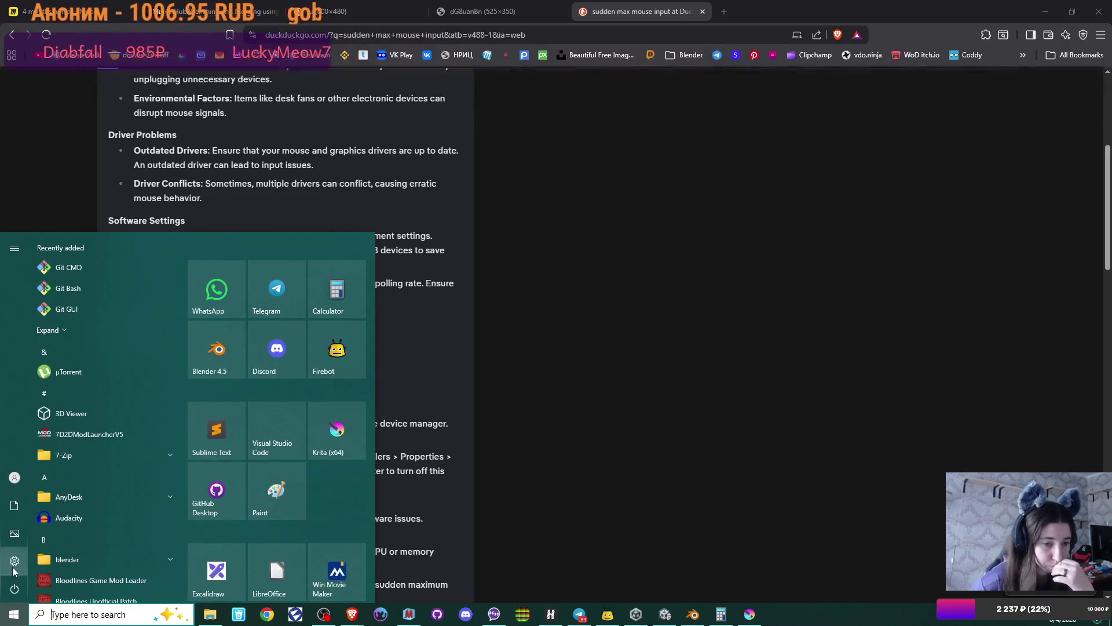
# - Turn off 'Scroll inactive windows when I hover over them' on the Mouse page and open Additional mouse options
pyautogui.click(14, 565)
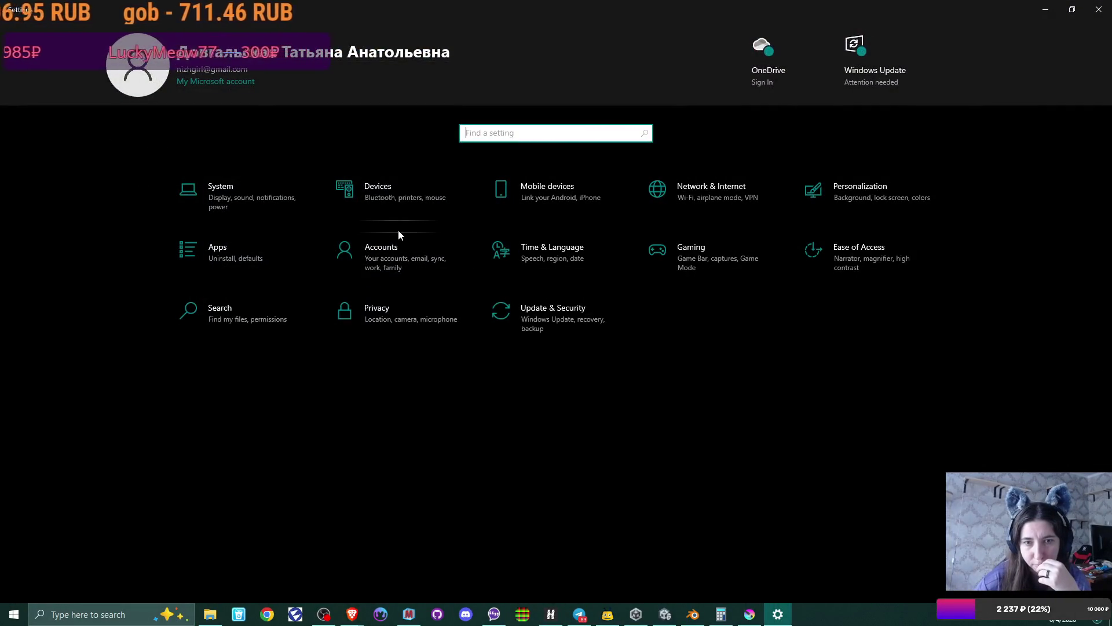
pyautogui.click(400, 193)
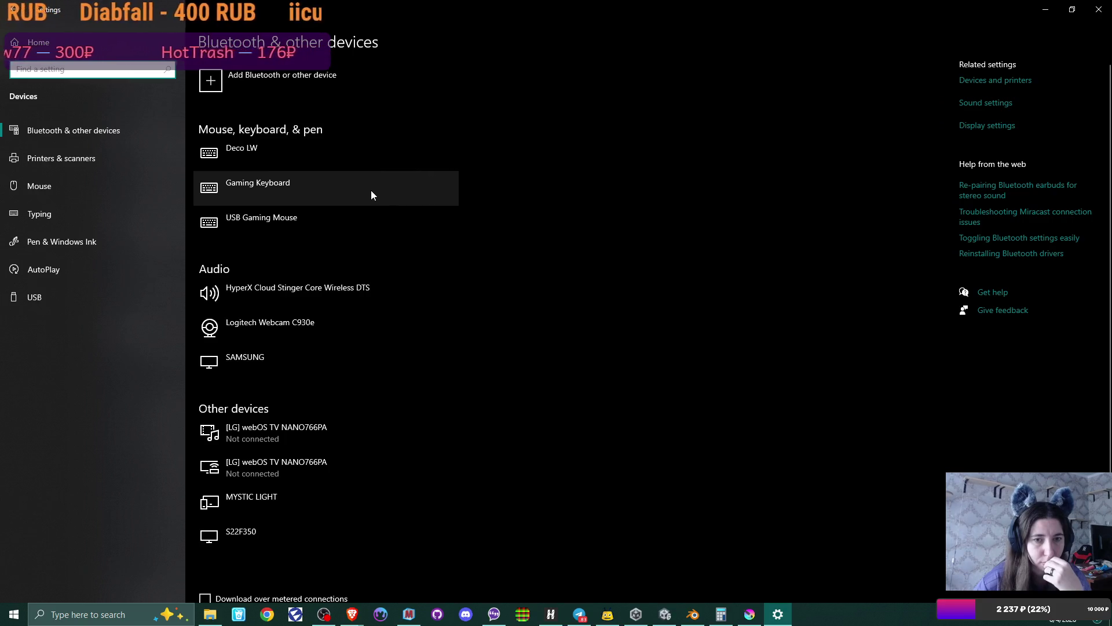
pyautogui.click(359, 224)
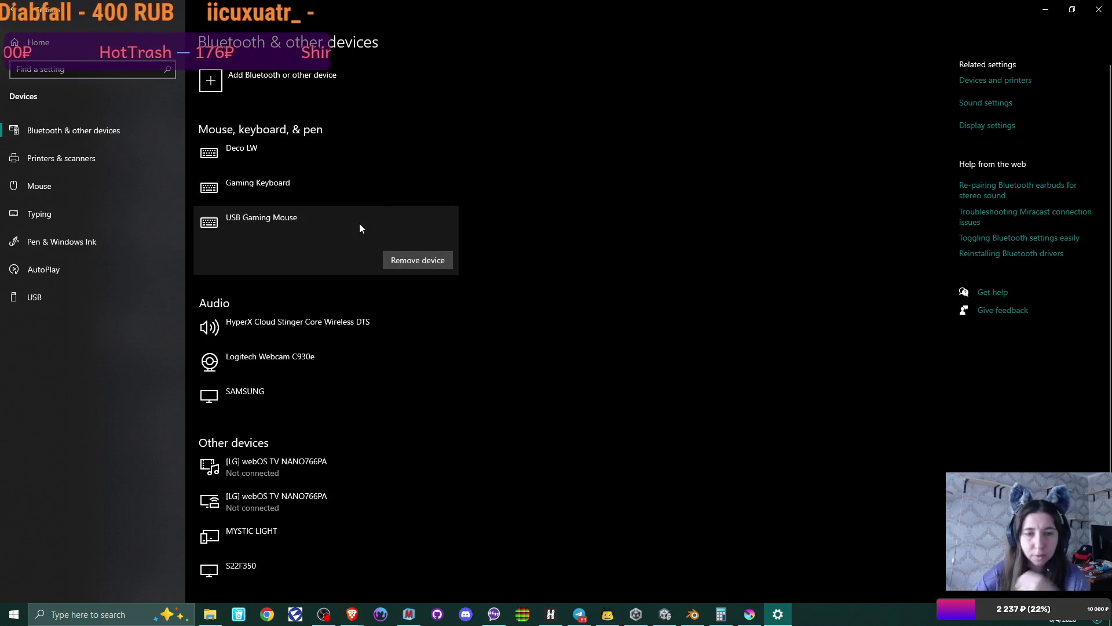
pyautogui.click(313, 221)
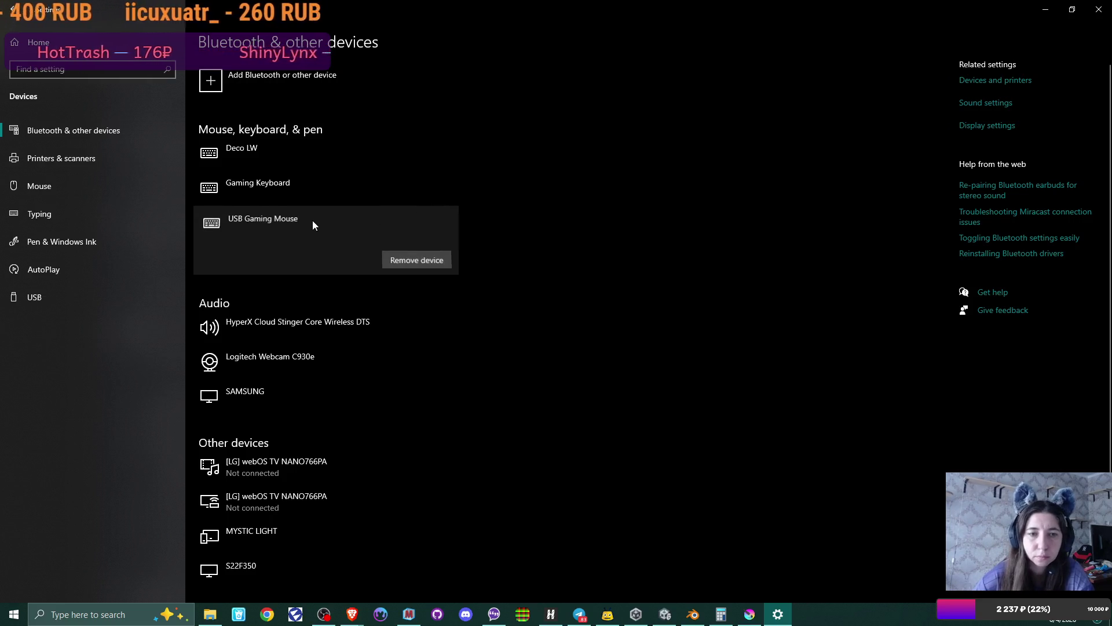
pyautogui.click(40, 186)
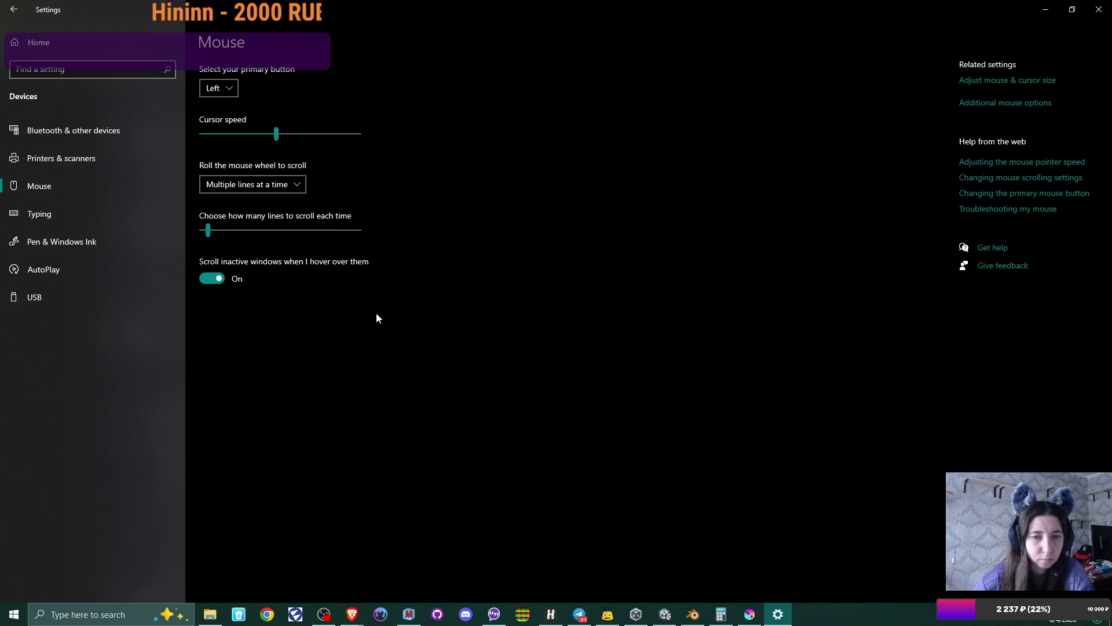
pyautogui.click(207, 279)
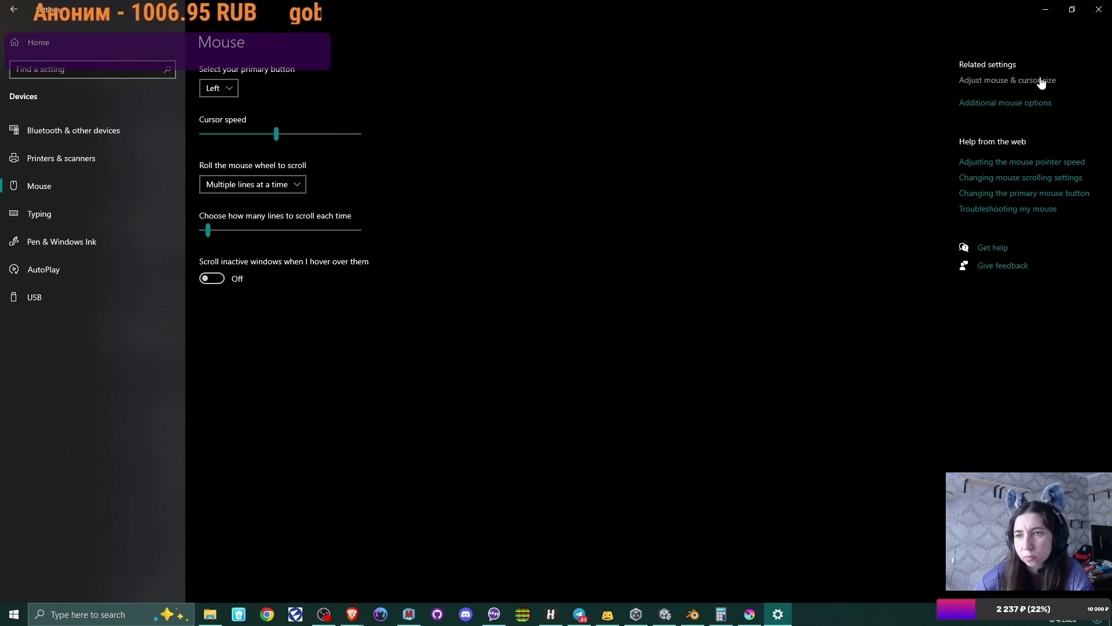
pyautogui.click(1041, 104)
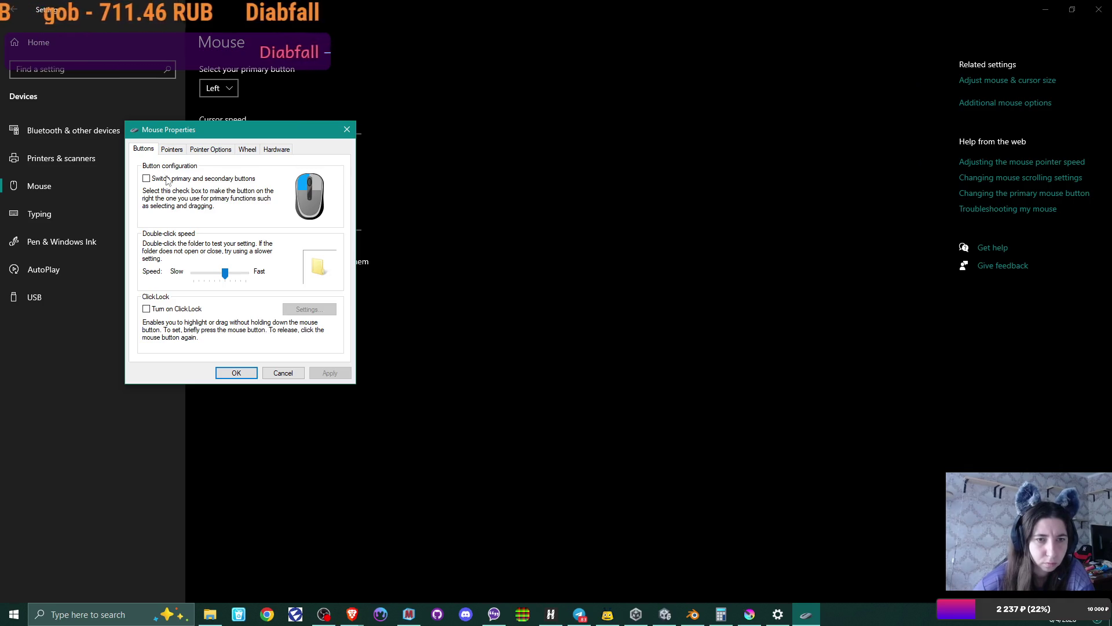
# - Review the Pointers, Pointer Options and Wheel tabs, then open the HID-compliant mouse's hardware Properties
pyautogui.click(172, 150)
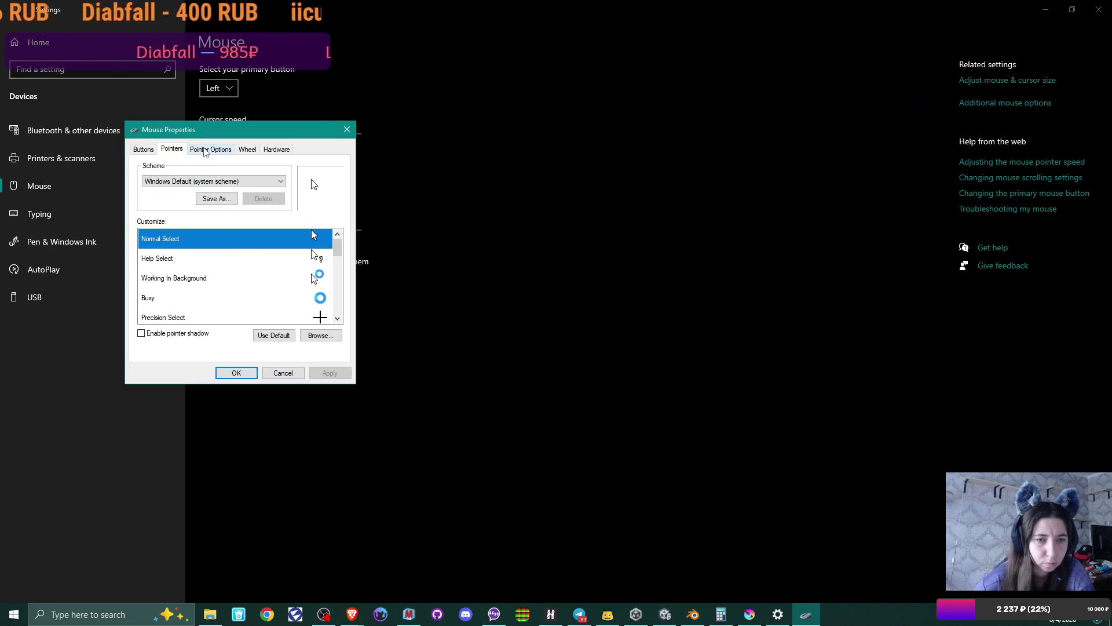
pyautogui.click(208, 152)
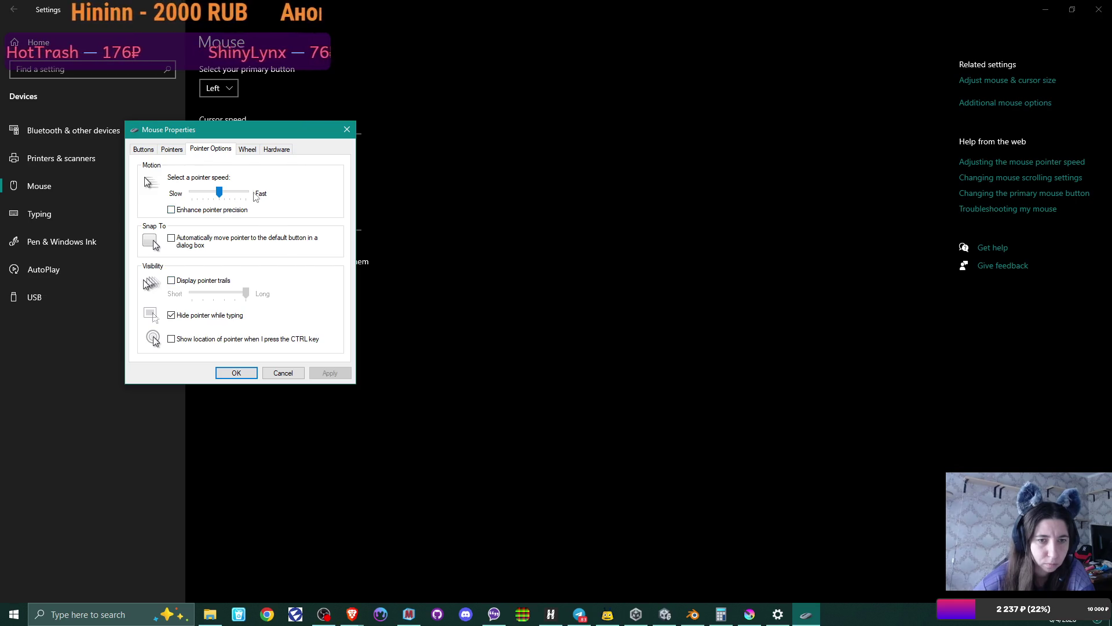
pyautogui.click(248, 151)
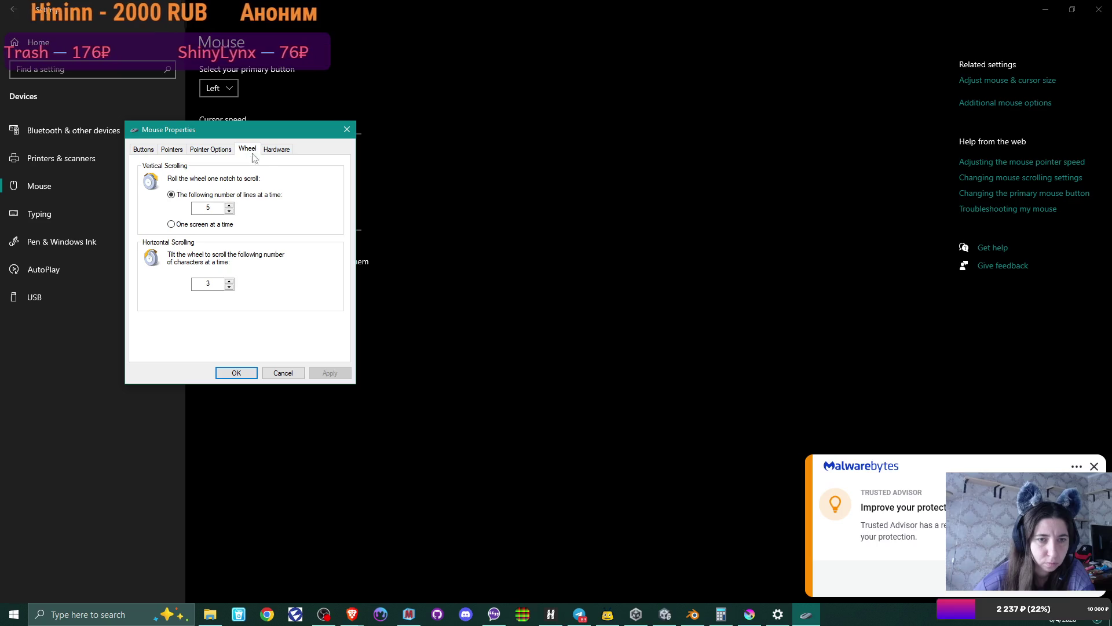
pyautogui.click(284, 149)
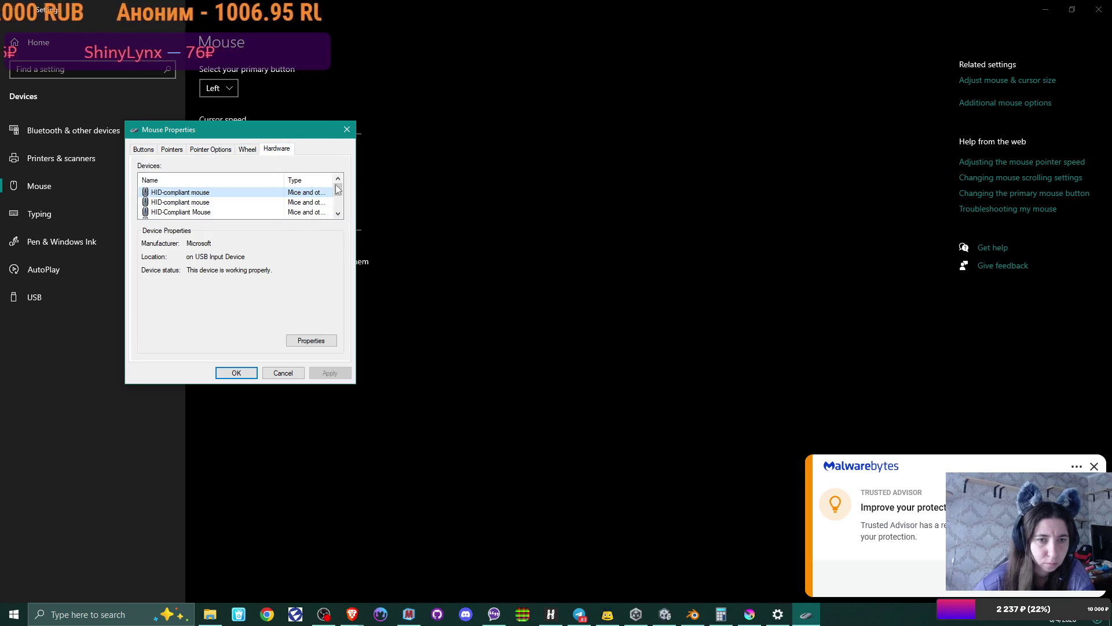
pyautogui.moveTo(284, 179)
pyautogui.mouseDown()
pyautogui.moveTo(242, 180)
pyautogui.moveTo(332, 177)
pyautogui.mouseUp()
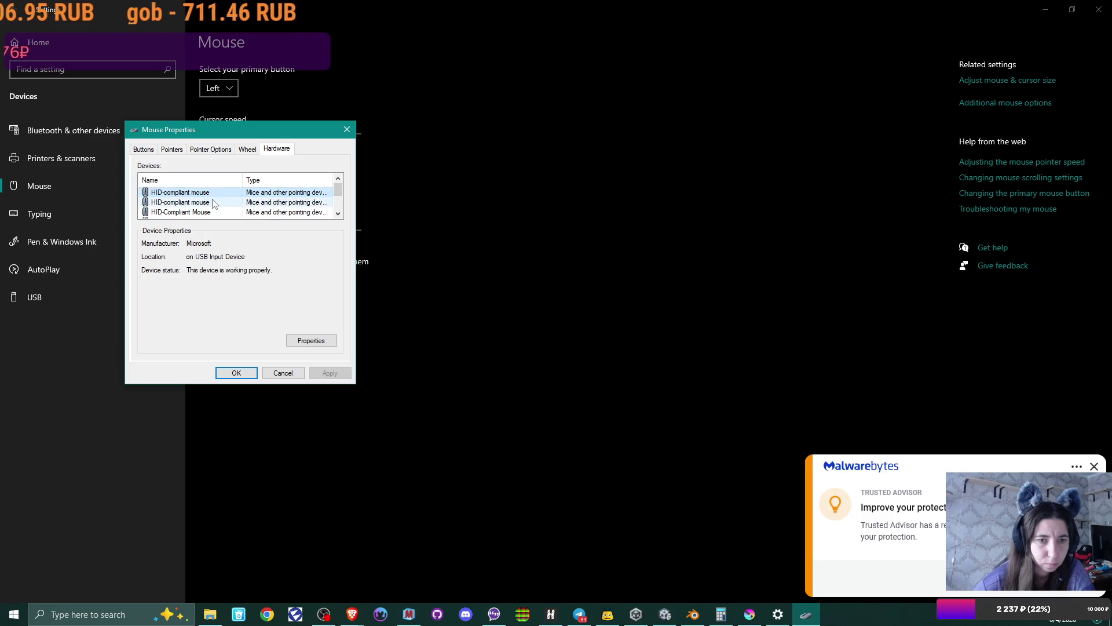
pyautogui.scroll(-2, 214, 203)
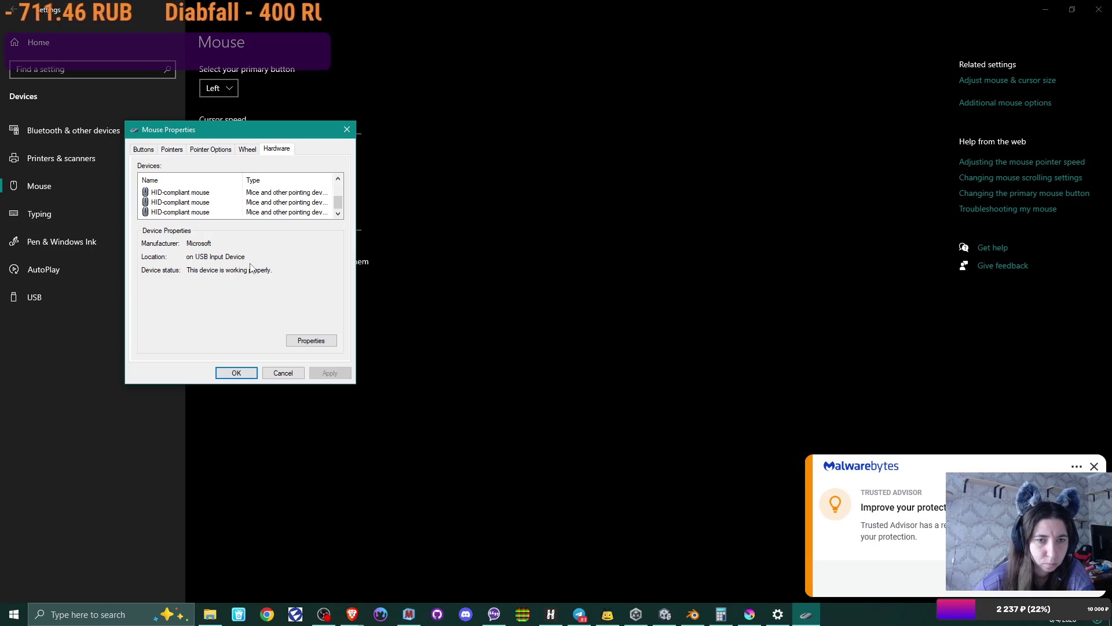
pyautogui.click(311, 340)
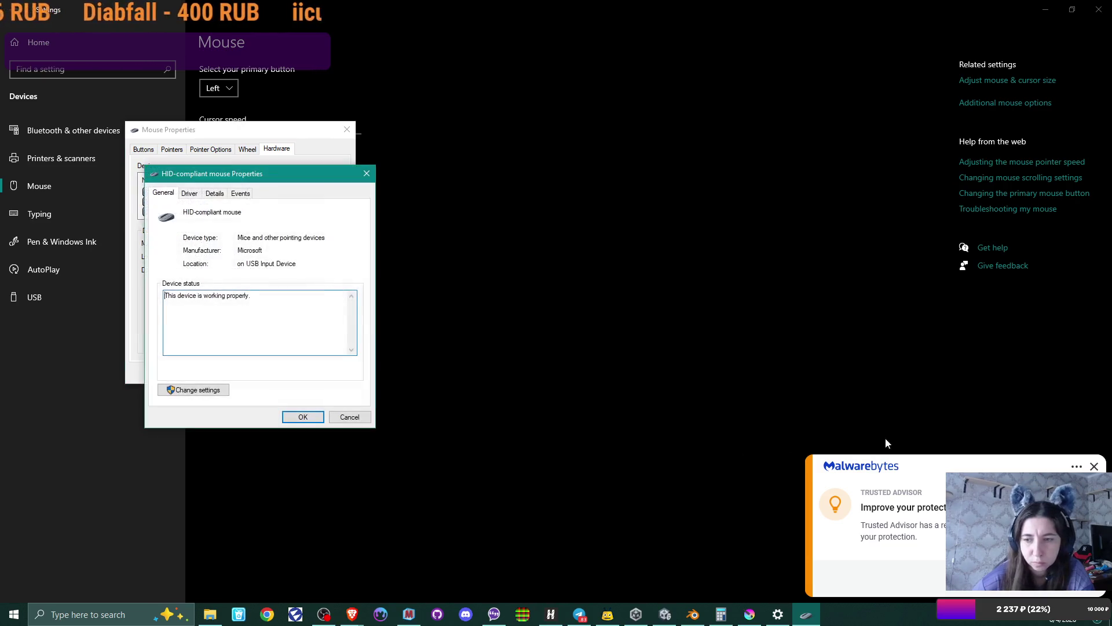
# - Dismiss the Malwarebytes notice and review the HID mouse's Driver, Details and Events tabs
pyautogui.click(1095, 466)
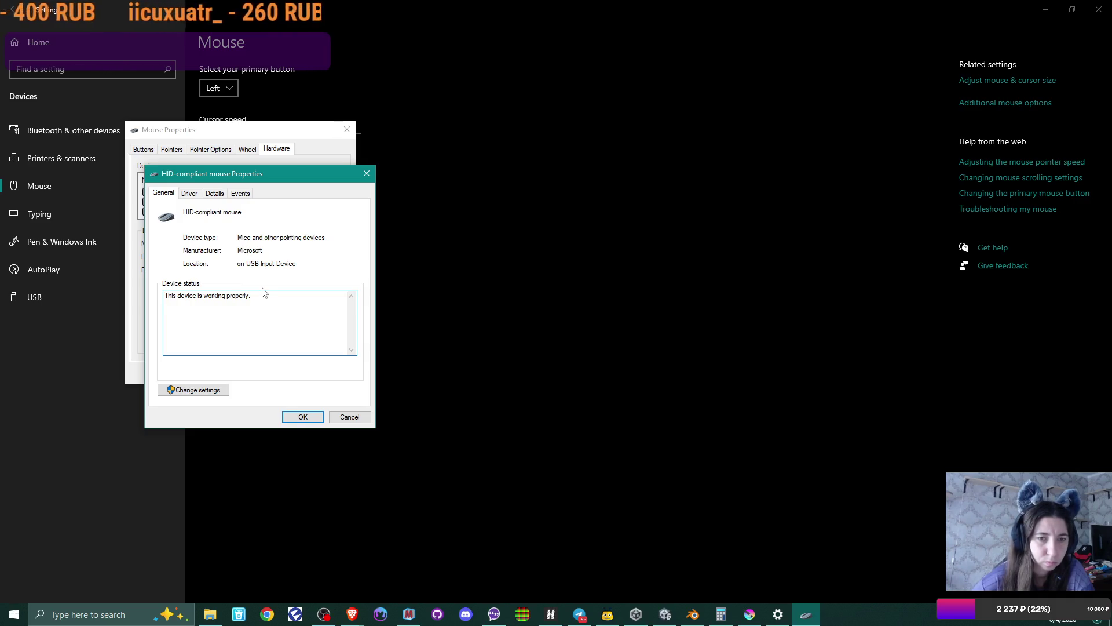
pyautogui.click(189, 194)
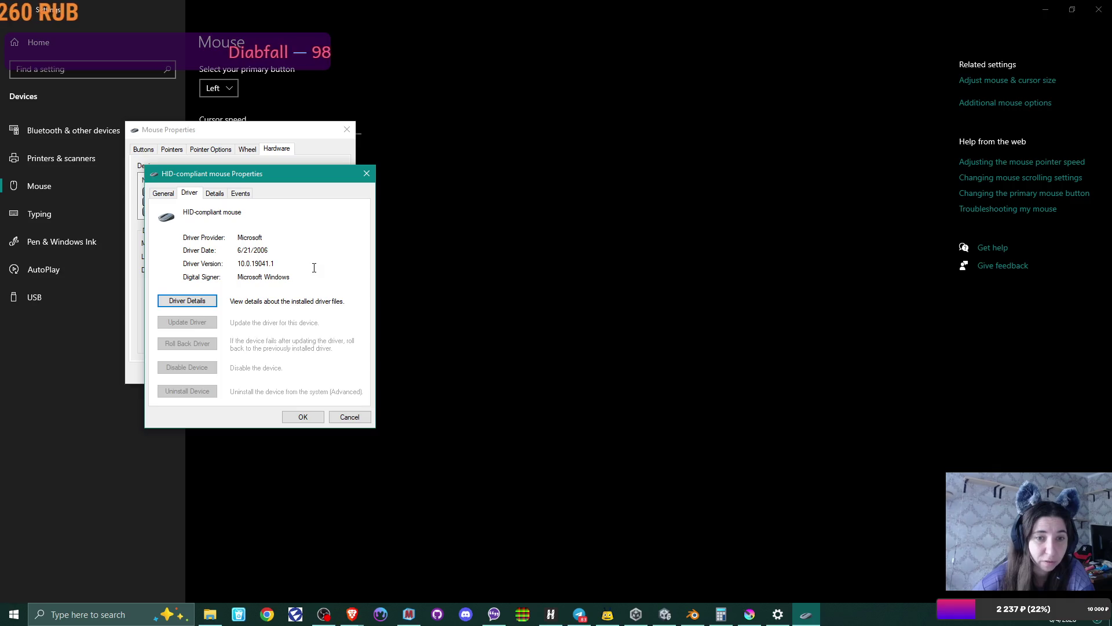
pyautogui.click(187, 307)
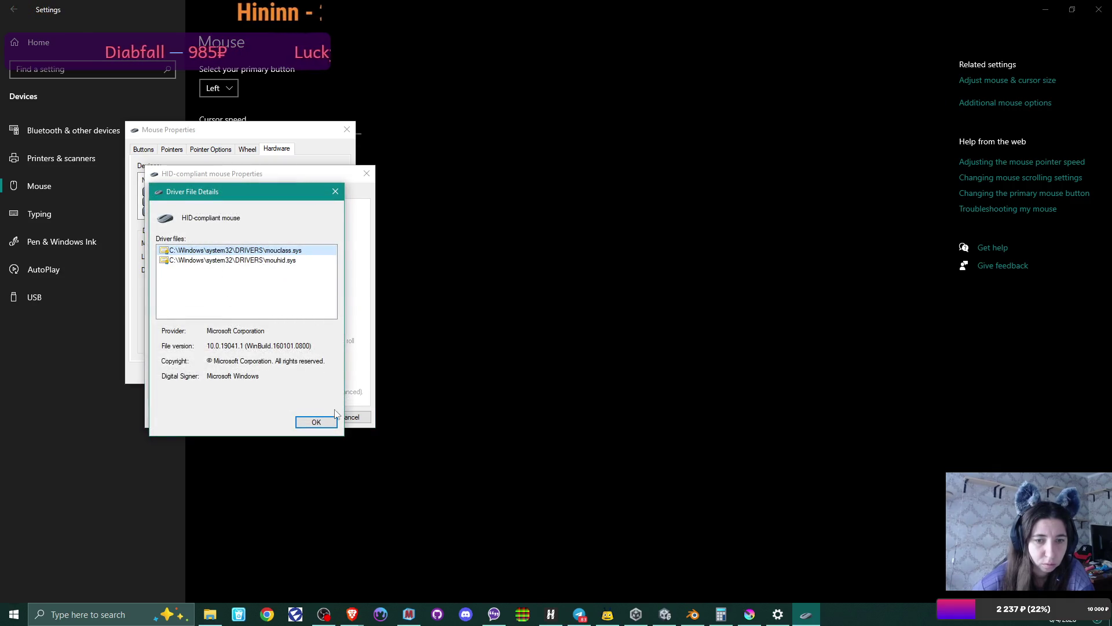
pyautogui.click(316, 422)
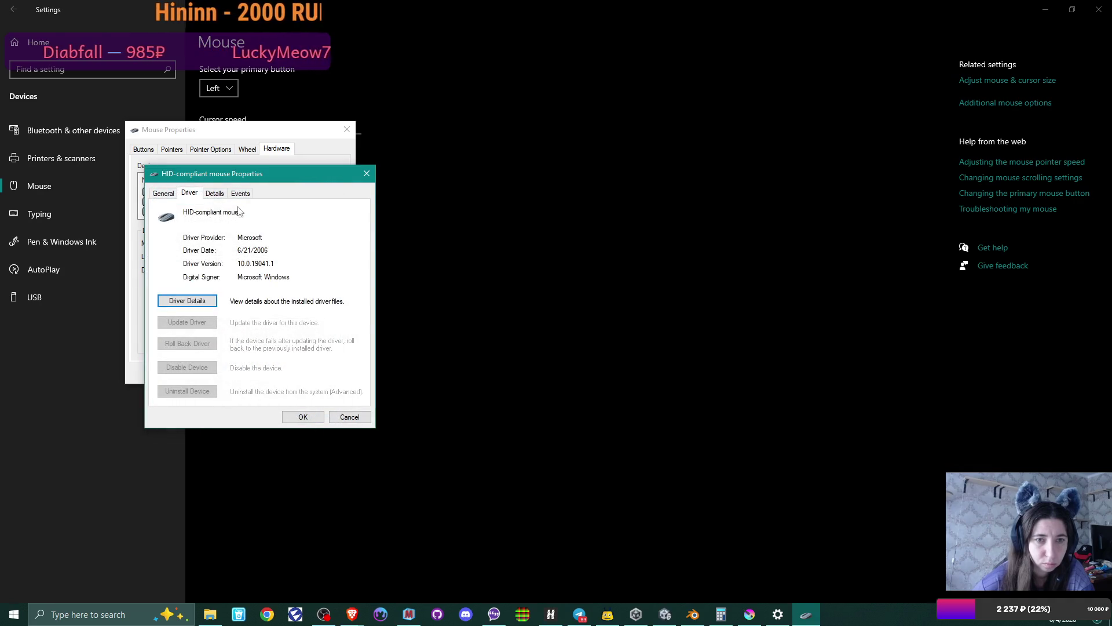
pyautogui.click(223, 194)
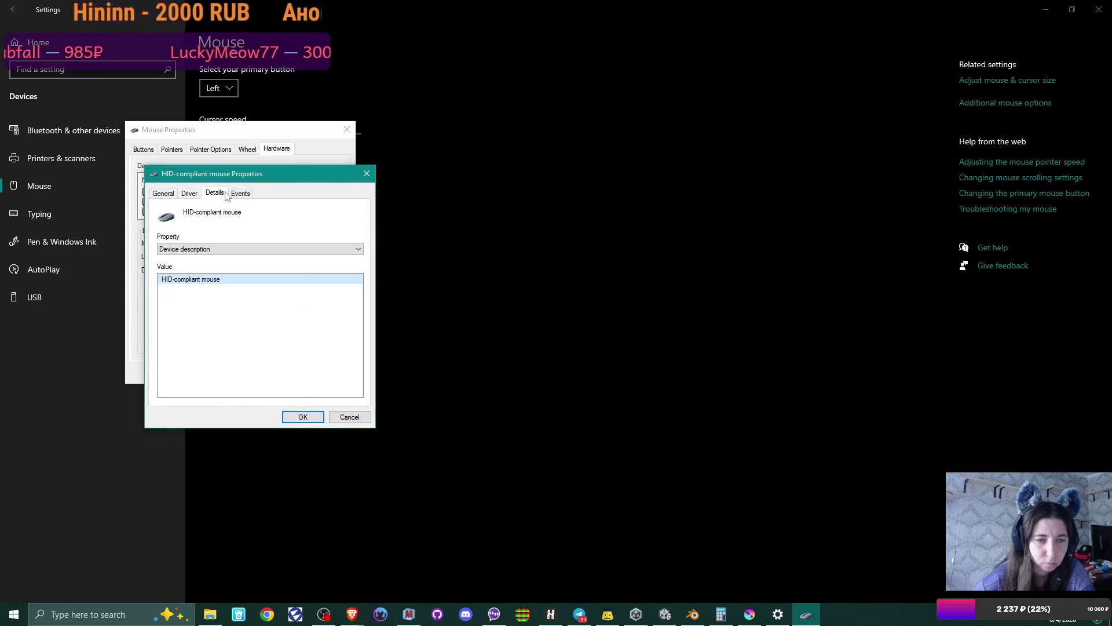
pyautogui.click(244, 195)
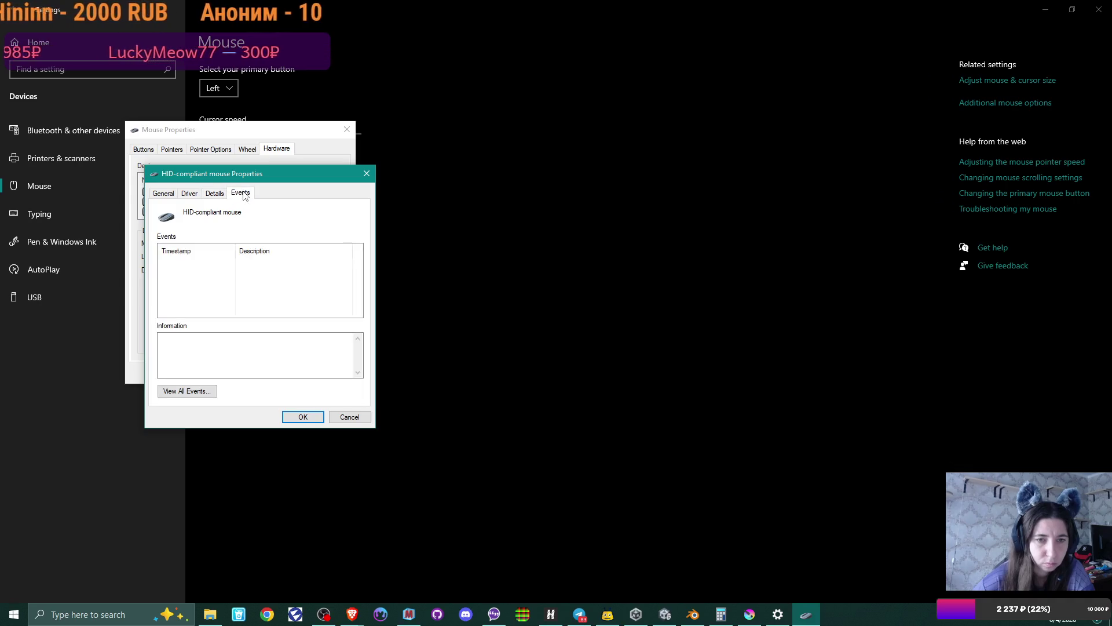
pyautogui.click(222, 195)
pyautogui.click(226, 250)
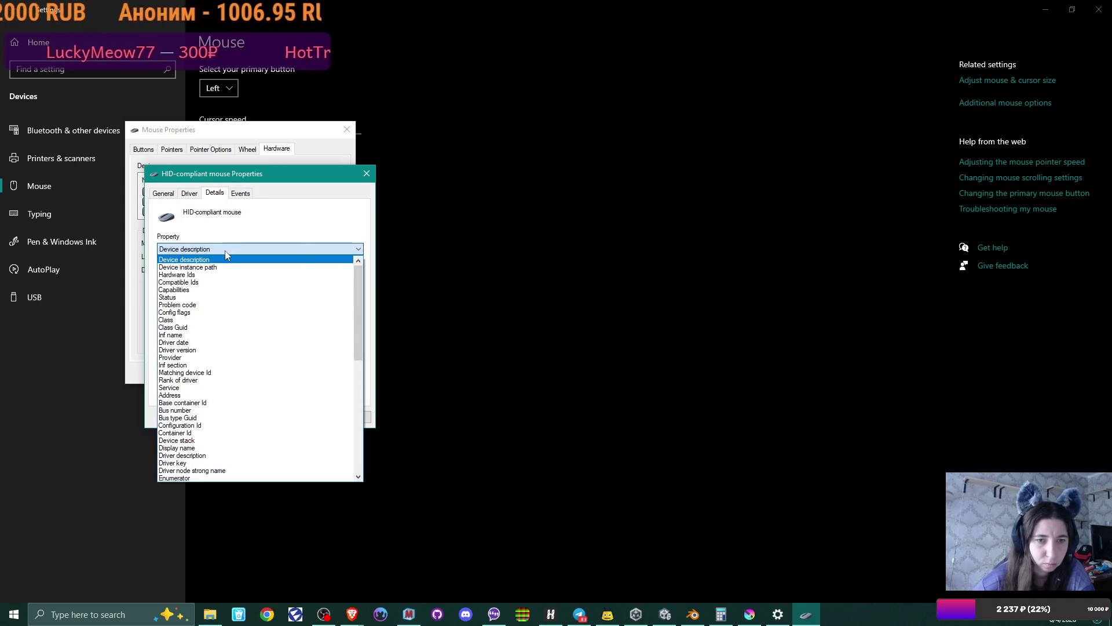
pyautogui.click(234, 231)
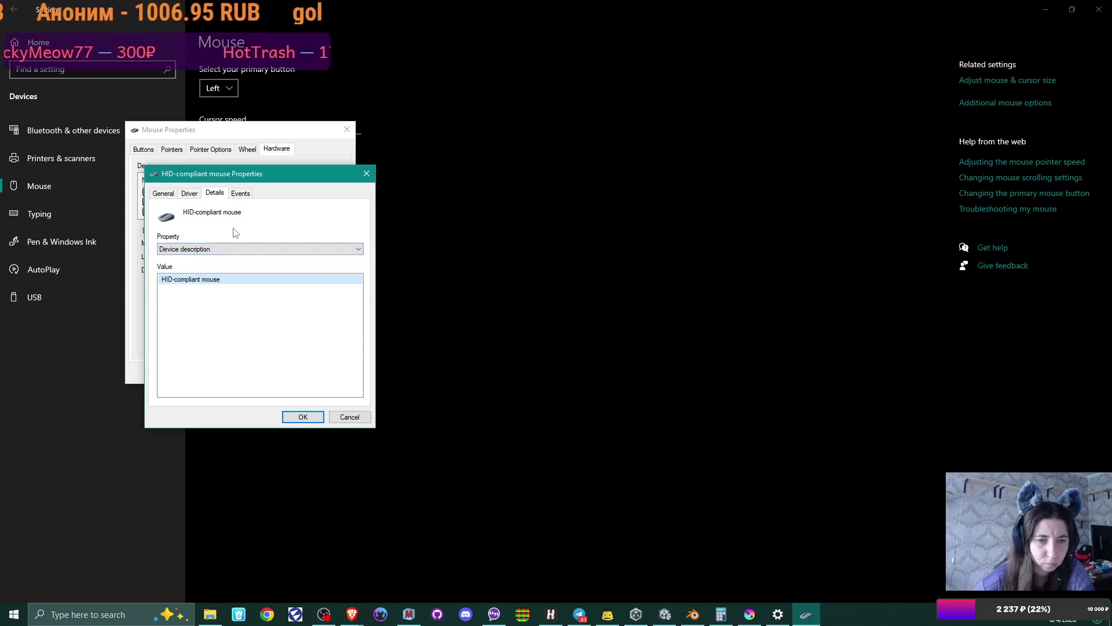
# - Recheck the driver files including mouhid.sys, then close the HID mouse and Mouse Properties dialogs
pyautogui.click(187, 194)
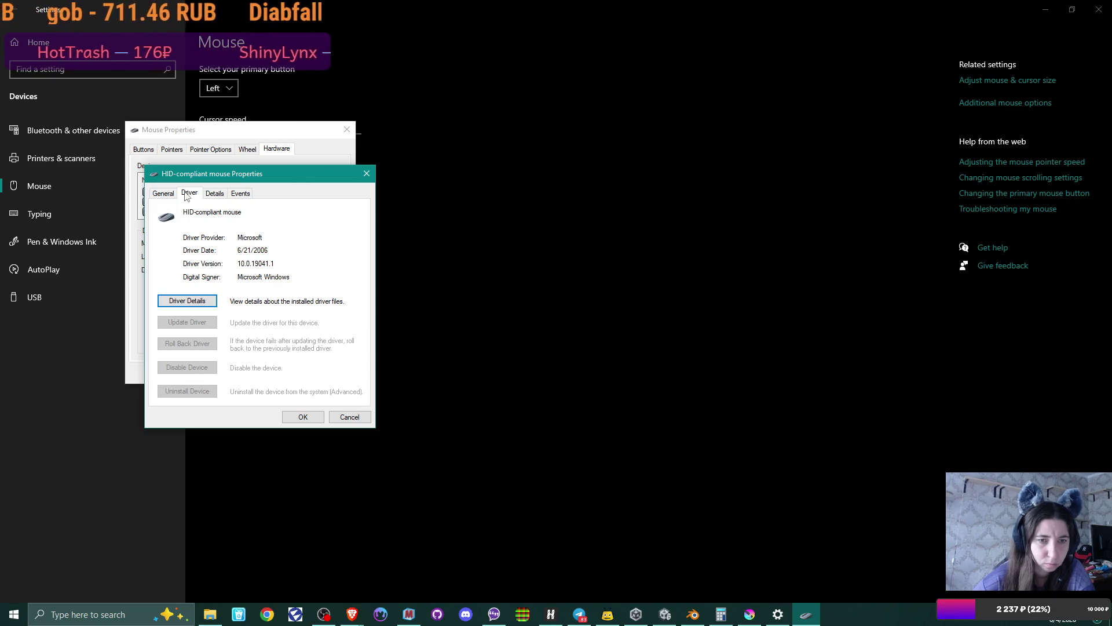
pyautogui.click(208, 302)
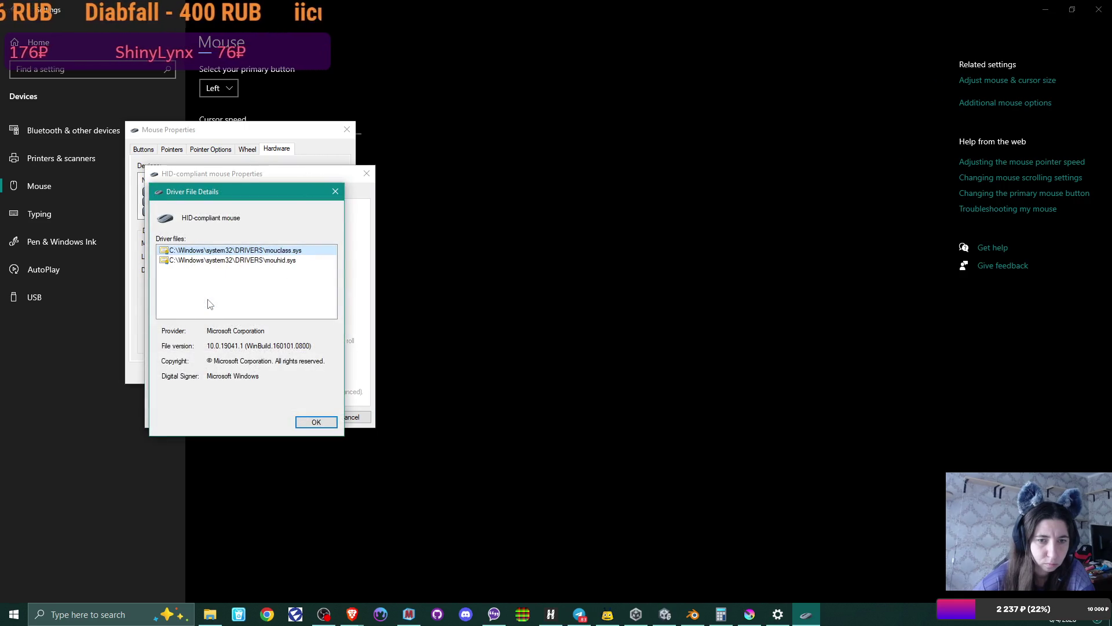
pyautogui.click(226, 260)
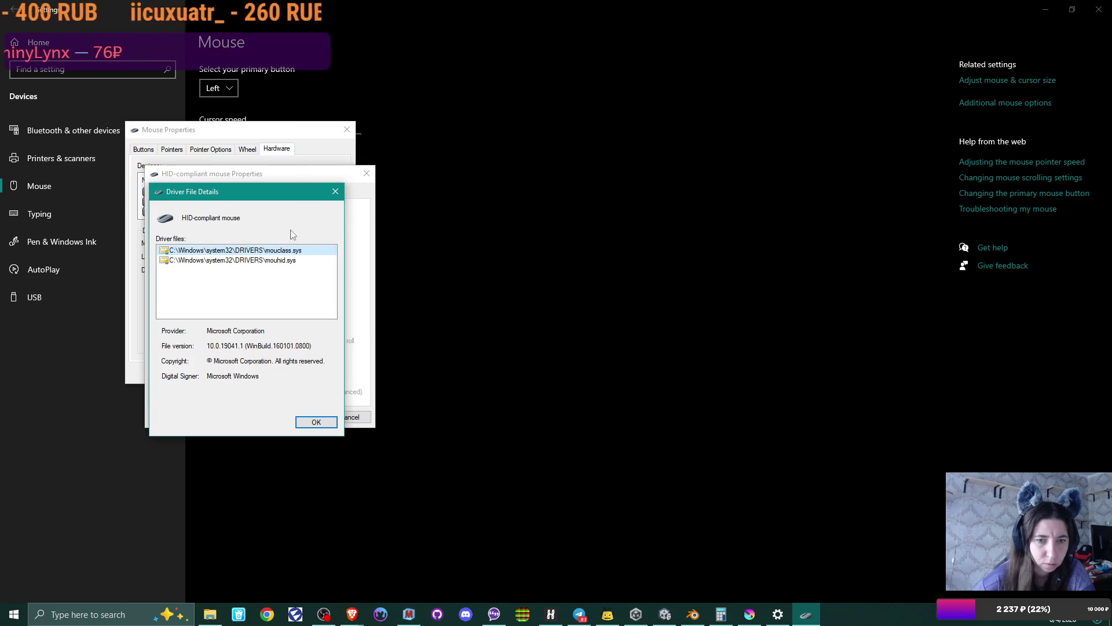
pyautogui.click(335, 191)
pyautogui.click(368, 173)
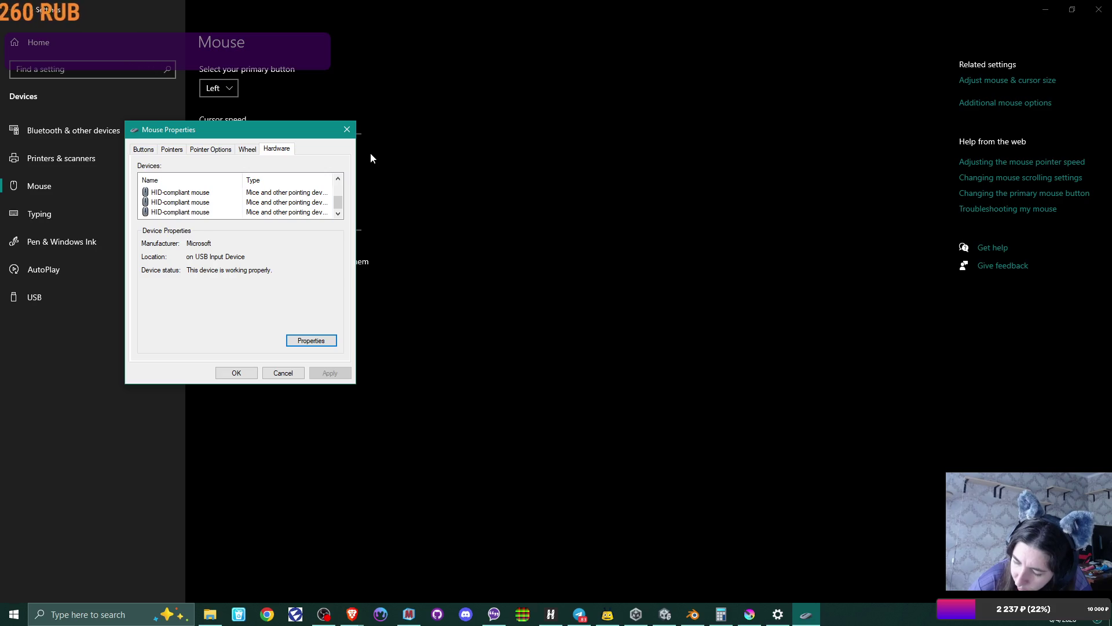
pyautogui.click(348, 129)
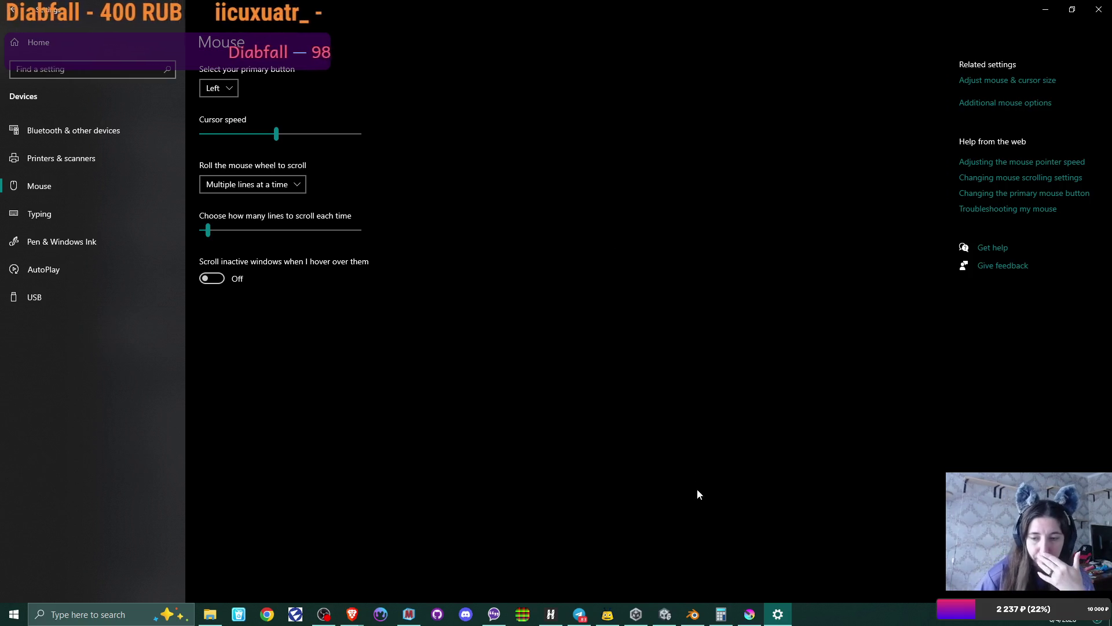
# - Close the Calculator and the Settings window to get back to the browser
pyautogui.click(721, 614)
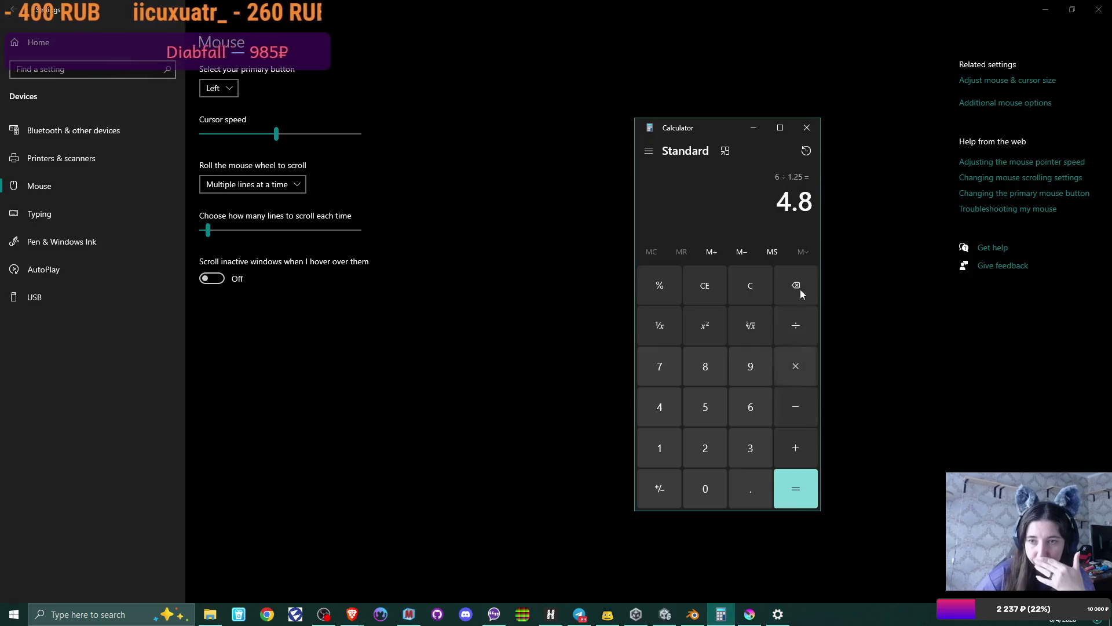
pyautogui.click(812, 124)
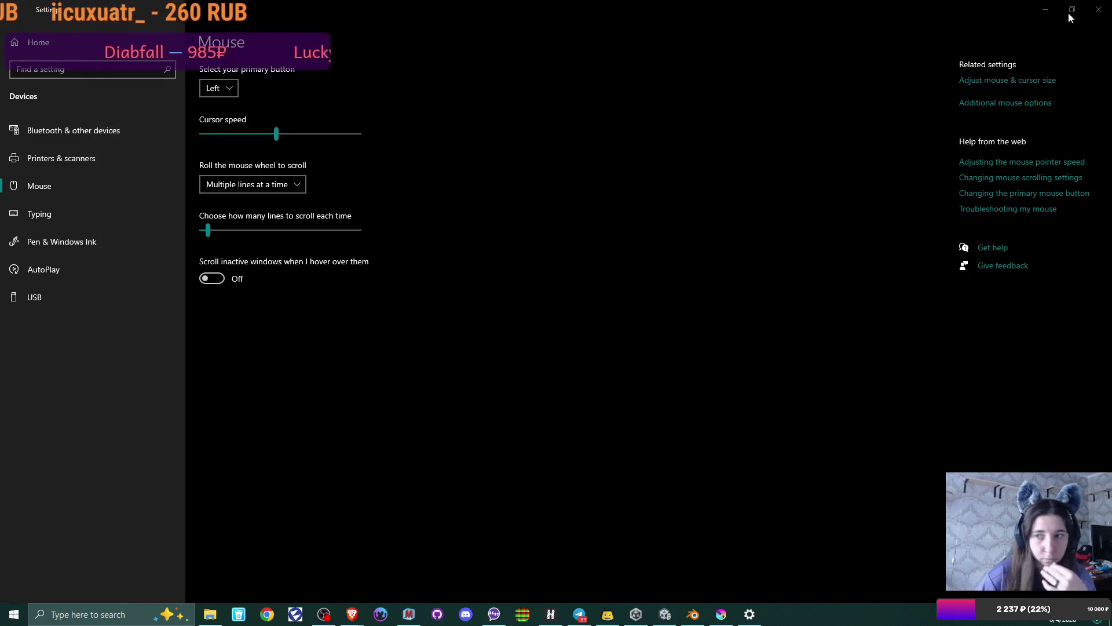
pyautogui.click(1099, 10)
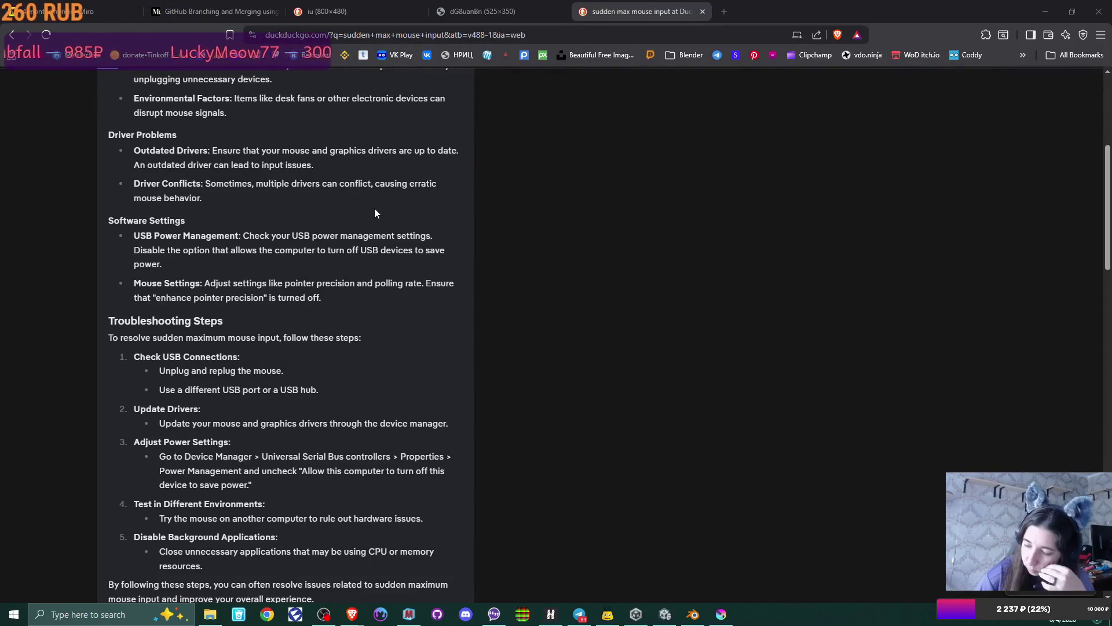
# - Search DuckDuckGo for 'ardor gaming mouse driver' and scan the results
pyautogui.scroll(3, 531, 168)
pyautogui.scroll(3, 532, 168)
pyautogui.click(289, 91)
pyautogui.write('ard')
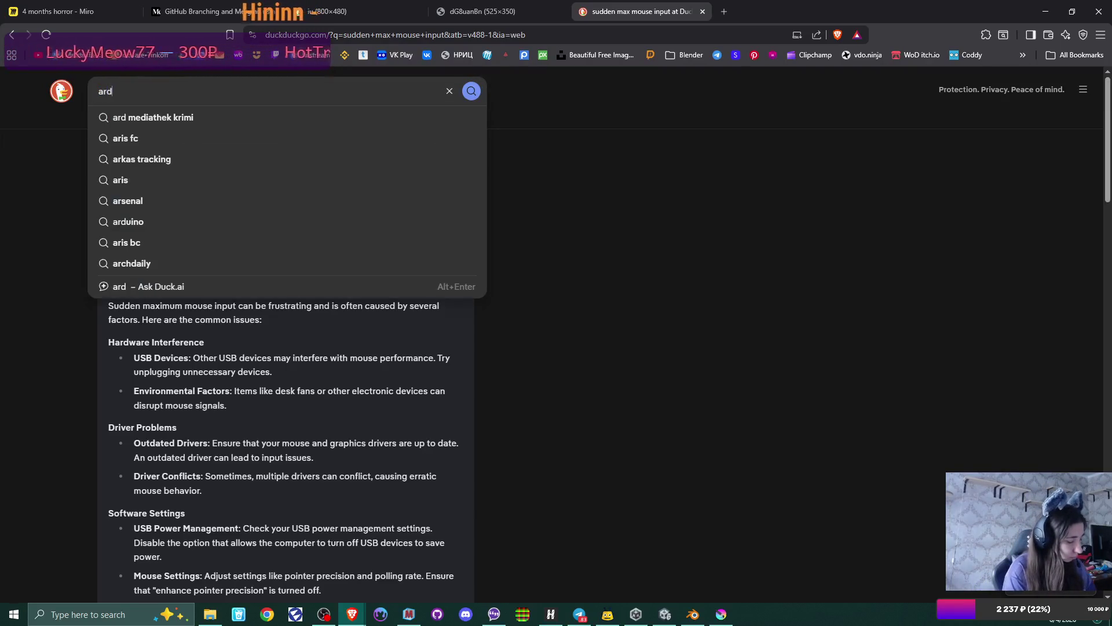
pyautogui.write('or gaming ')
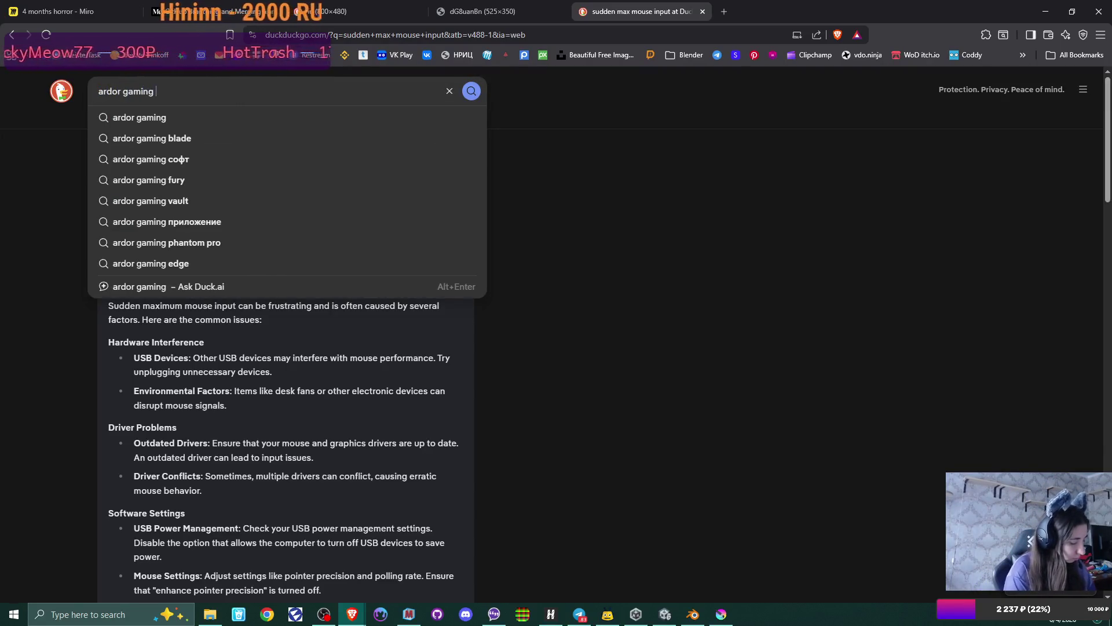
pyautogui.write('mouse driver')
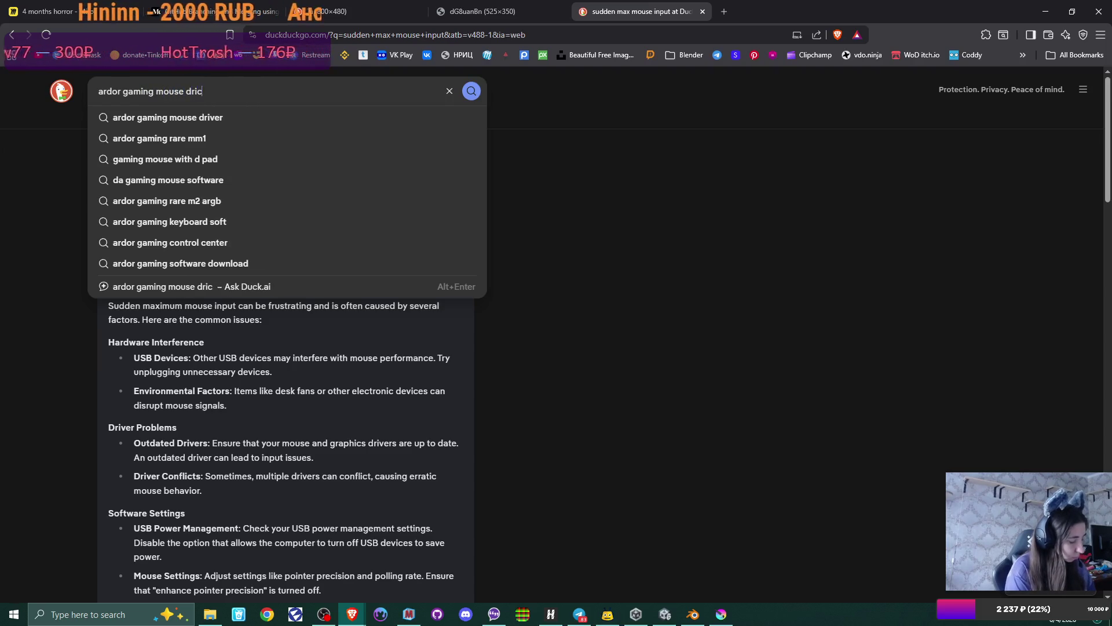
pyautogui.press('Return')
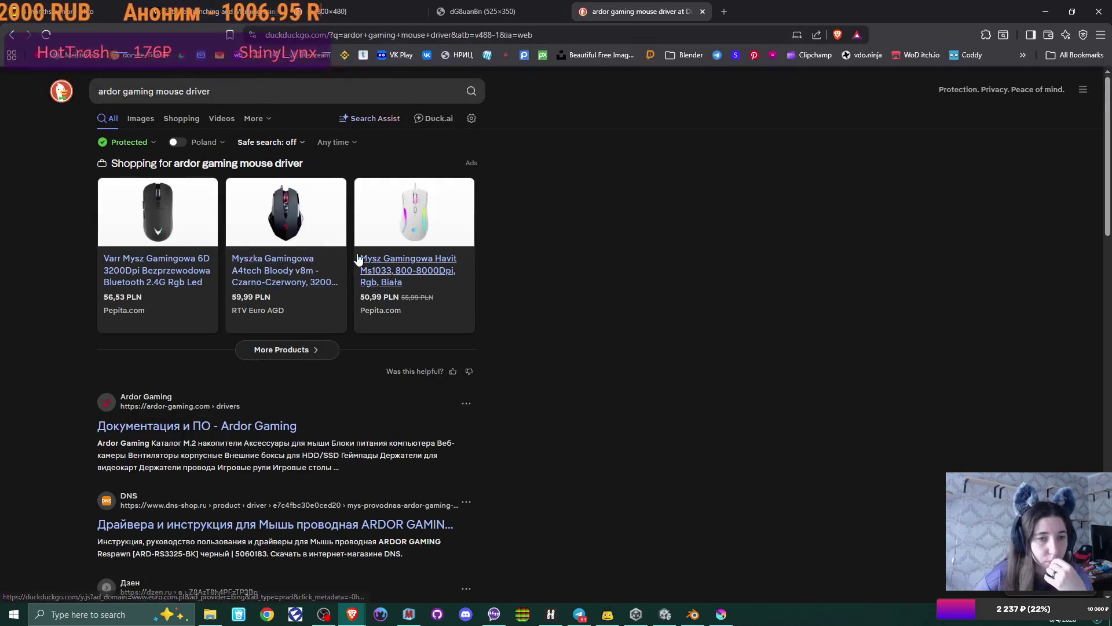
pyautogui.scroll(-3, 565, 328)
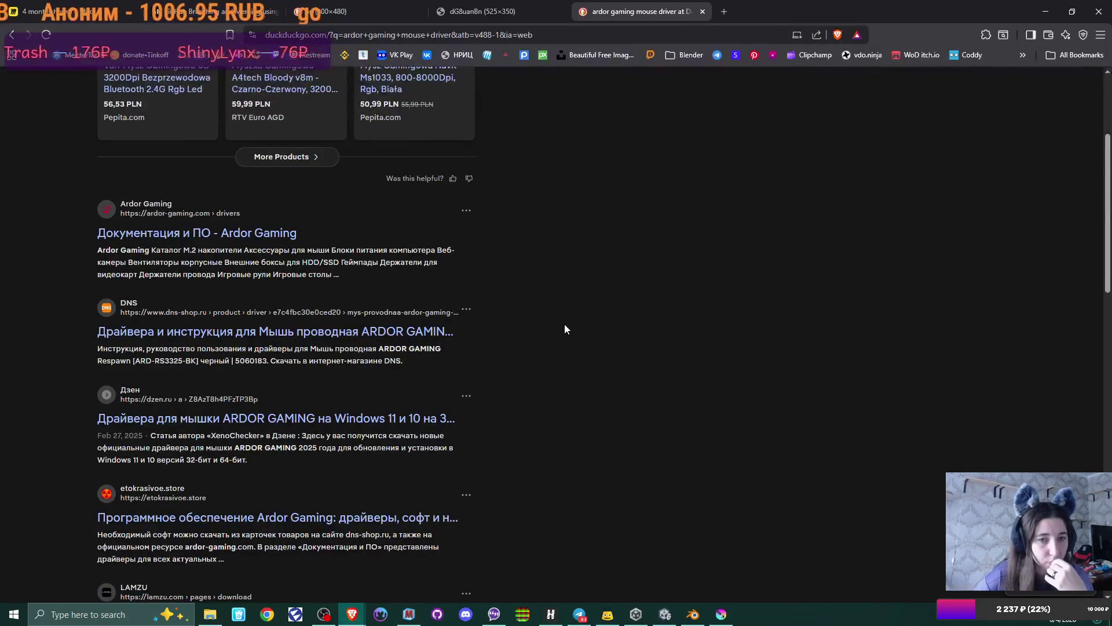
# - Open Ardor Gaming's drivers page and enter 'FURY' as the model to list Fury mice and mats
pyautogui.click(279, 233)
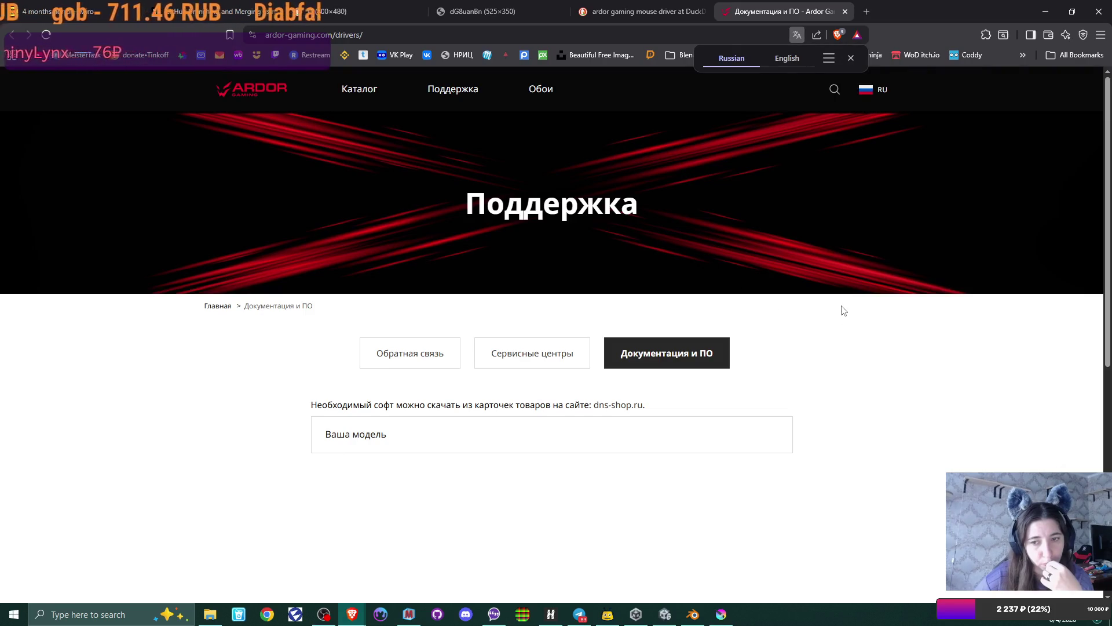
pyautogui.scroll(-5, 841, 310)
pyautogui.click(749, 143)
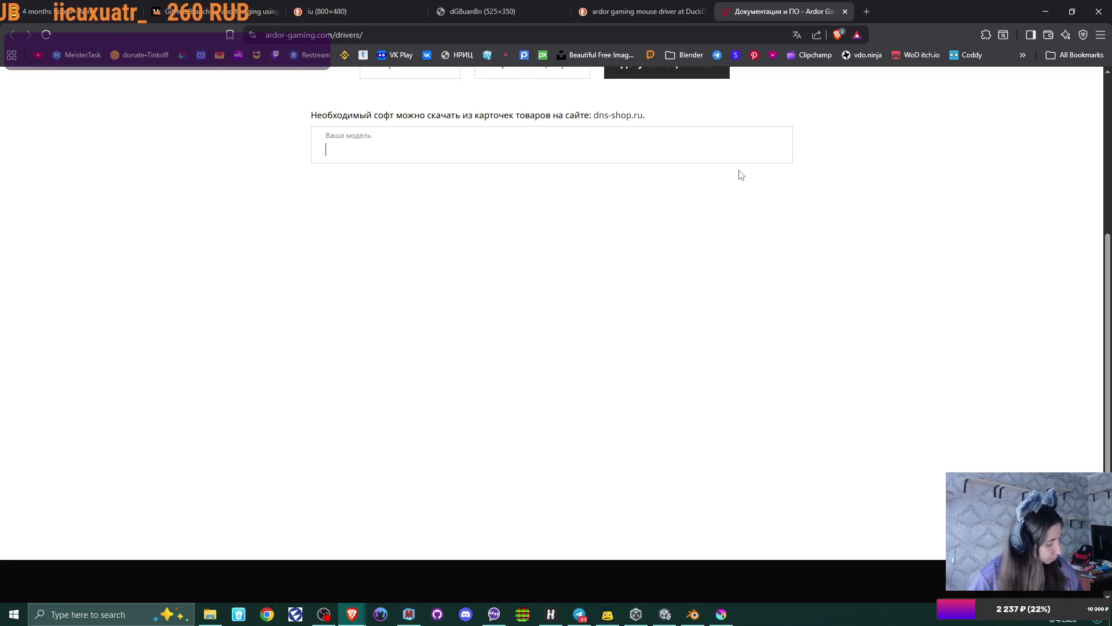
pyautogui.write('AER')
pyautogui.press('BackSpace')
pyautogui.press('BackSpace')
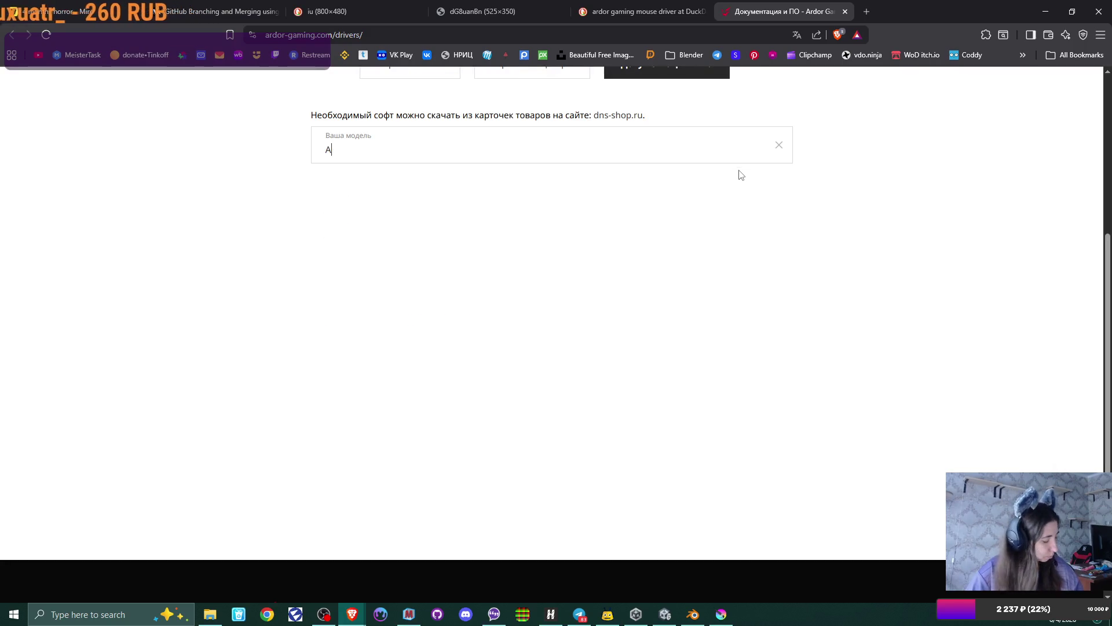
pyautogui.write('RD-Fury3327-mt')
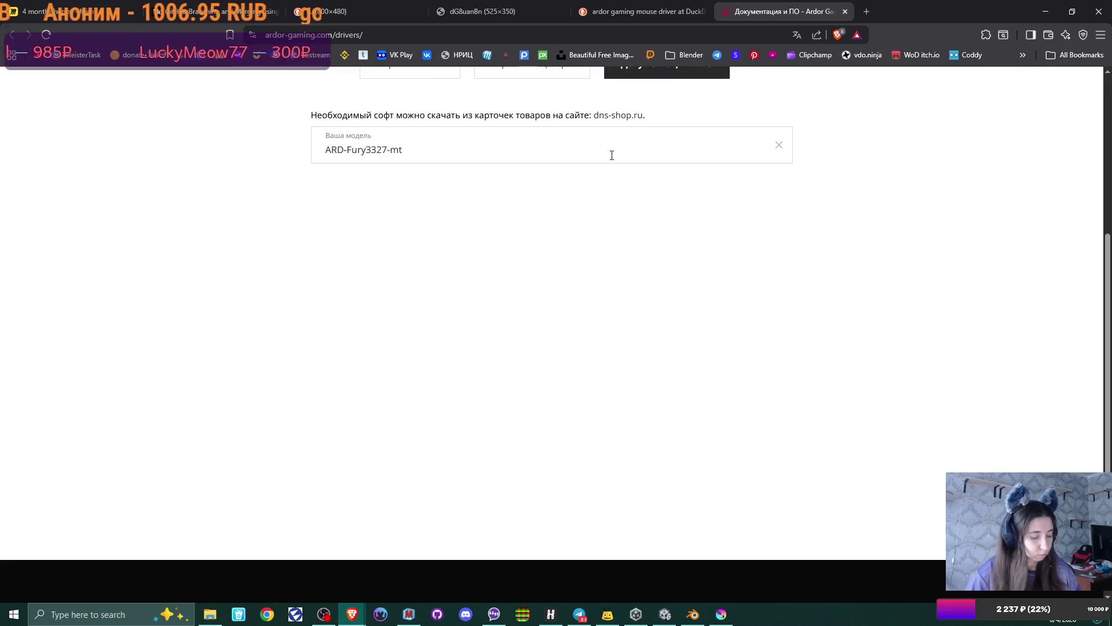
pyautogui.moveTo(347, 149); pyautogui.dragTo(503, 145)
pyautogui.write('F')
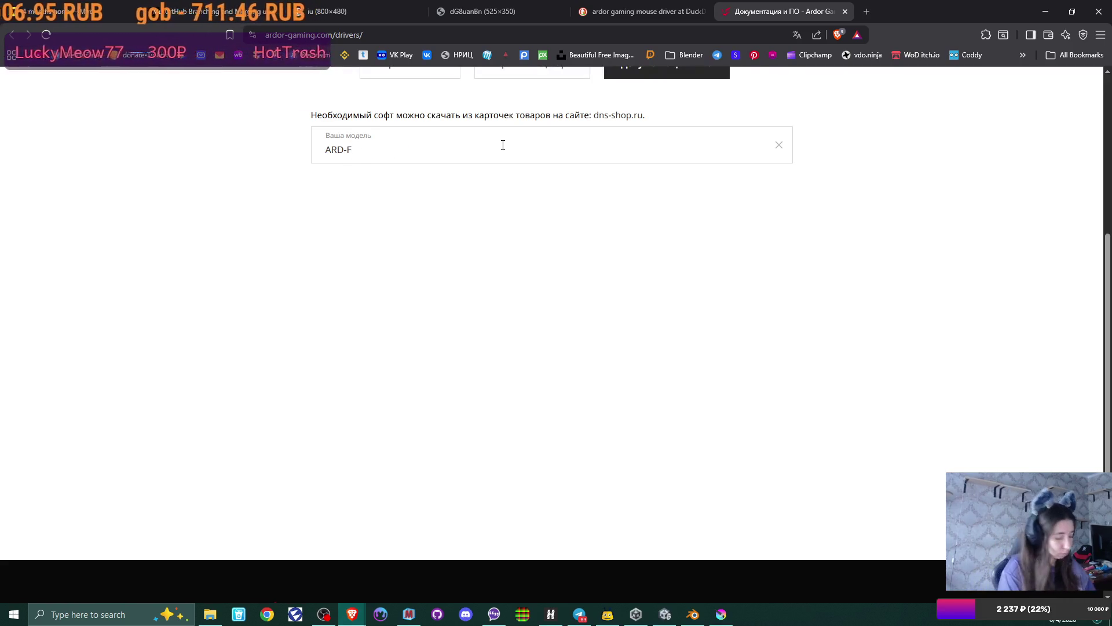
pyautogui.write('u')
pyautogui.press('BackSpace')
pyautogui.press('BackSpace')
pyautogui.press('BackSpace')
pyautogui.write('FURY')
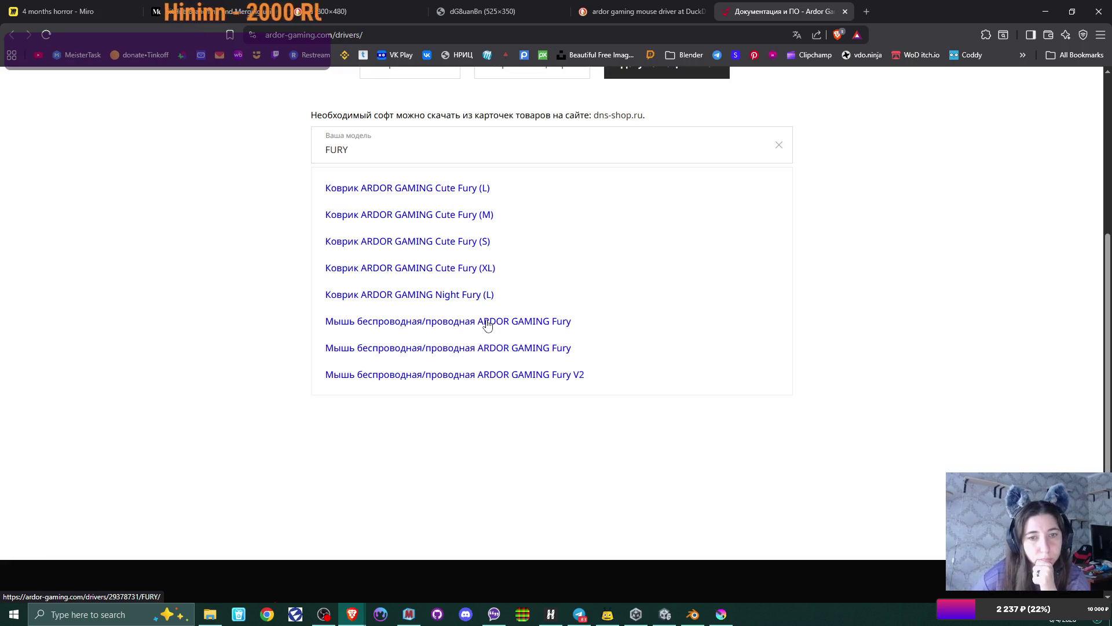
# - Download the Fury mouse's 2.23 MB Прочее zip driver package, saving it to Downloads
pyautogui.click(487, 324)
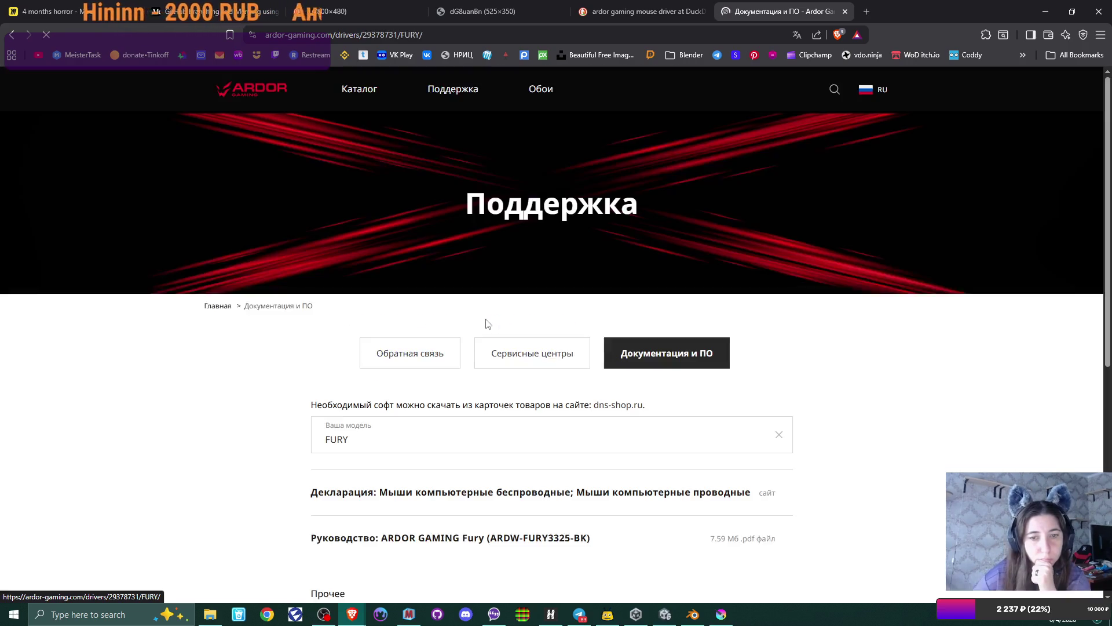
pyautogui.scroll(-5, 490, 324)
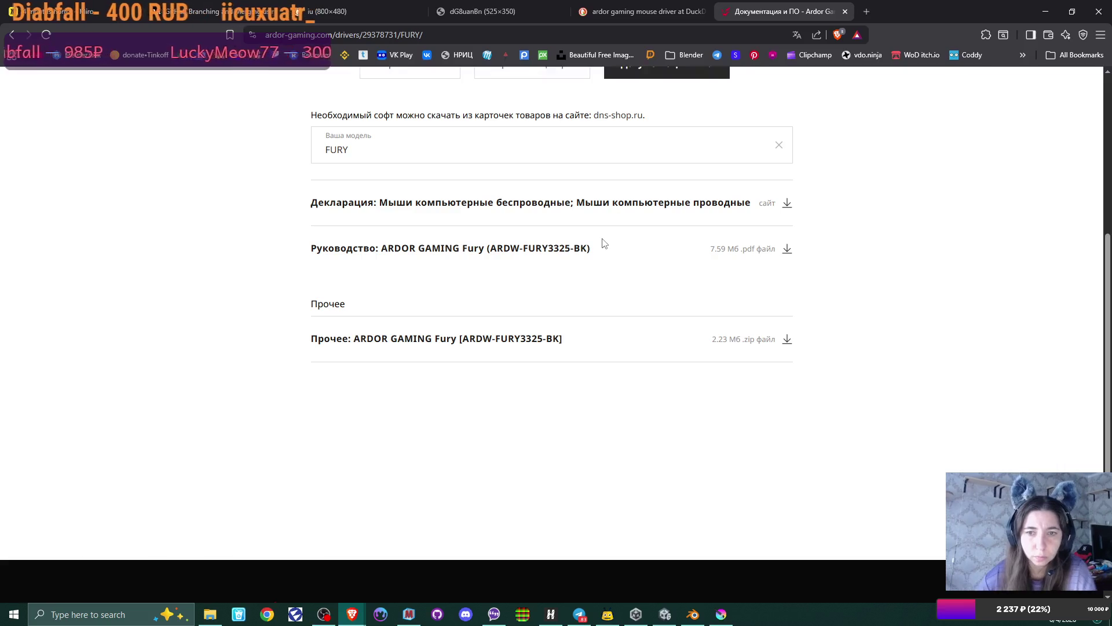
pyautogui.scroll(3, 605, 255)
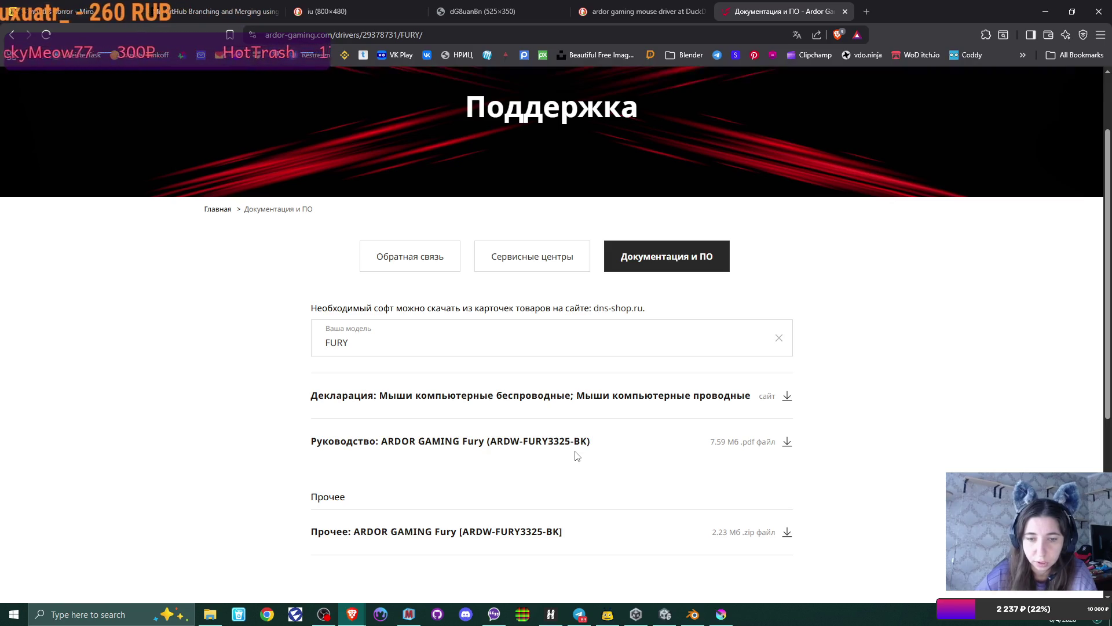
pyautogui.scroll(-2, 575, 455)
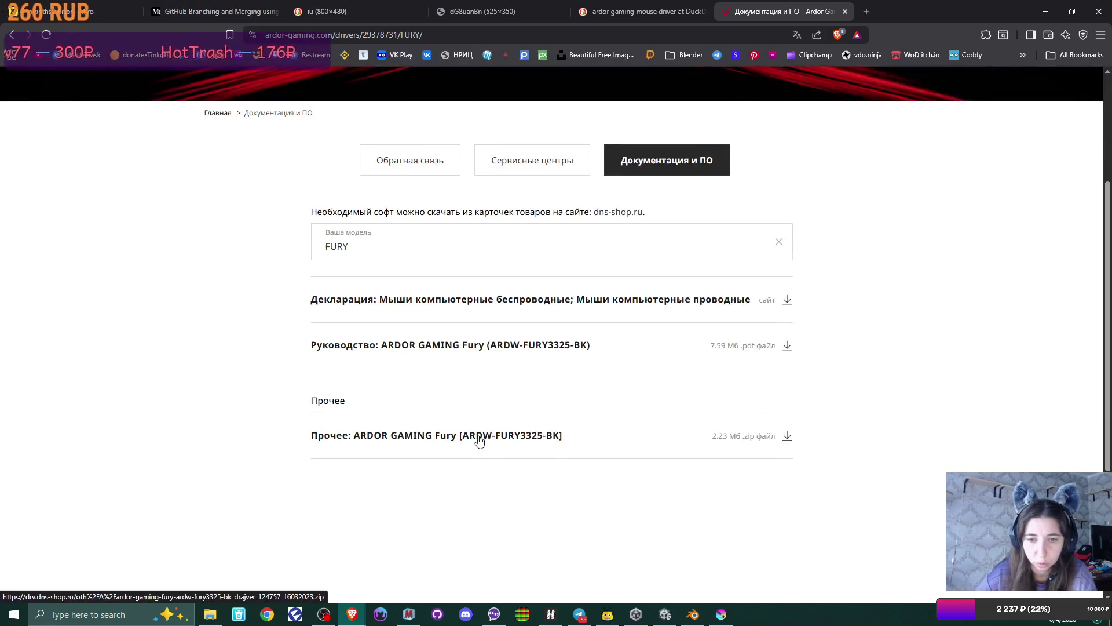
pyautogui.click(480, 442)
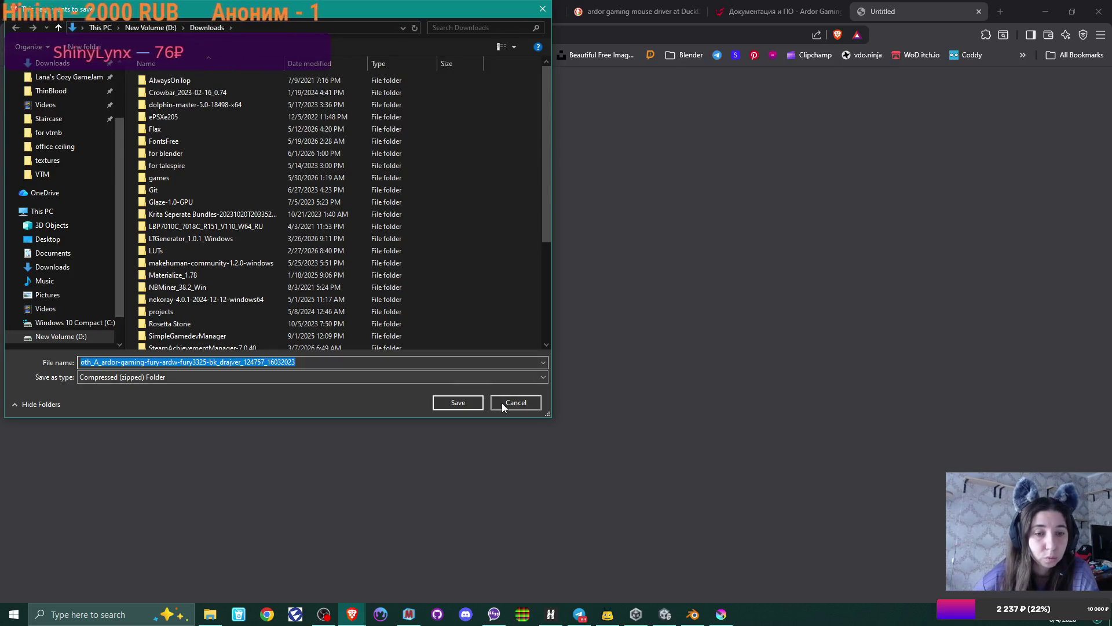
pyautogui.click(468, 402)
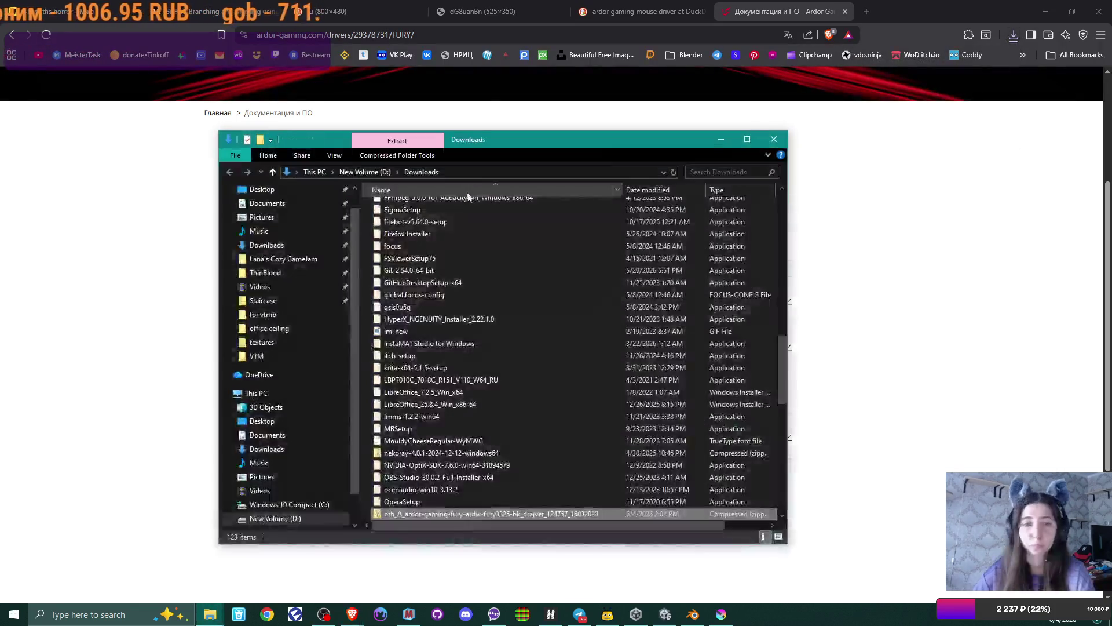
# - Locate the downloaded Fury driver zip and check its 7-Zip options, then return to the search results
pyautogui.scroll(-8, 466, 377)
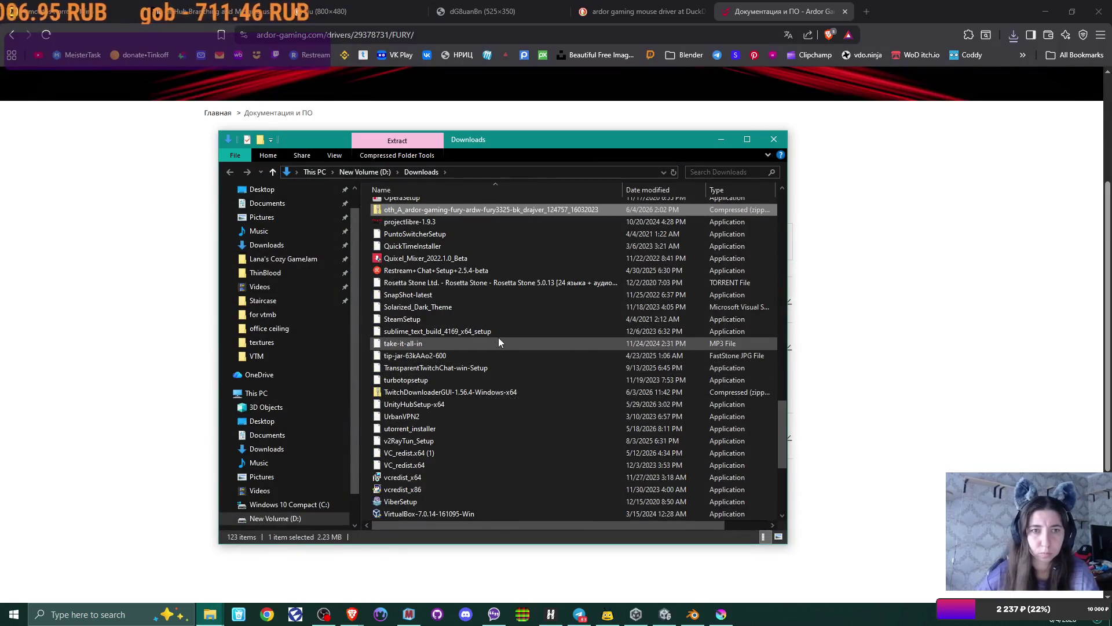
pyautogui.scroll(3, 498, 337)
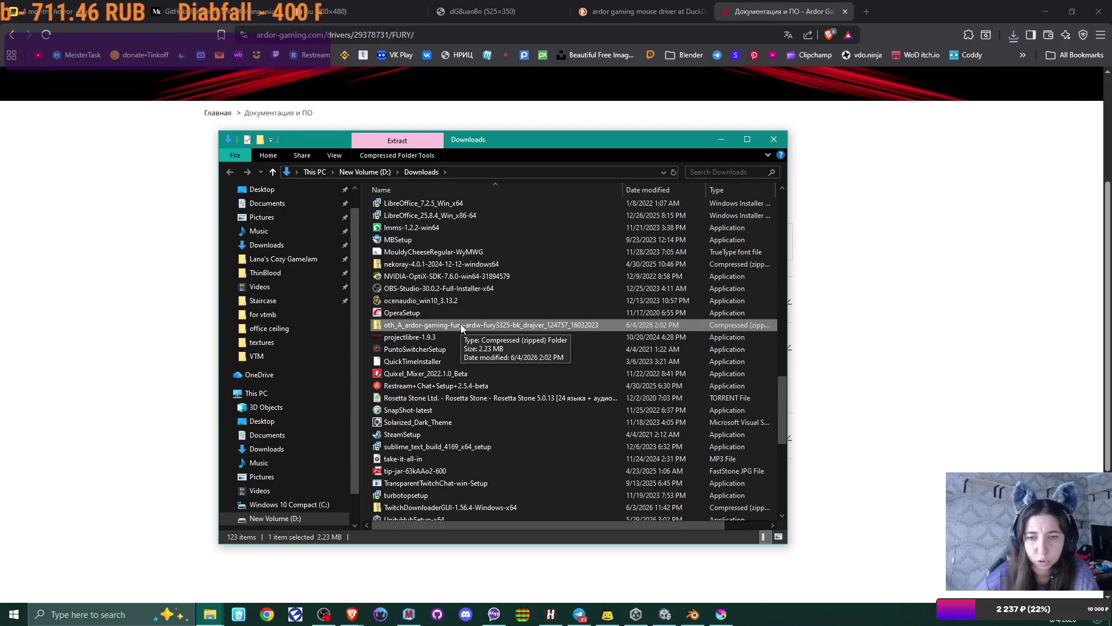
pyautogui.rightClick(462, 328)
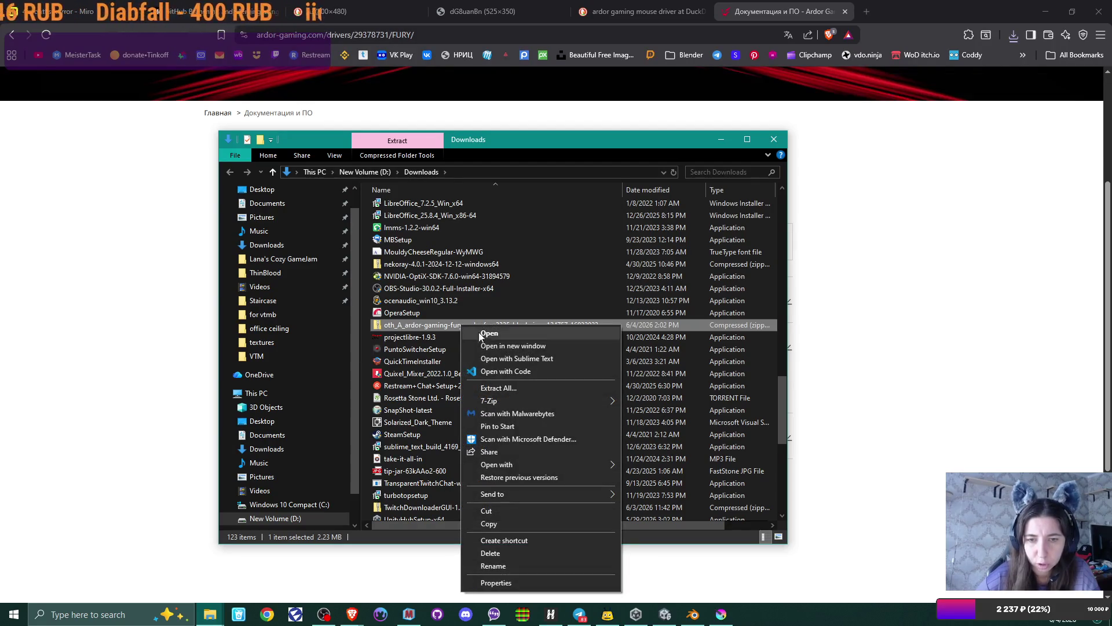
pyautogui.moveTo(553, 405)
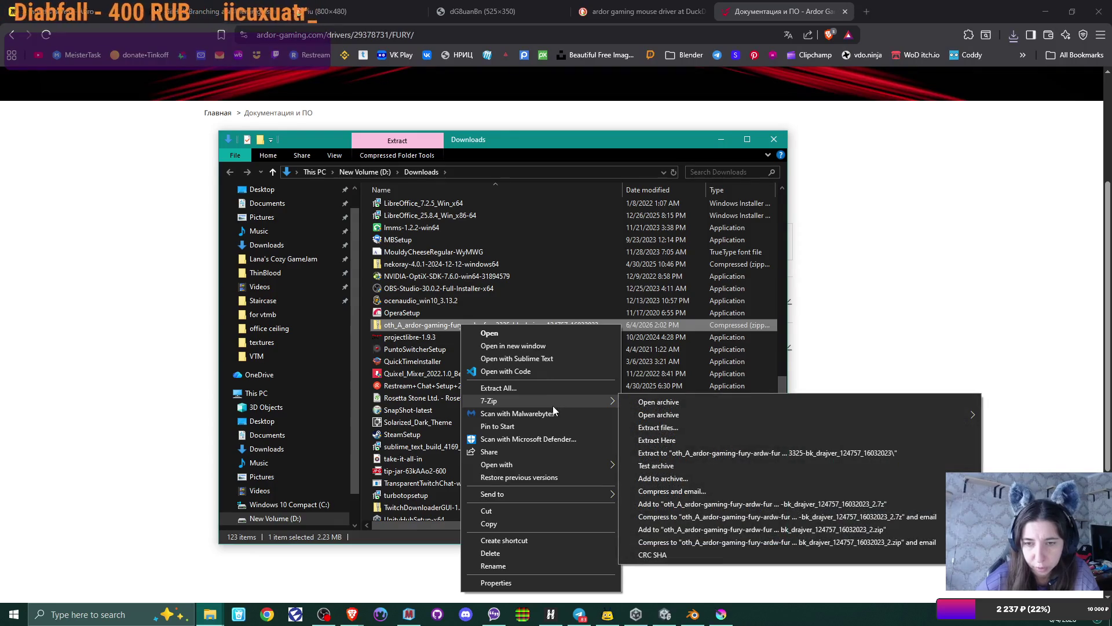
pyautogui.click(644, 13)
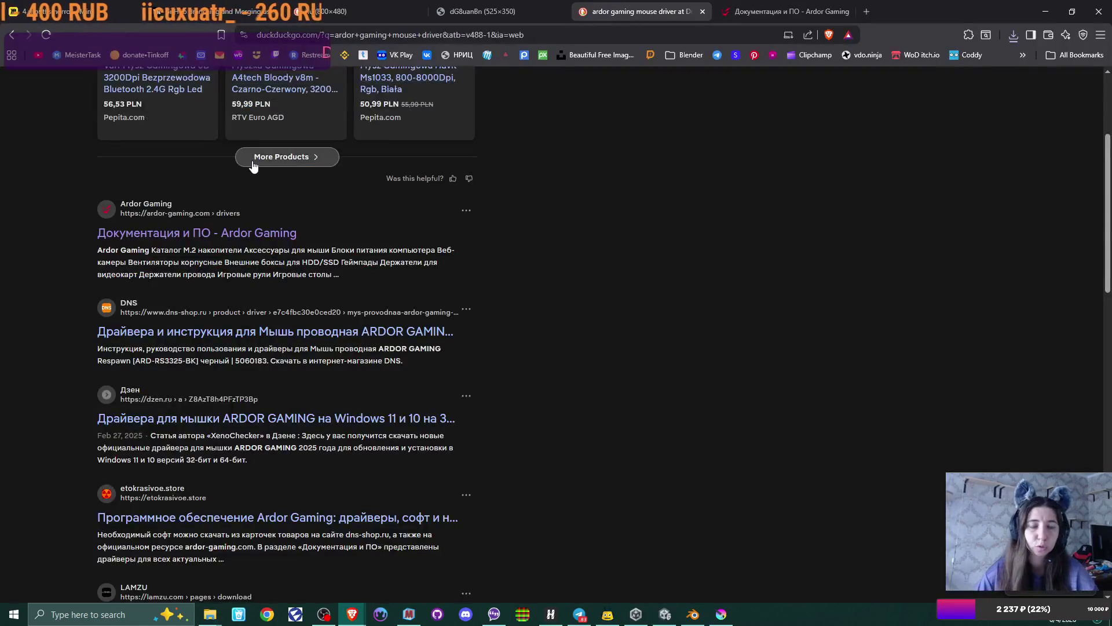
# - Search DuckDuckGo for 'microsoft mouse driver' and scroll through the Device Manager update advice
pyautogui.scroll(3, 251, 166)
pyautogui.click(174, 91)
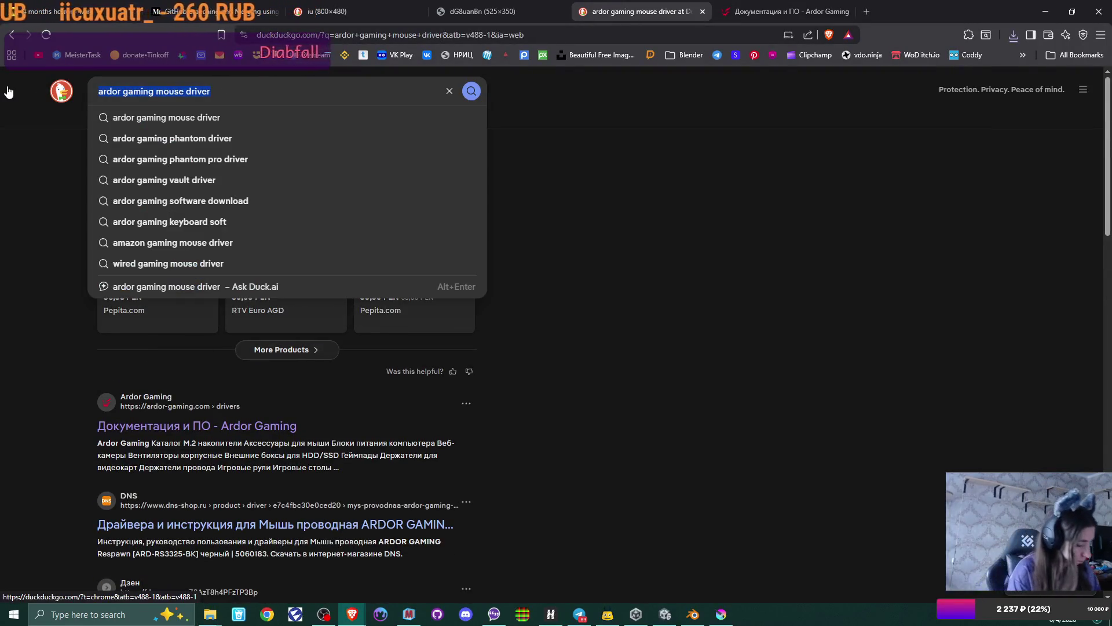
pyautogui.write('mi')
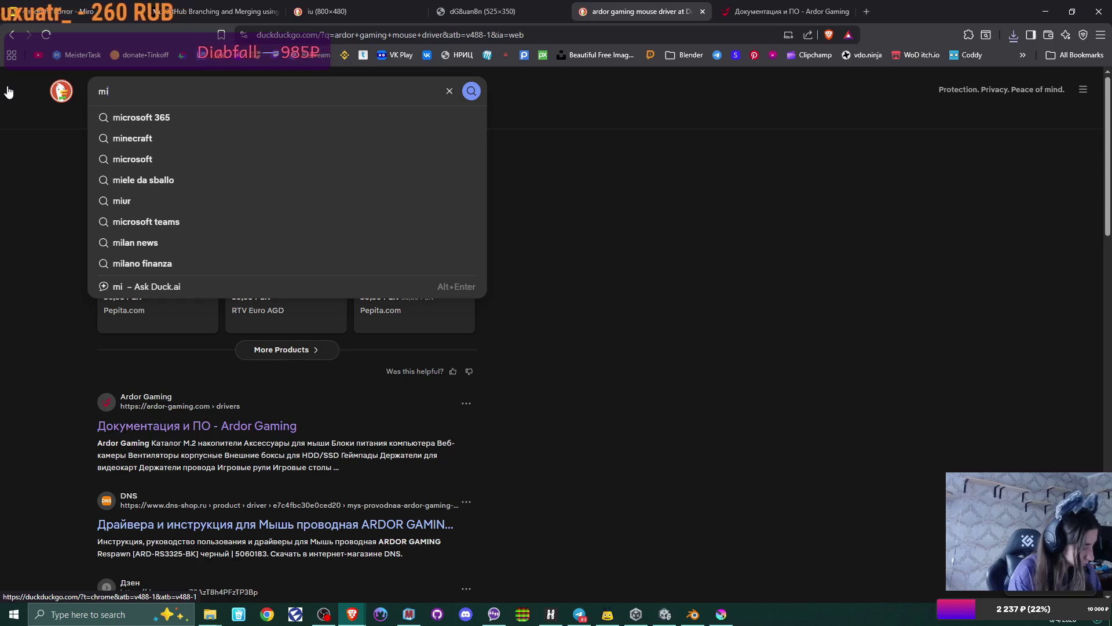
pyautogui.write('cros')
pyautogui.write('of')
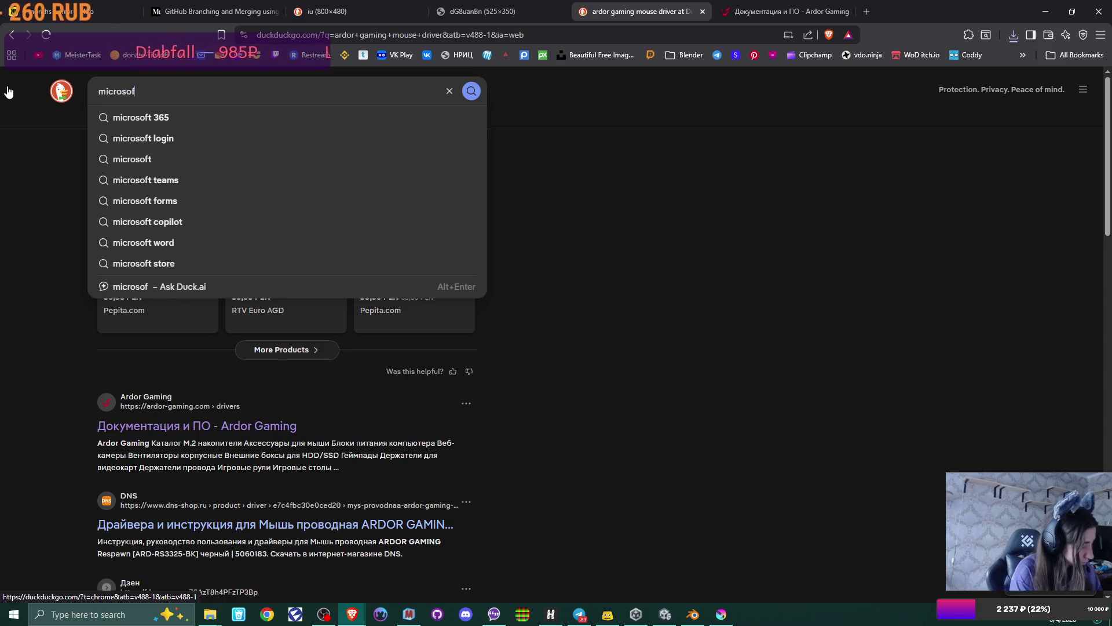
pyautogui.write('t mouse driver')
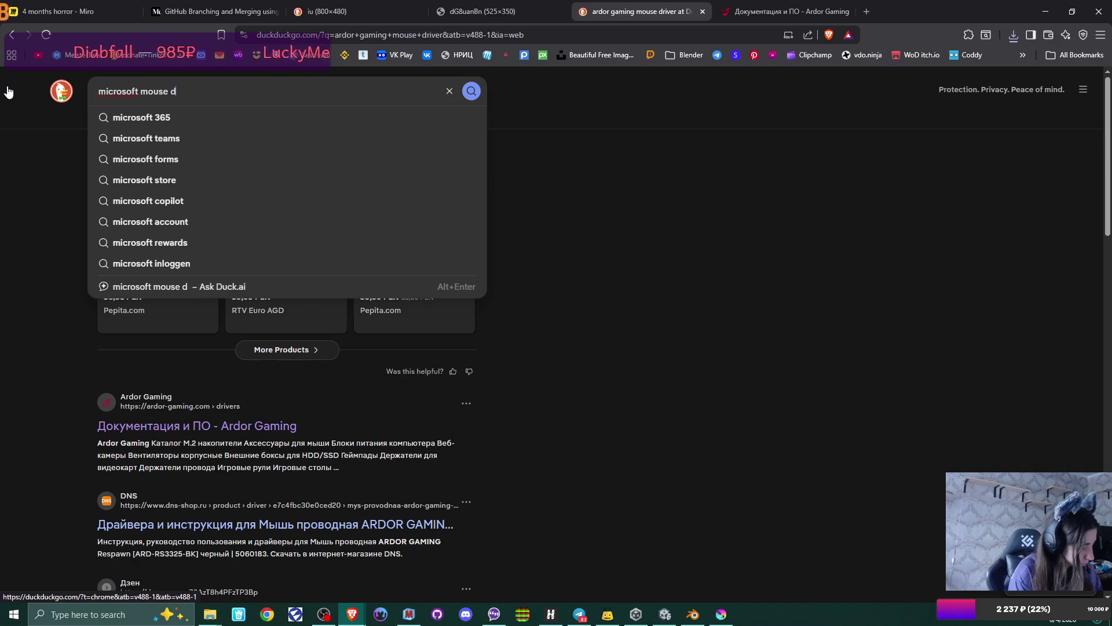
pyautogui.press('Return')
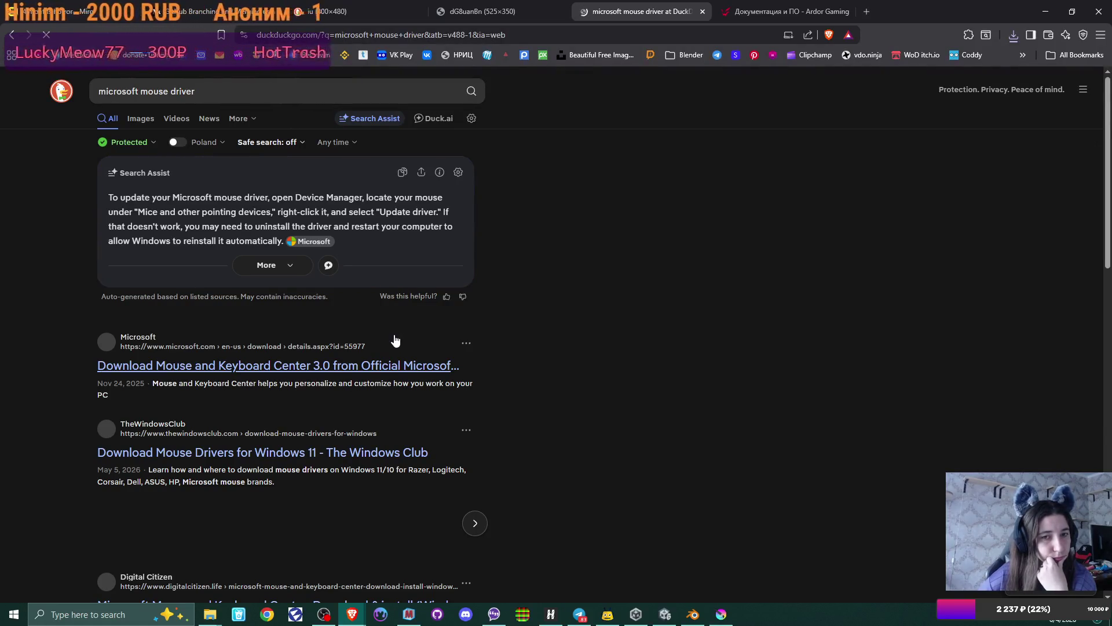
pyautogui.scroll(-7, 396, 340)
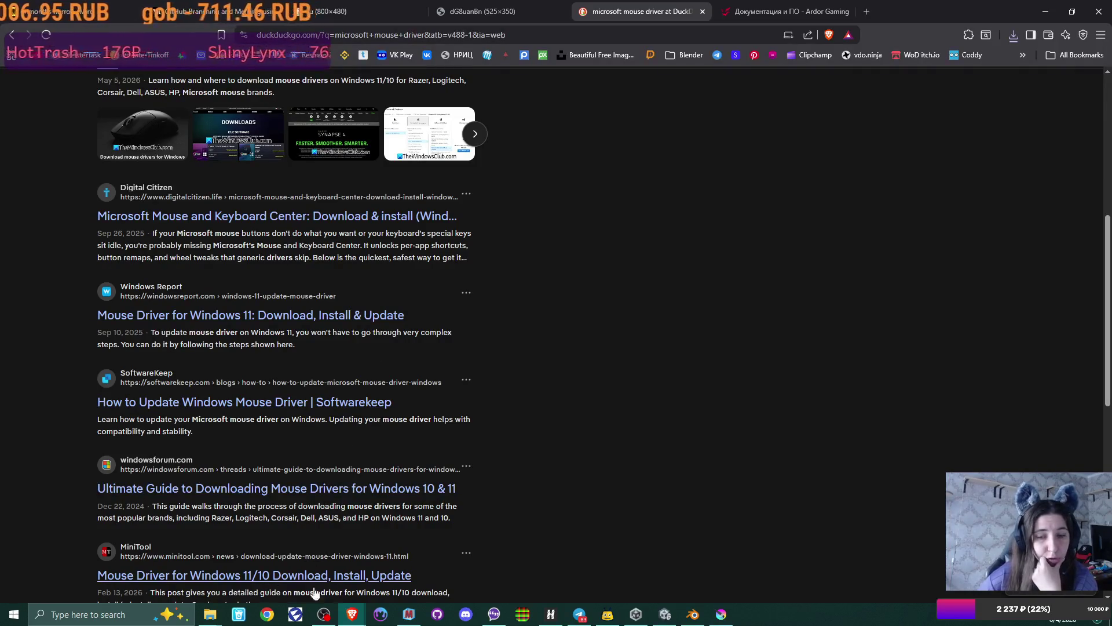
# - Open Windows Settings, browse System's Display and System Components, then go to Update & Security
pyautogui.click(14, 614)
pyautogui.click(15, 560)
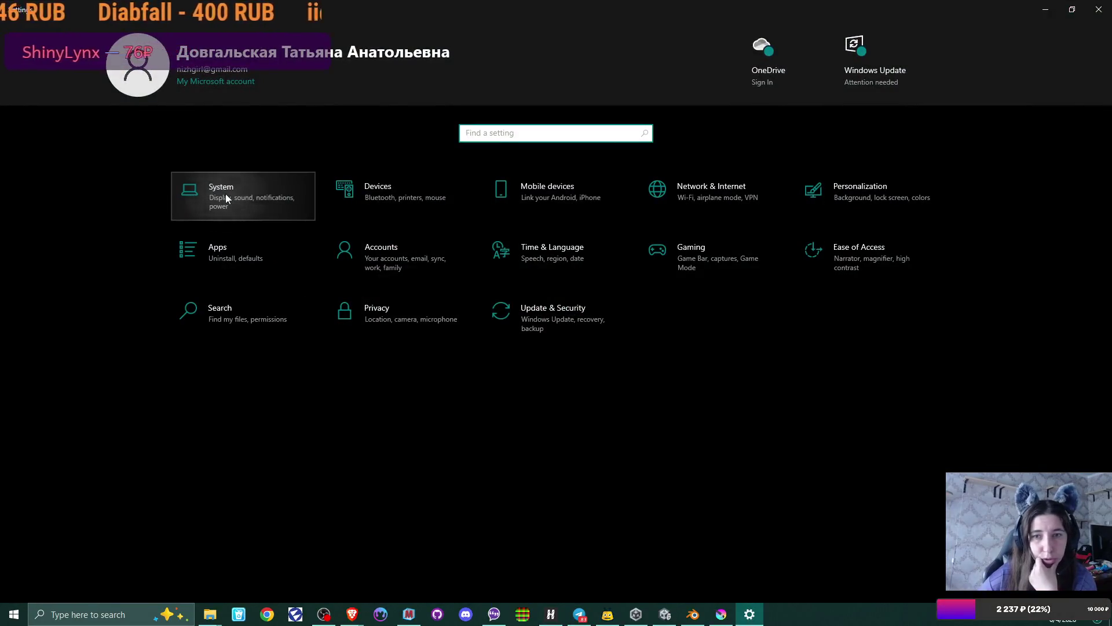
pyautogui.click(226, 198)
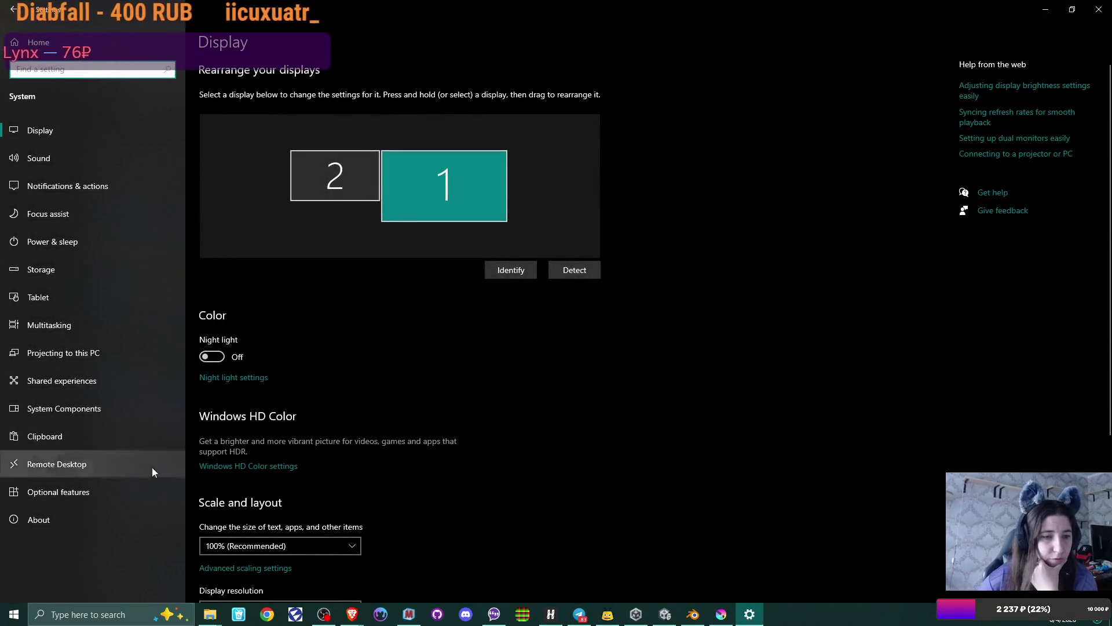
pyautogui.click(104, 405)
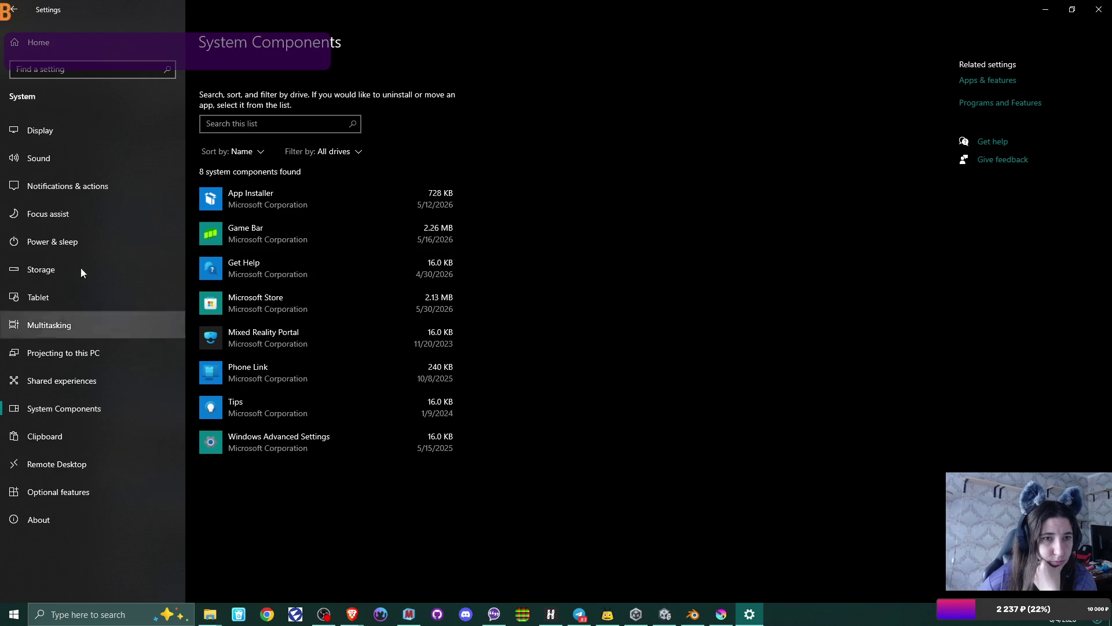
pyautogui.click(13, 9)
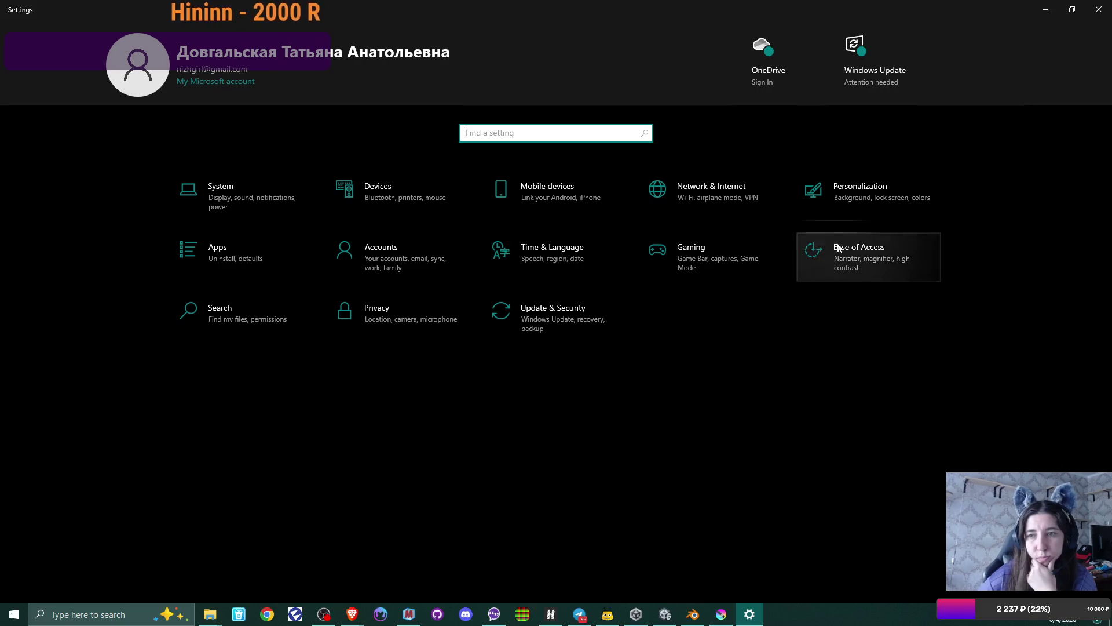
pyautogui.click(571, 307)
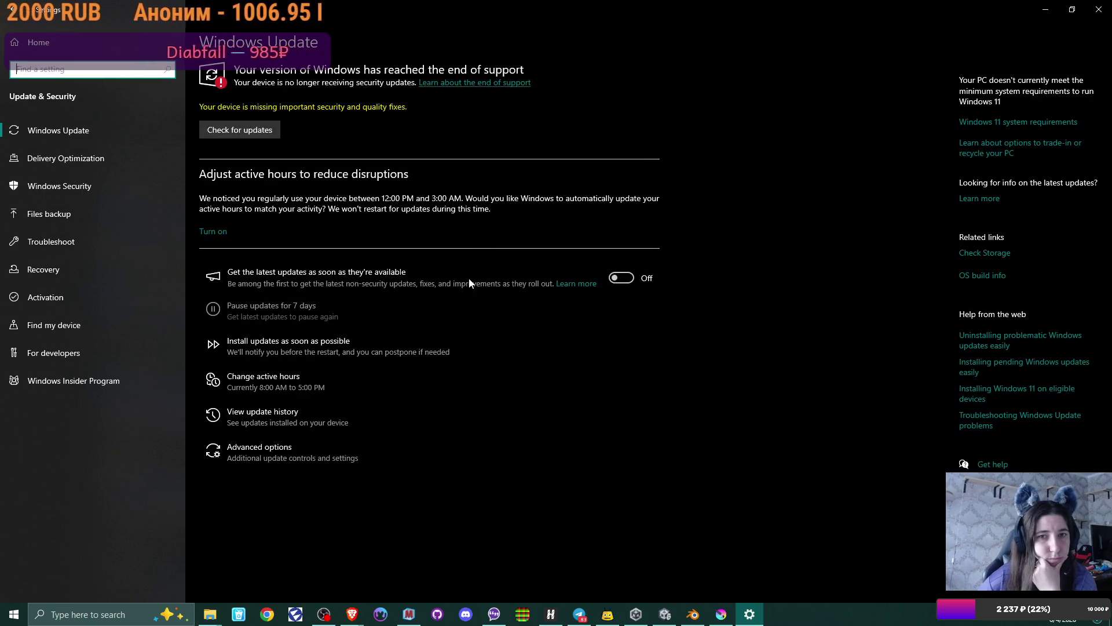
# - Run Check for updates on the Windows Update page, then close the Settings window
pyautogui.click(256, 133)
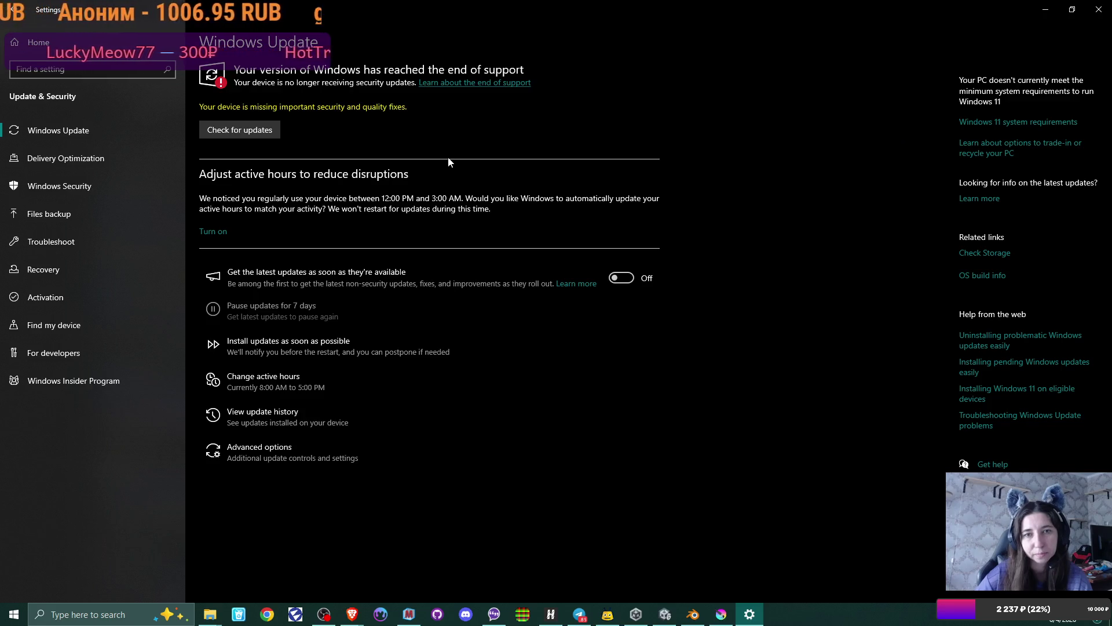
pyautogui.click(1099, 9)
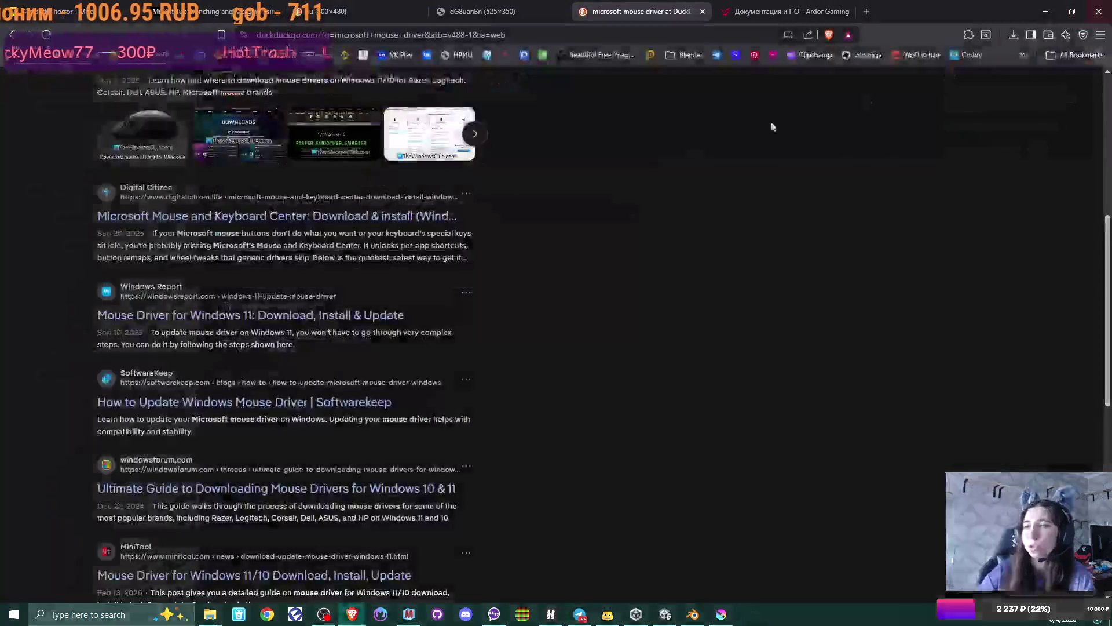
# - Close the DuckDuckGo and Ardor Gaming tabs and minimize Brave to return to Unity
pyautogui.scroll(5, 585, 258)
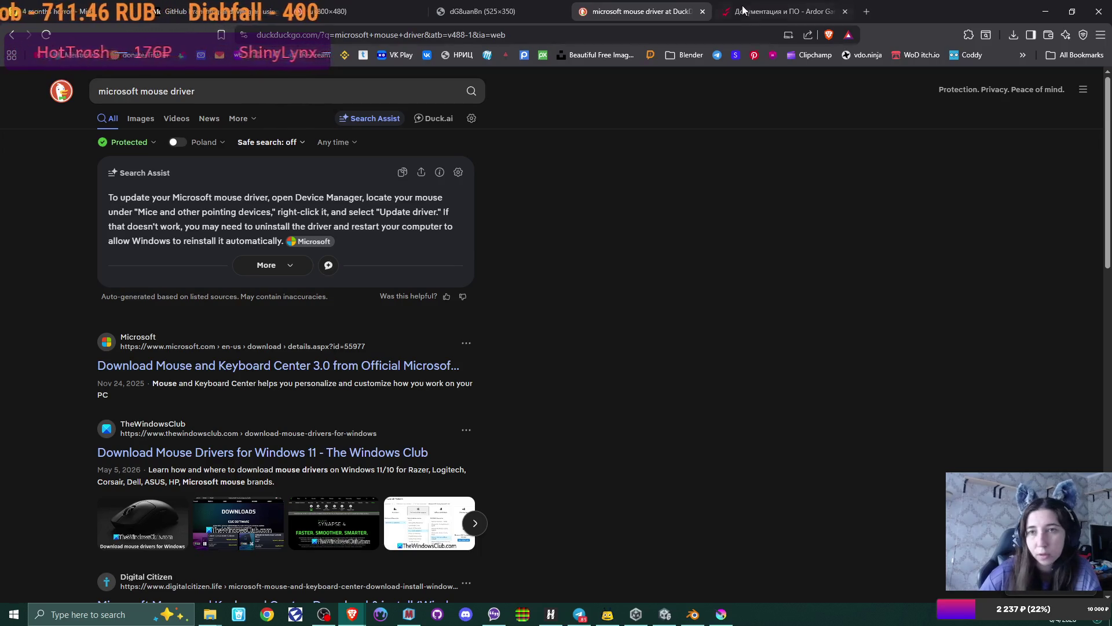
pyautogui.click(704, 12)
pyautogui.click(703, 12)
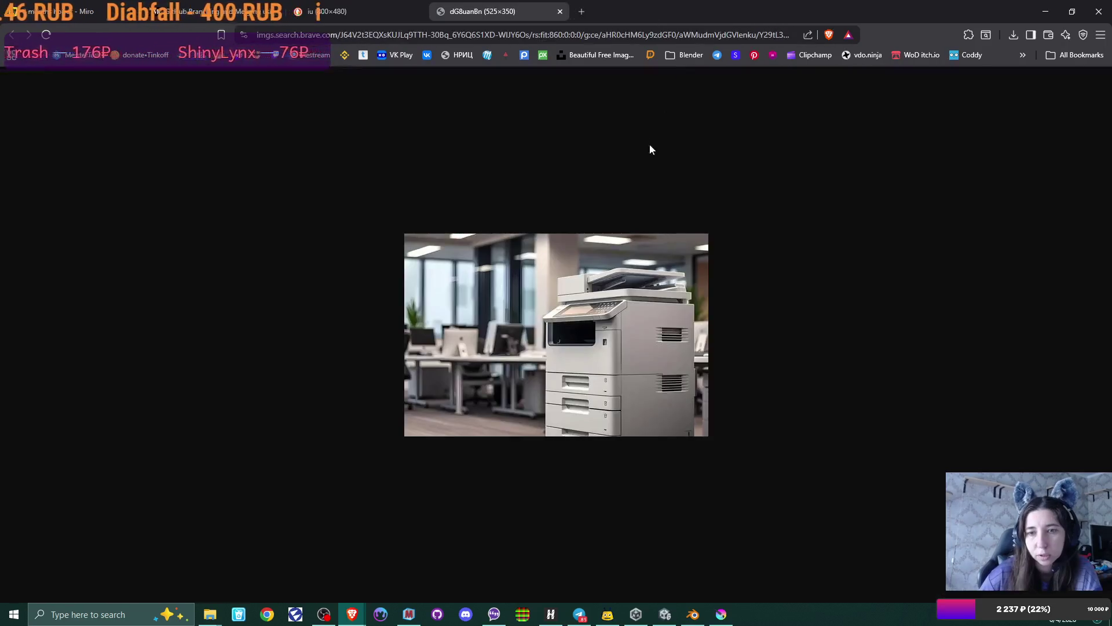
pyautogui.click(1040, 11)
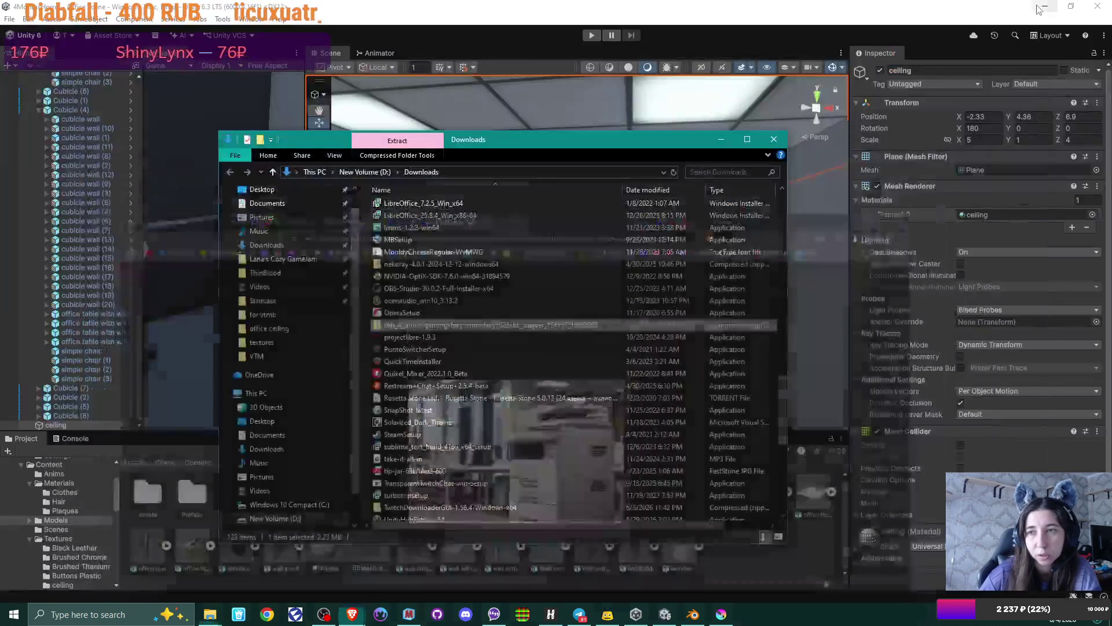
pyautogui.click(720, 139)
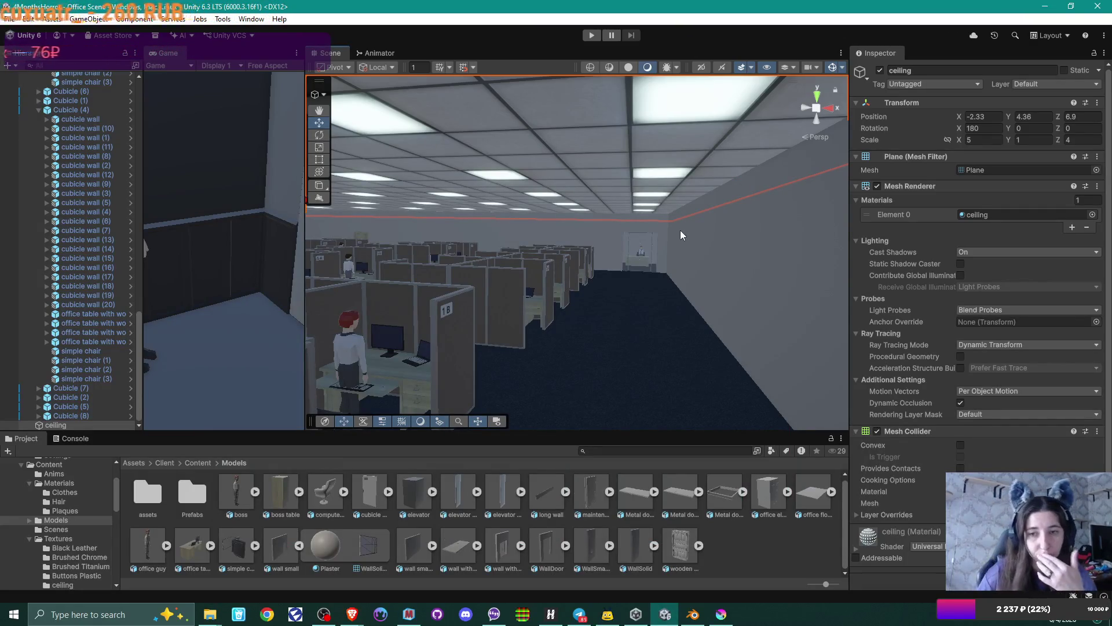
# - Orbit around the office scene and select a cubicle and then the office floor
pyautogui.moveTo(582, 281)
pyautogui.mouseDown(button='right')
pyautogui.moveTo(579, 290)
pyautogui.moveTo(521, 260)
pyautogui.moveTo(580, 277)
pyautogui.mouseUp(button='right')
pyautogui.rightClick(579, 277)
pyautogui.click(611, 266)
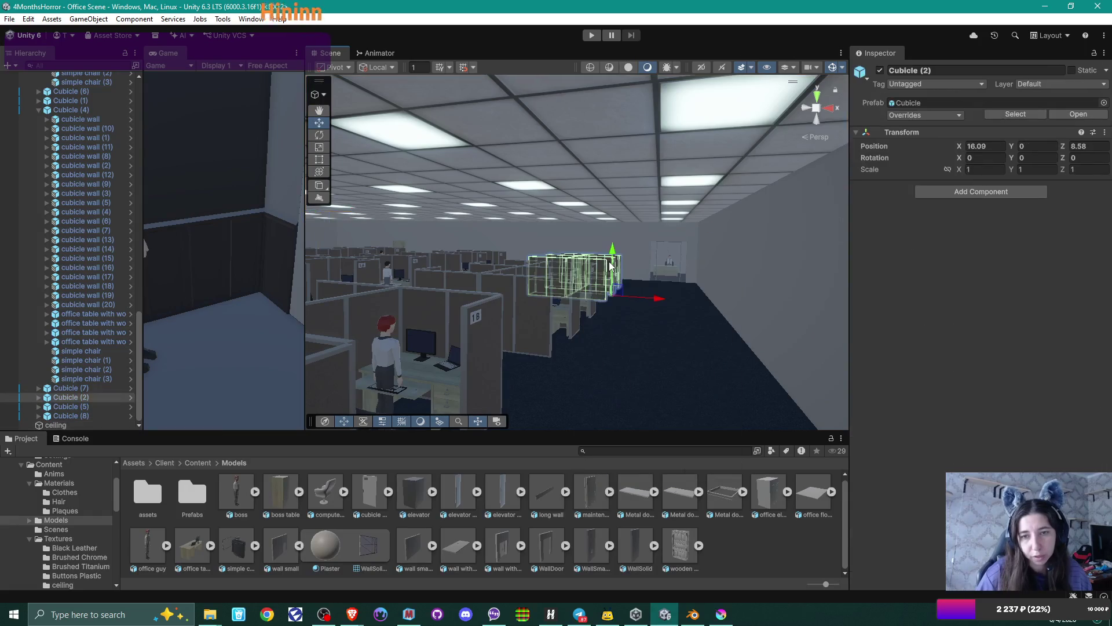
pyautogui.click(652, 343)
pyautogui.moveTo(600, 326)
pyautogui.mouseDown(button='right')
pyautogui.moveTo(590, 307)
pyautogui.moveTo(603, 303)
pyautogui.moveTo(598, 318)
pyautogui.moveTo(475, 334)
pyautogui.moveTo(576, 278)
pyautogui.moveTo(630, 223)
pyautogui.moveTo(633, 242)
pyautogui.moveTo(596, 228)
pyautogui.moveTo(668, 290)
pyautogui.moveTo(553, 284)
pyautogui.moveTo(543, 306)
pyautogui.moveTo(550, 336)
pyautogui.mouseUp(button='right')
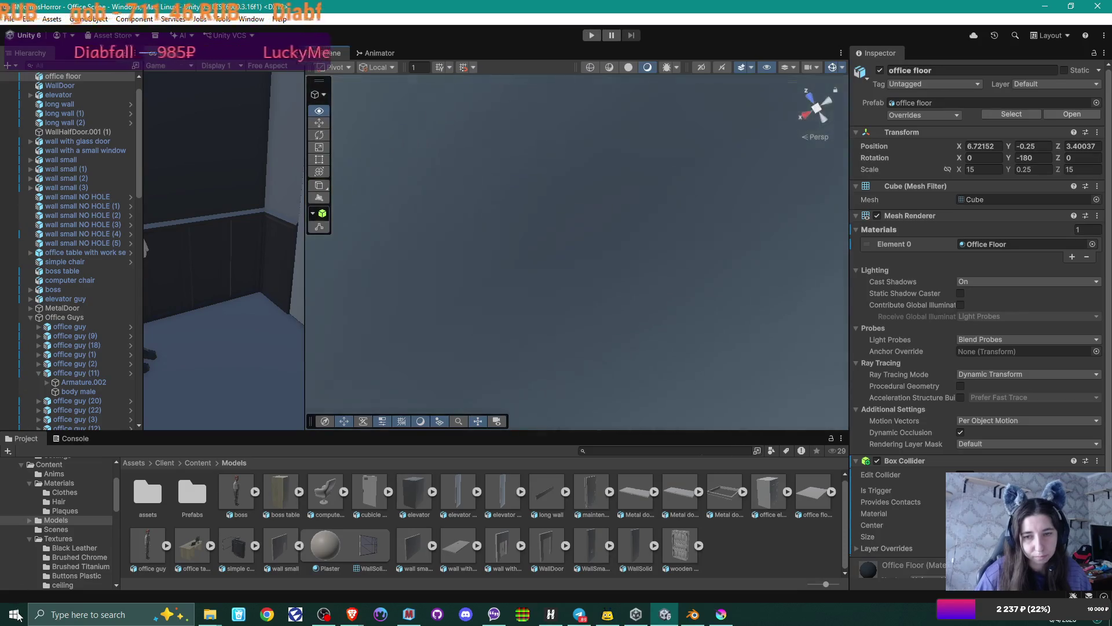
# - Fly, zoom and orbit the Scene camera to look down on the small room's desk
pyautogui.moveTo(467, 372)
pyautogui.mouseDown(button='right')
pyautogui.moveTo(523, 333)
pyautogui.moveTo(707, 342)
pyautogui.moveTo(720, 357)
pyautogui.moveTo(624, 400)
pyautogui.mouseUp(button='right')
pyautogui.moveTo(645, 236)
pyautogui.mouseDown(button='right')
pyautogui.moveTo(509, 350)
pyautogui.moveTo(568, 295)
pyautogui.moveTo(698, 224)
pyautogui.moveTo(568, 298)
pyautogui.moveTo(587, 346)
pyautogui.mouseUp(button='right')
pyautogui.scroll(5, 689, 333)
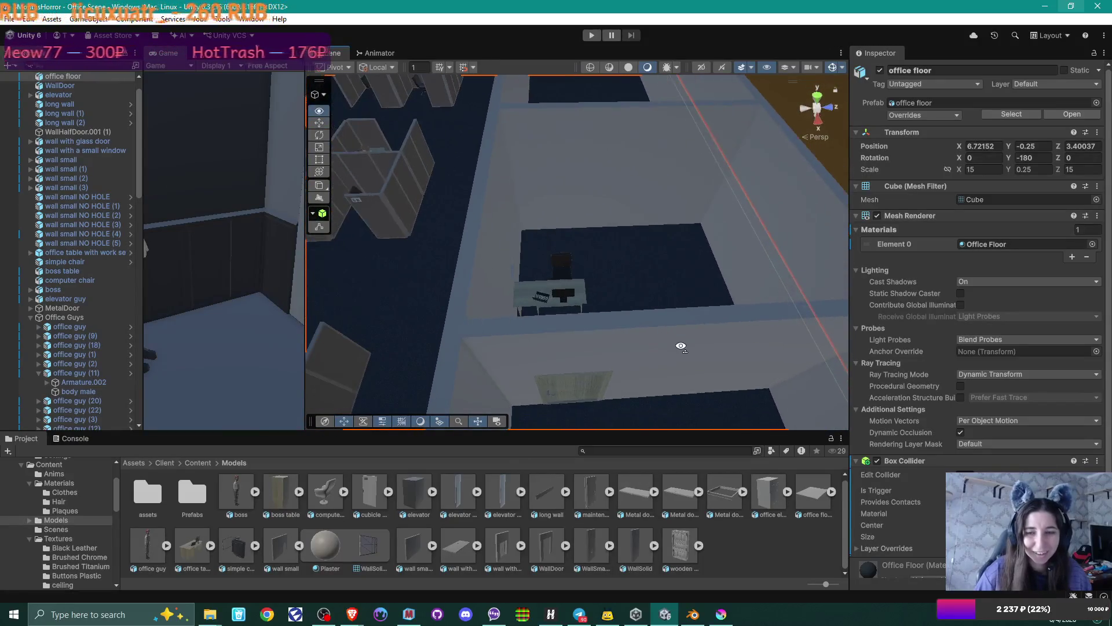
pyautogui.moveTo(599, 335)
pyautogui.keyDown('alt'); pyautogui.mouseDown()
pyautogui.moveTo(569, 335)
pyautogui.moveTo(529, 367)
pyautogui.moveTo(472, 328)
pyautogui.moveTo(627, 306)
pyautogui.moveTo(544, 330)
pyautogui.moveTo(491, 323)
pyautogui.mouseUp(); pyautogui.keyUp('alt')
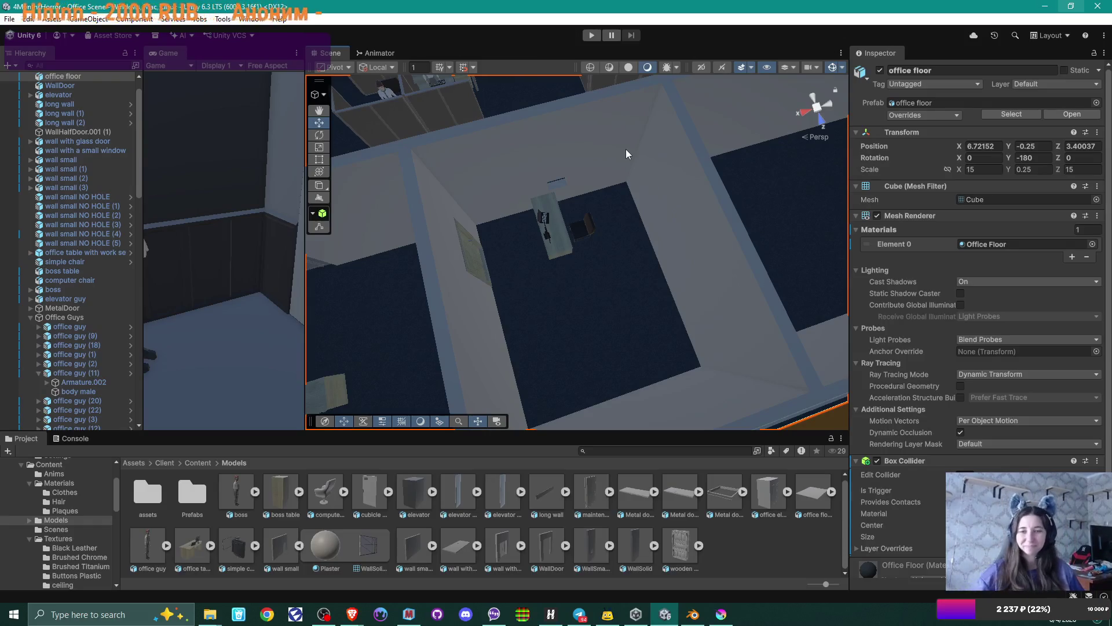
# - Move the simple chair along Z from 17.413 to 17.265, closer to the desk
pyautogui.moveTo(643, 261)
pyautogui.mouseDown(button='right')
pyautogui.moveTo(556, 271)
pyautogui.moveTo(529, 256)
pyautogui.moveTo(584, 232)
pyautogui.moveTo(486, 226)
pyautogui.moveTo(564, 308)
pyautogui.moveTo(472, 260)
pyautogui.moveTo(591, 241)
pyautogui.moveTo(541, 241)
pyautogui.moveTo(645, 255)
pyautogui.moveTo(698, 296)
pyautogui.mouseUp(button='right')
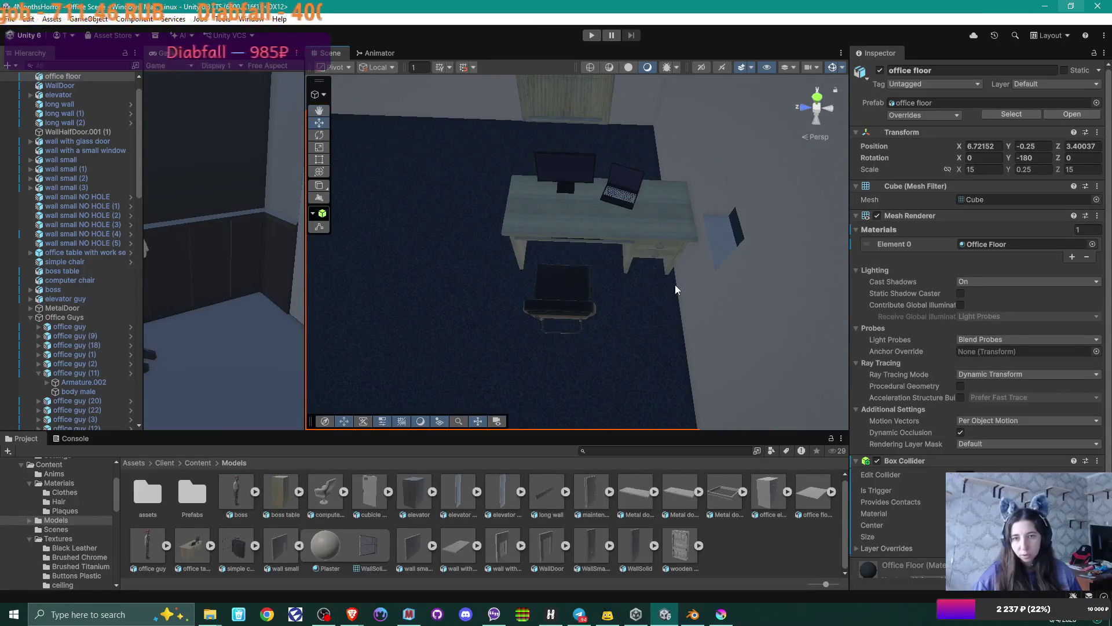
pyautogui.click(567, 289)
pyautogui.moveTo(515, 308); pyautogui.dragTo(528, 309)
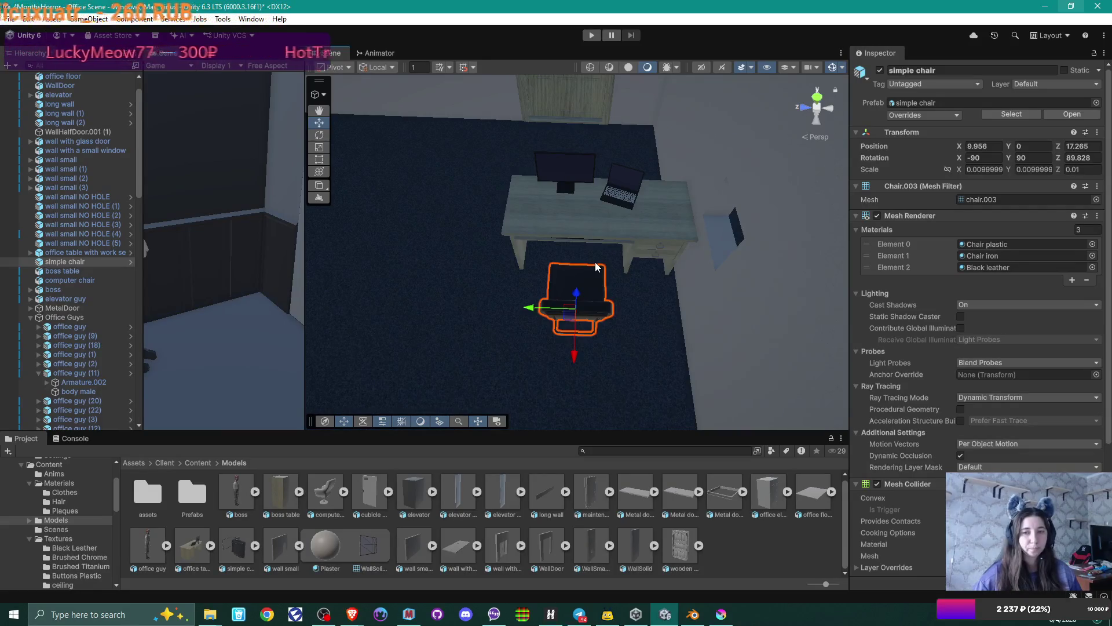
# - Pull the office table's keyboard shelf out to Position Z -0.276, then bring Downloads forward
pyautogui.click(611, 247)
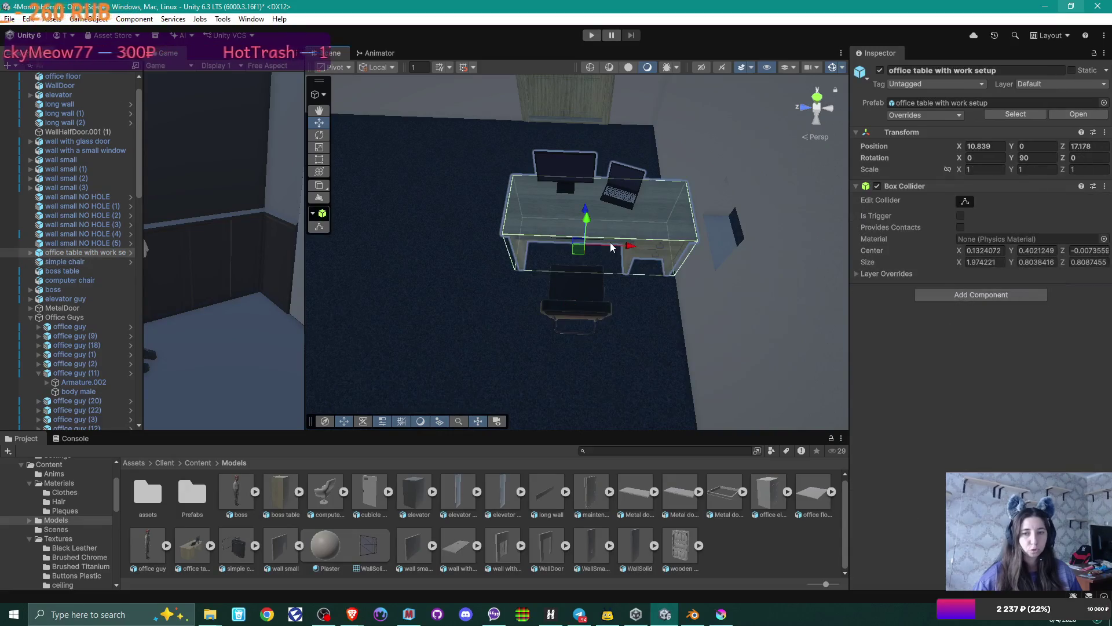
pyautogui.click(610, 244)
pyautogui.moveTo(587, 210)
pyautogui.mouseDown()
pyautogui.moveTo(591, 248)
pyautogui.moveTo(579, 276)
pyautogui.moveTo(604, 295)
pyautogui.mouseUp()
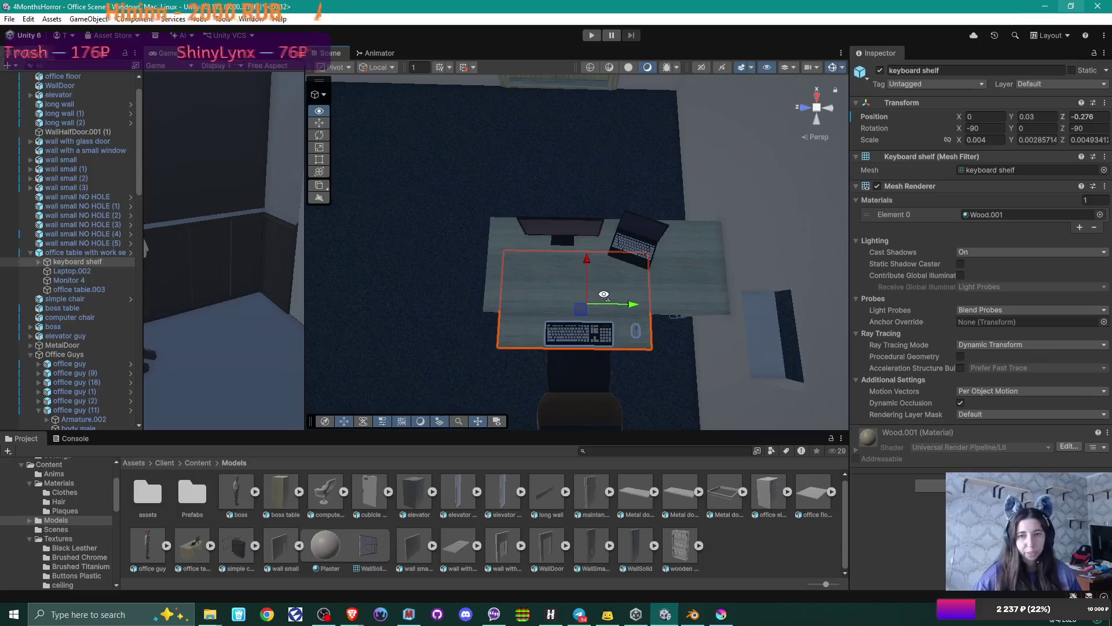
pyautogui.moveTo(604, 295)
pyautogui.keyDown('alt'); pyautogui.mouseDown()
pyautogui.moveTo(680, 278)
pyautogui.moveTo(693, 371)
pyautogui.moveTo(628, 382)
pyautogui.moveTo(637, 333)
pyautogui.moveTo(735, 330)
pyautogui.moveTo(580, 348)
pyautogui.moveTo(596, 325)
pyautogui.mouseUp(); pyautogui.keyUp('alt')
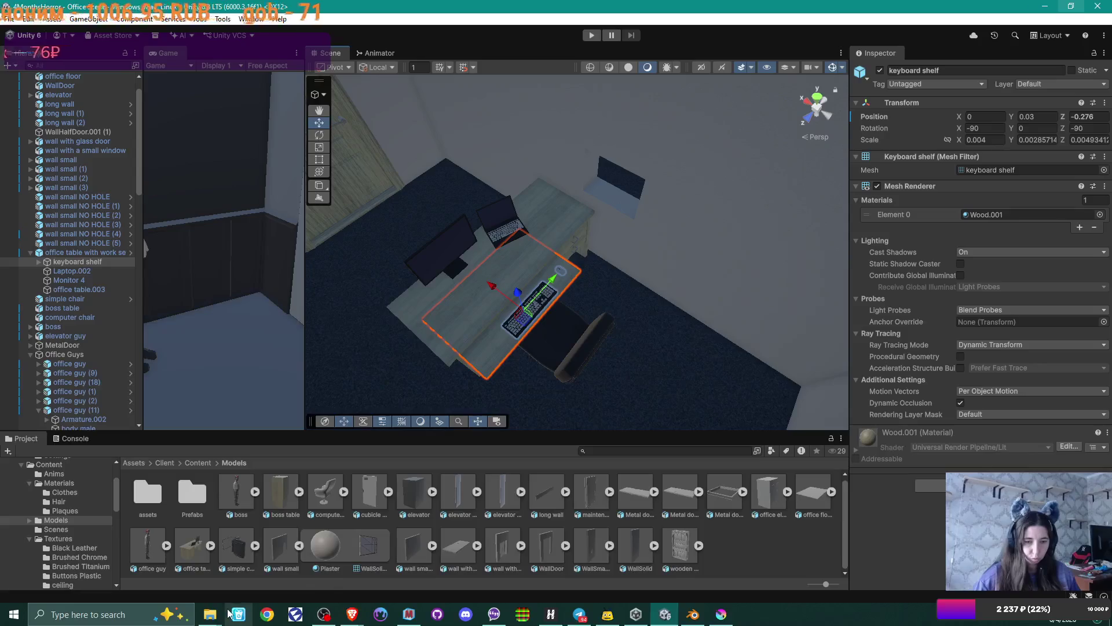
pyautogui.moveTo(210, 614)
pyautogui.click(271, 561)
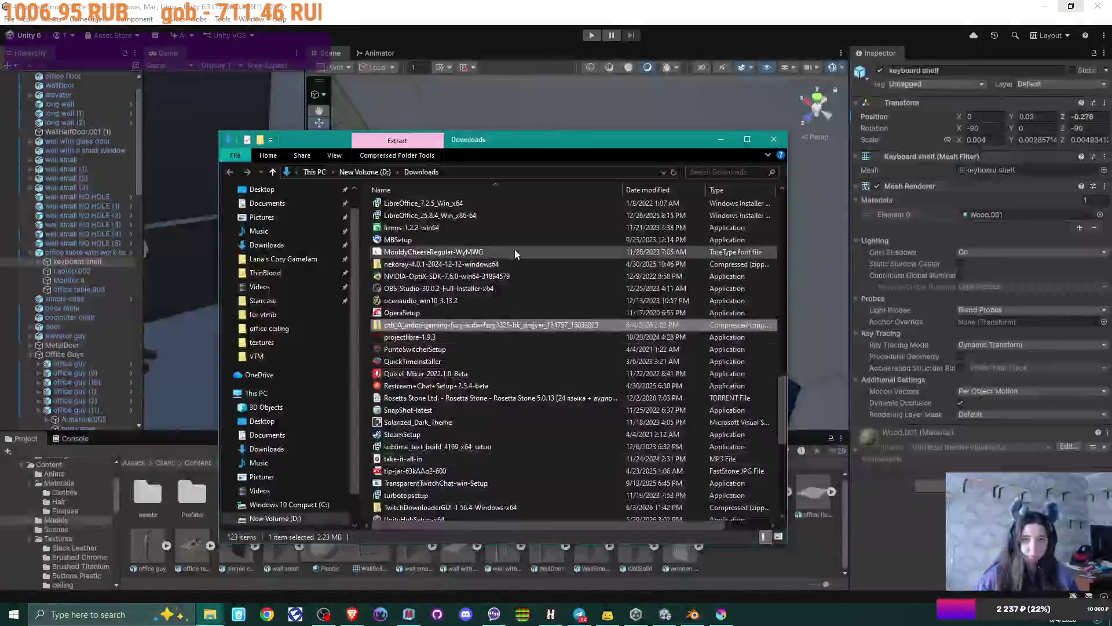
# - Navigate to D:\3d projects\DontFeedtheBirds\NPCs and pick the all the girls .blend file
pyautogui.scroll(5, 382, 278)
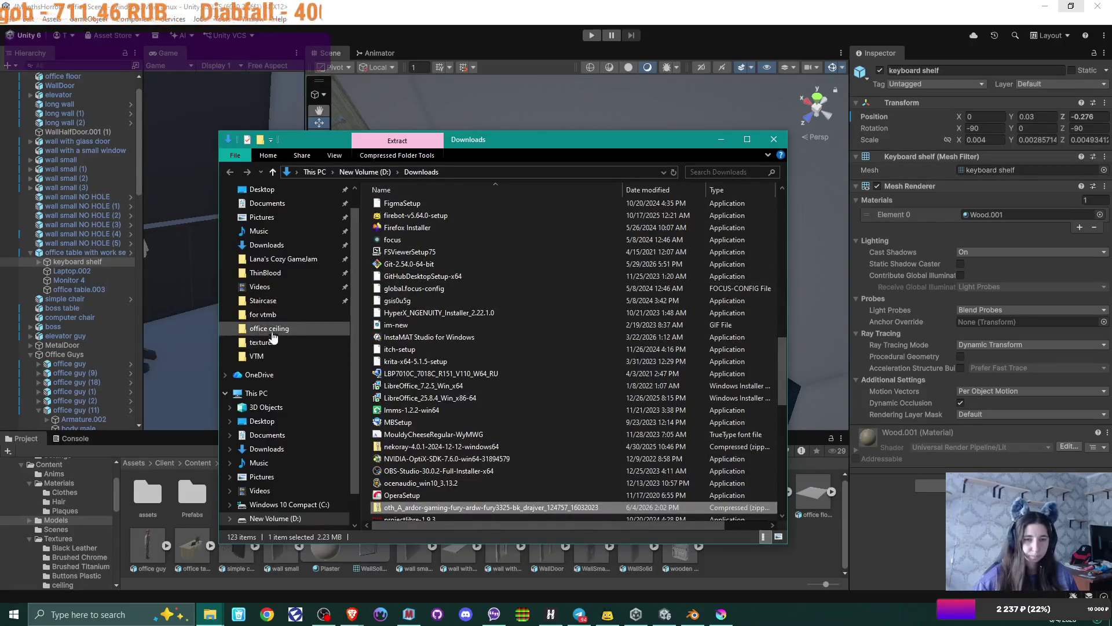
pyautogui.click(263, 300)
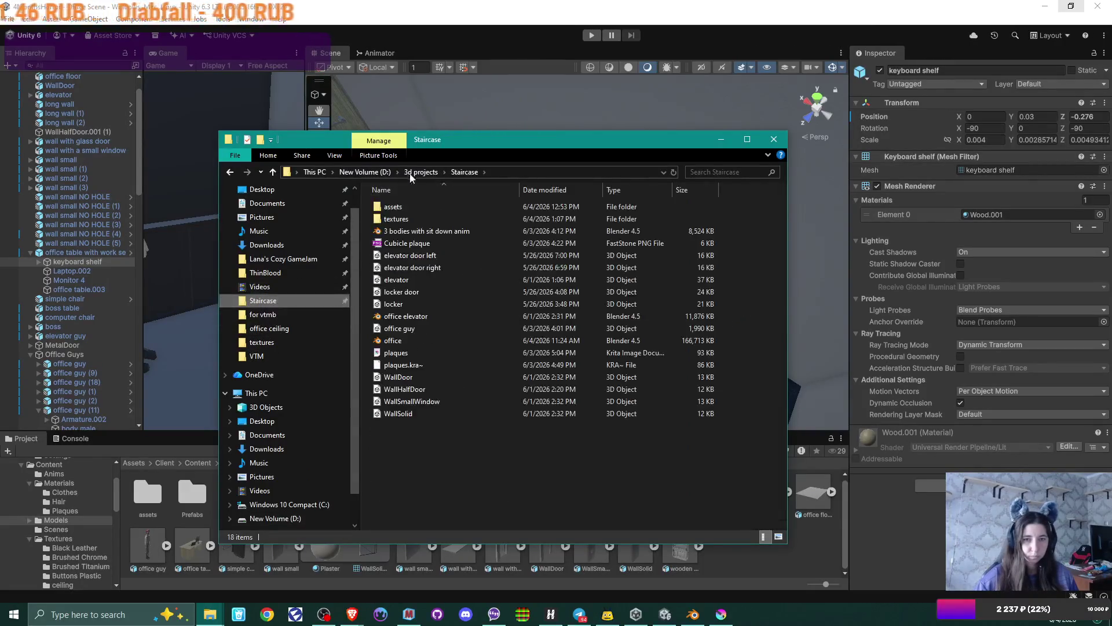
pyautogui.click(420, 172)
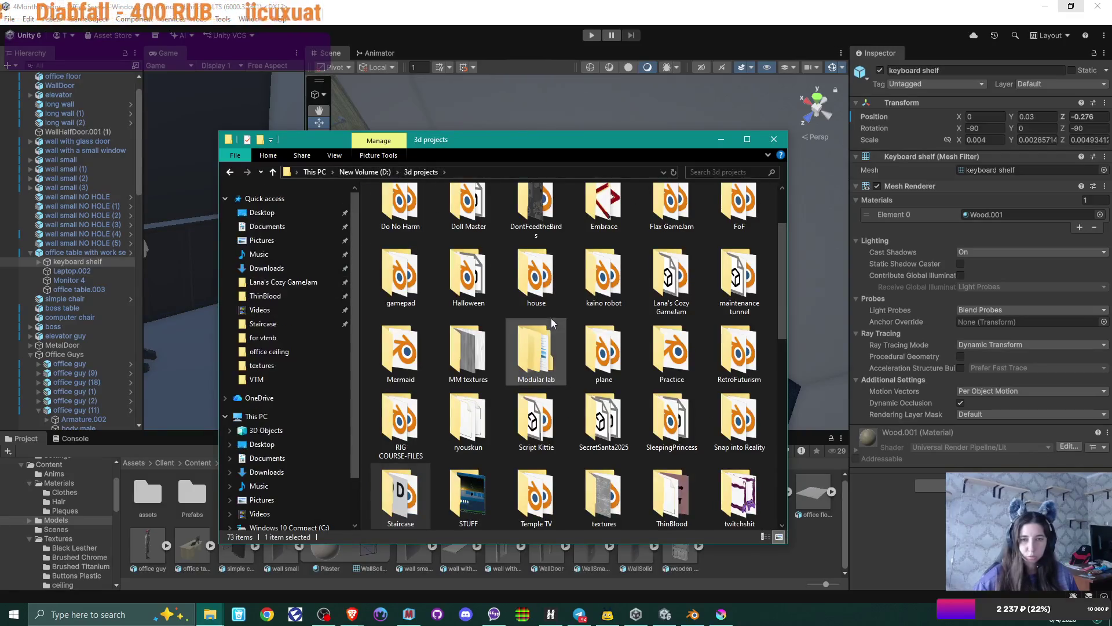
pyautogui.moveTo(784, 256); pyautogui.dragTo(787, 201)
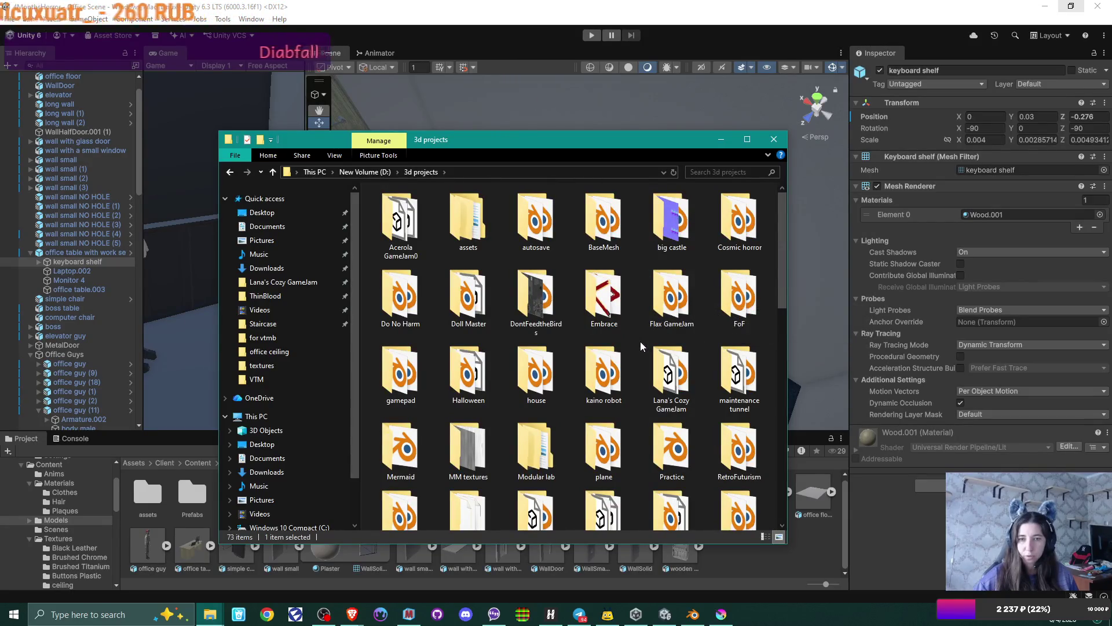
pyautogui.doubleClick(558, 290)
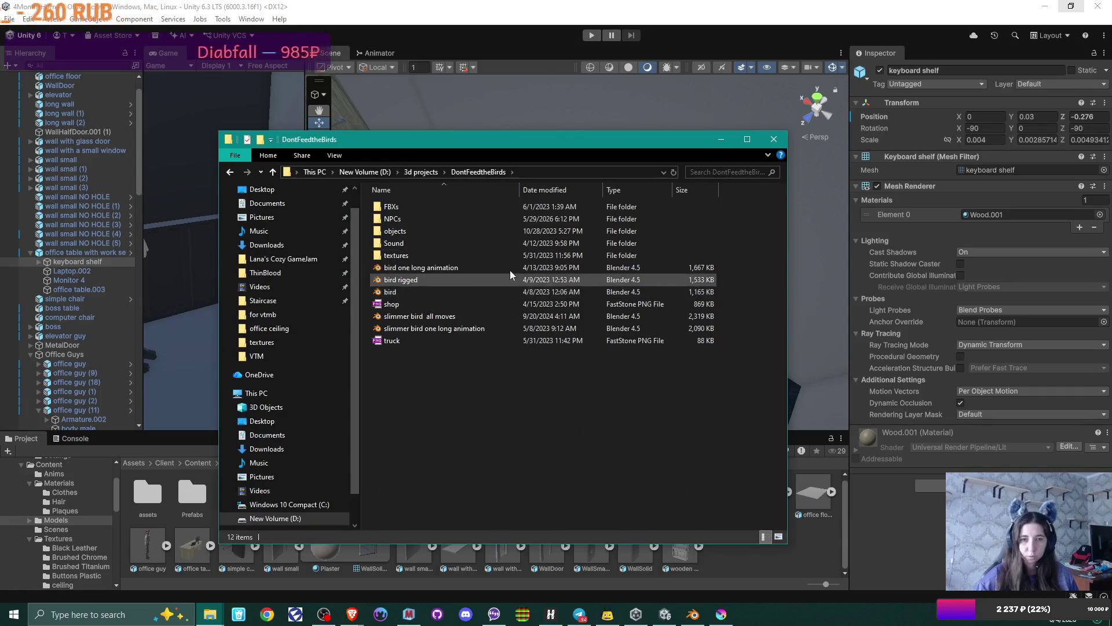
pyautogui.doubleClick(423, 218)
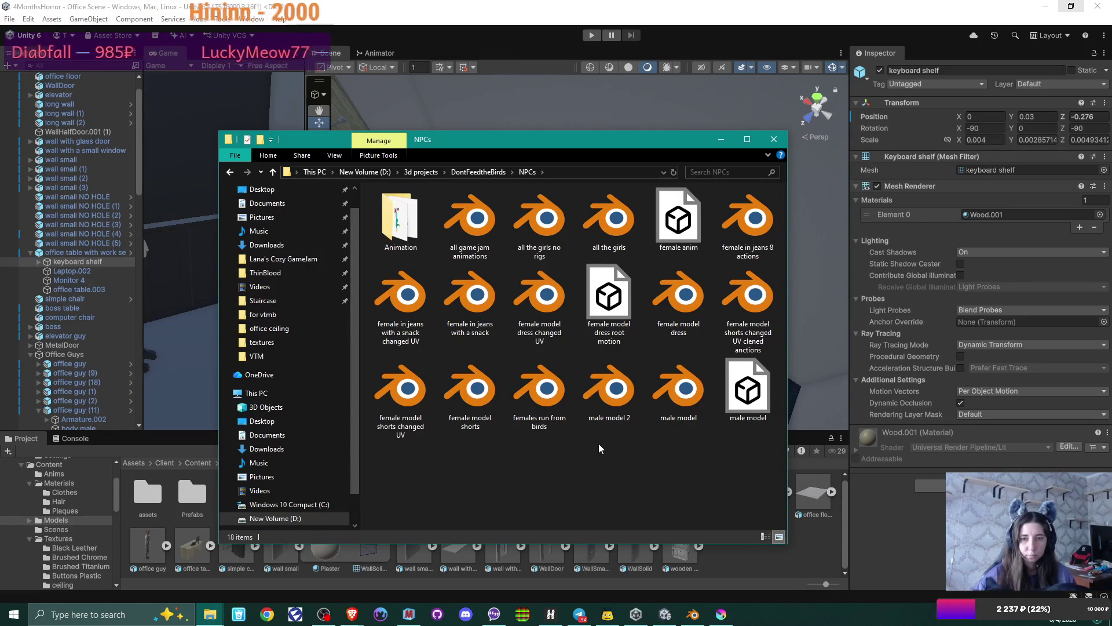
pyautogui.click(617, 233)
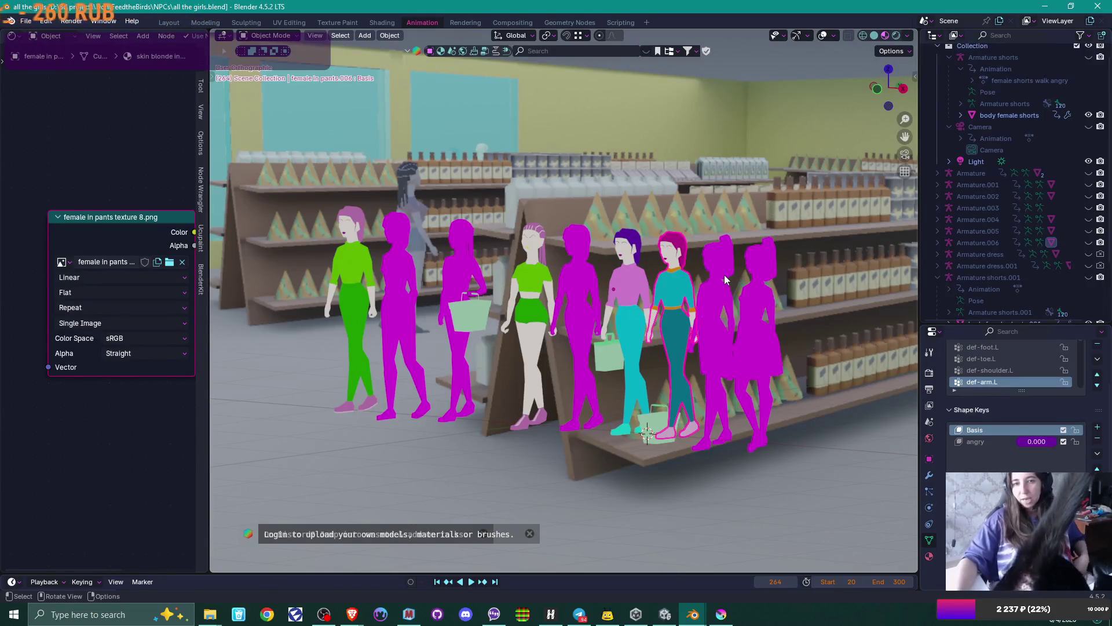
# - Make body female dress.001 active, enlarge and scroll its vertex group list, then select Basis
pyautogui.click(773, 317)
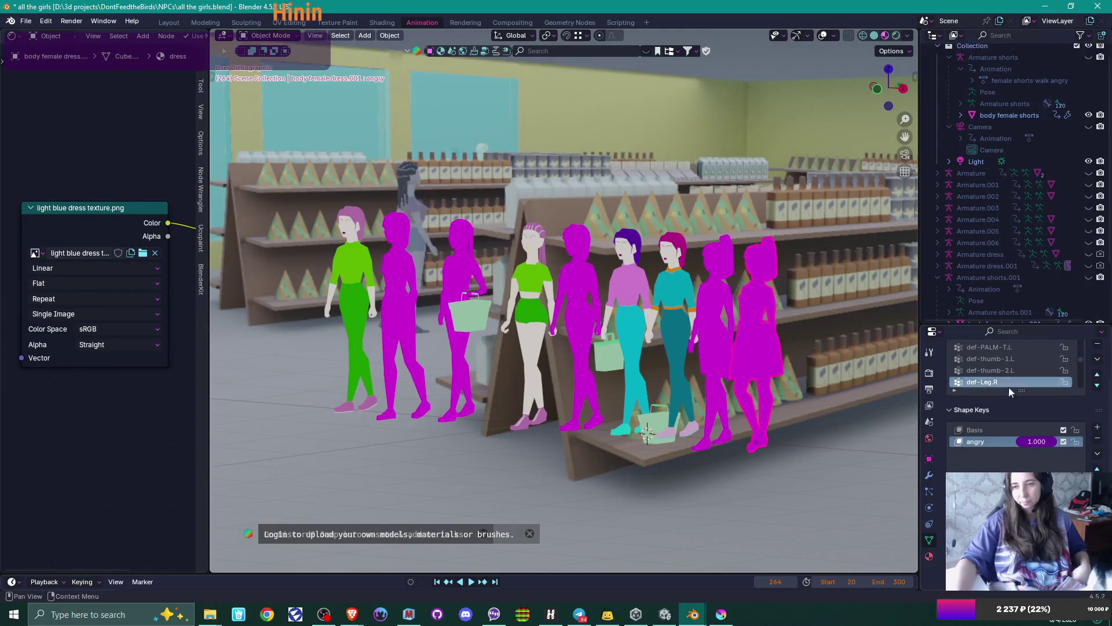
pyautogui.moveTo(1022, 390); pyautogui.dragTo(1028, 470)
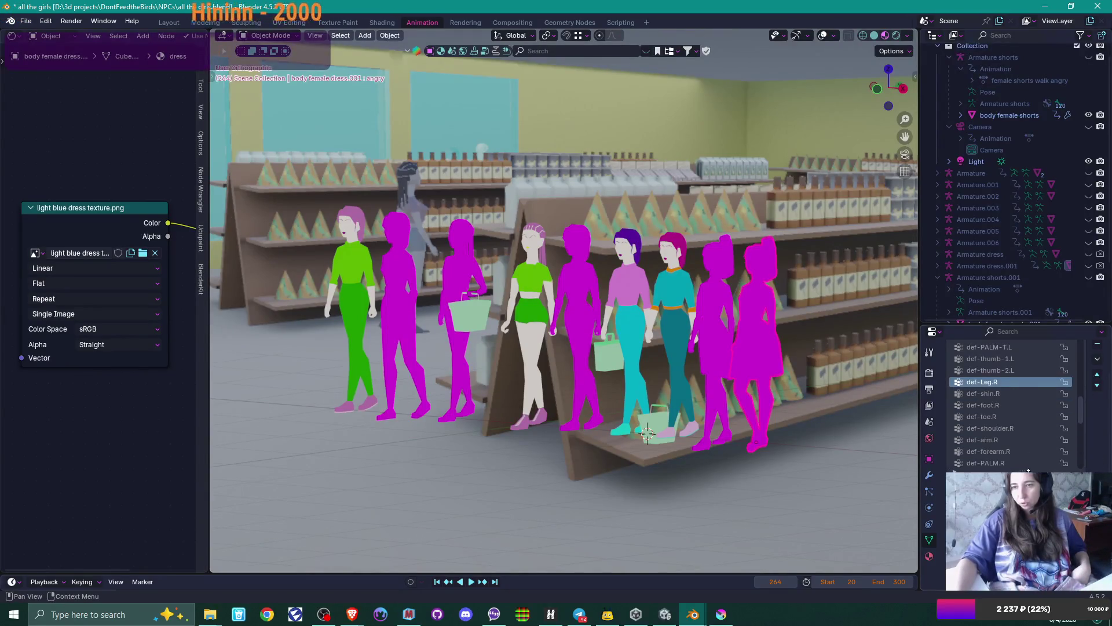
pyautogui.scroll(10, 1027, 401)
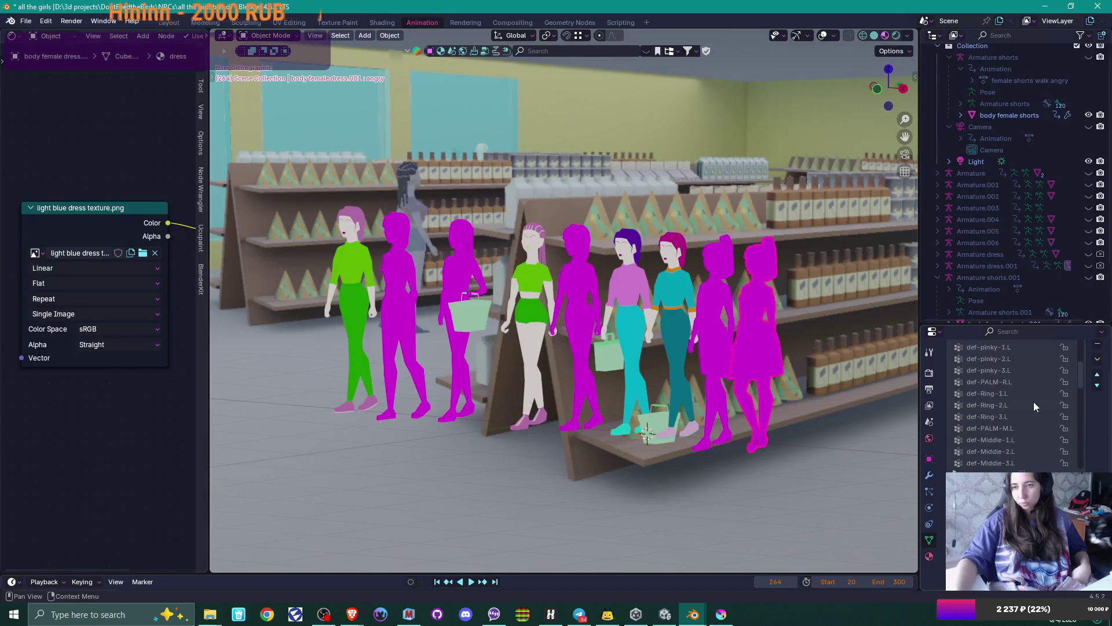
pyautogui.scroll(5, 1036, 401)
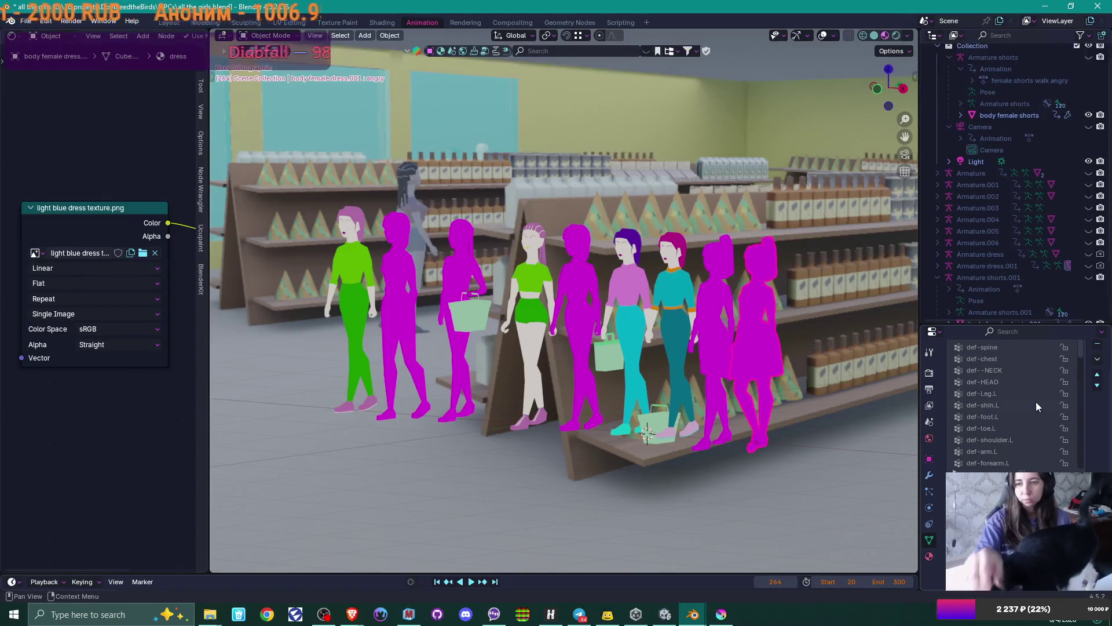
pyautogui.scroll(-14, 1036, 402)
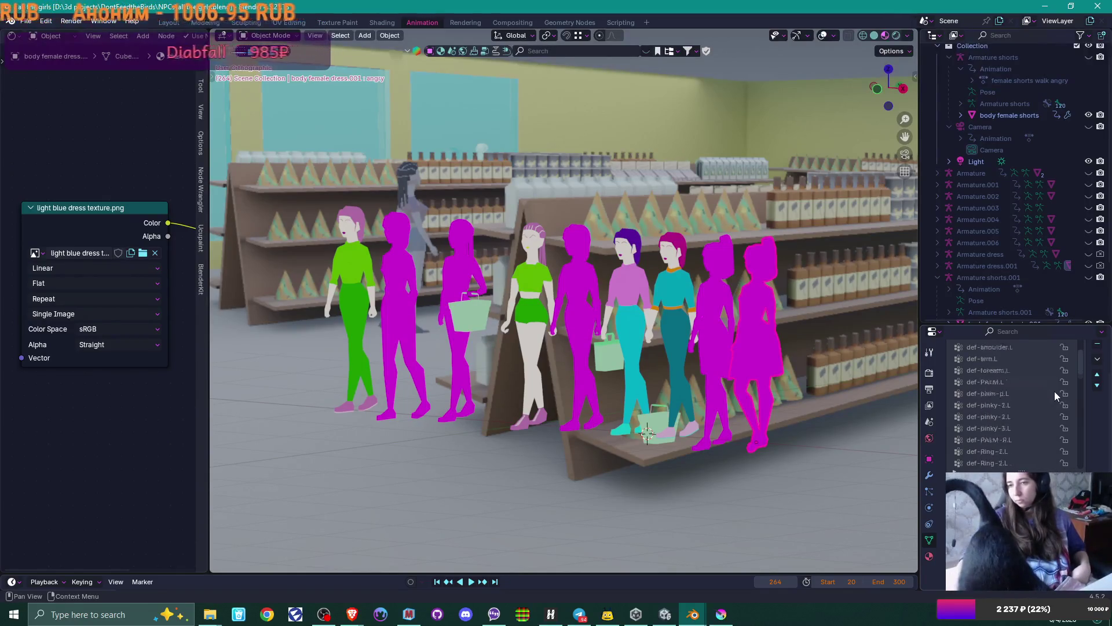
pyautogui.scroll(-10, 1058, 394)
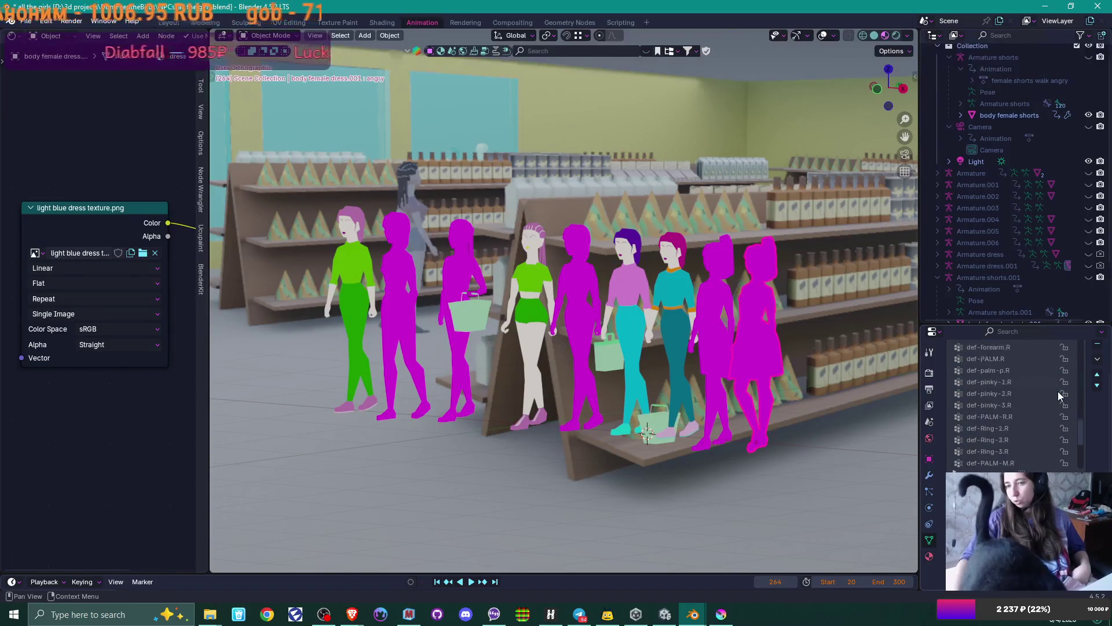
pyautogui.scroll(-1, 1059, 394)
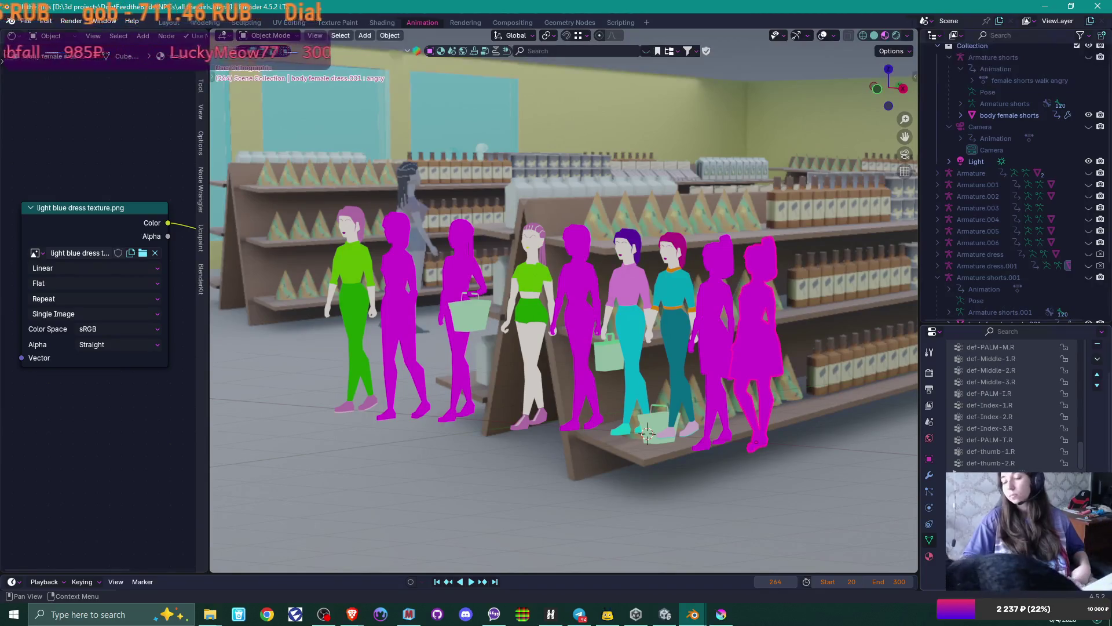
pyautogui.click(985, 497)
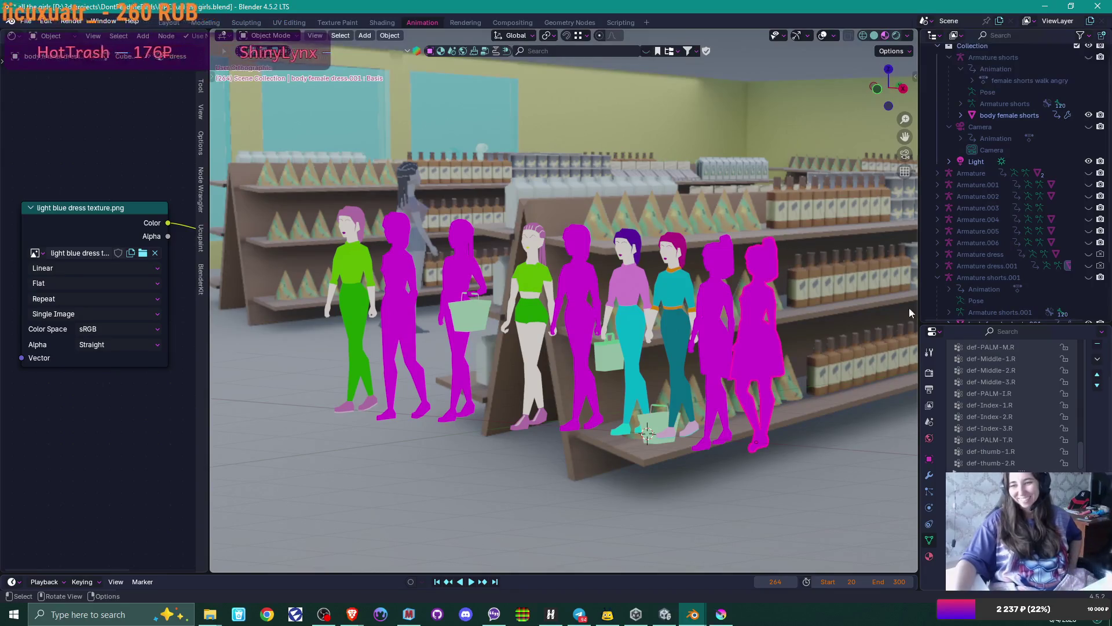
# - Show the dress material's surface settings, which use the light blue dress texture.png image
pyautogui.click(929, 556)
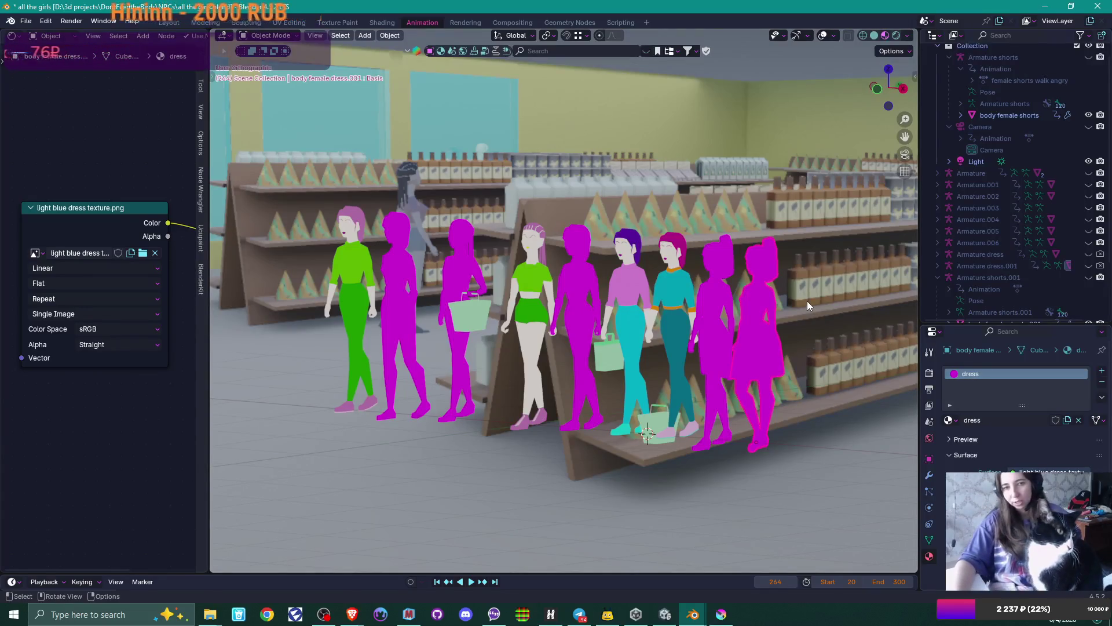
pyautogui.scroll(-2, 808, 300)
pyautogui.scroll(3, 807, 301)
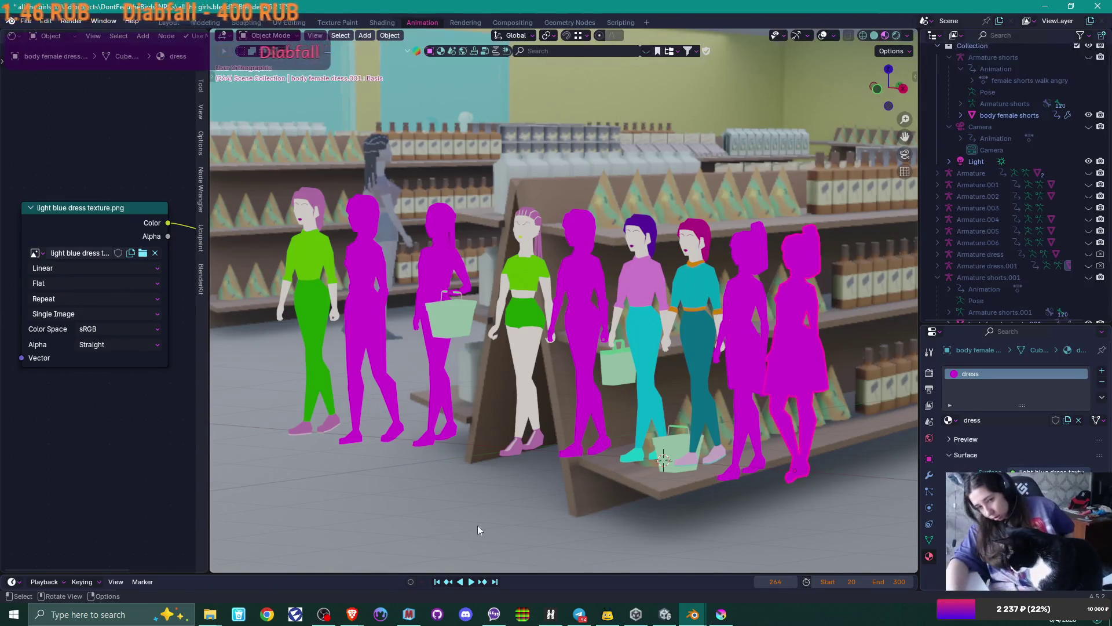
pyautogui.click(210, 614)
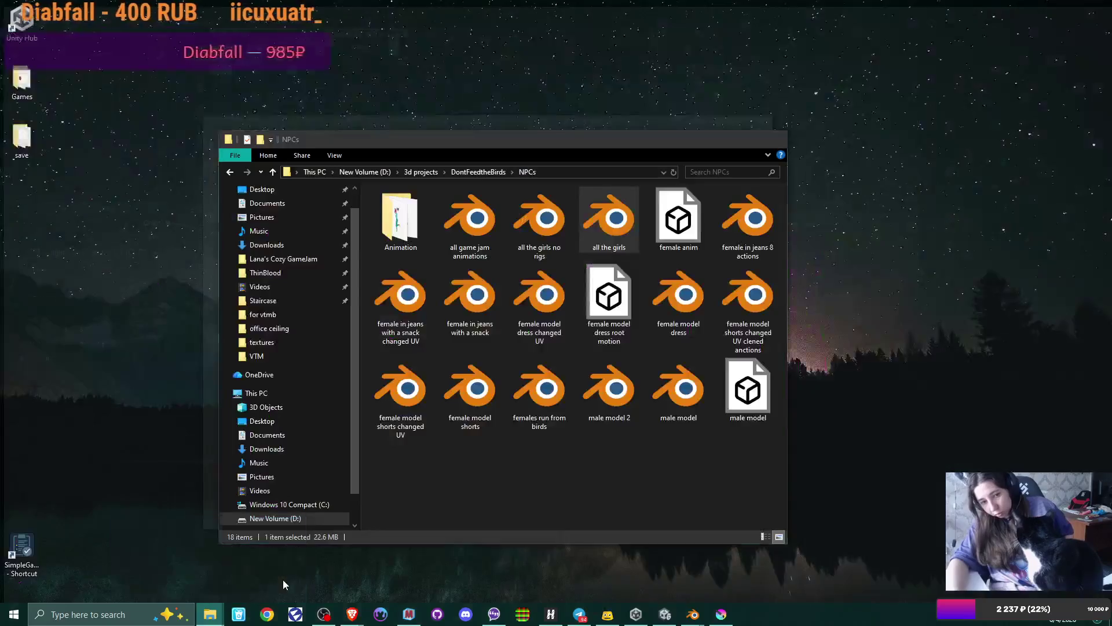
pyautogui.click(282, 579)
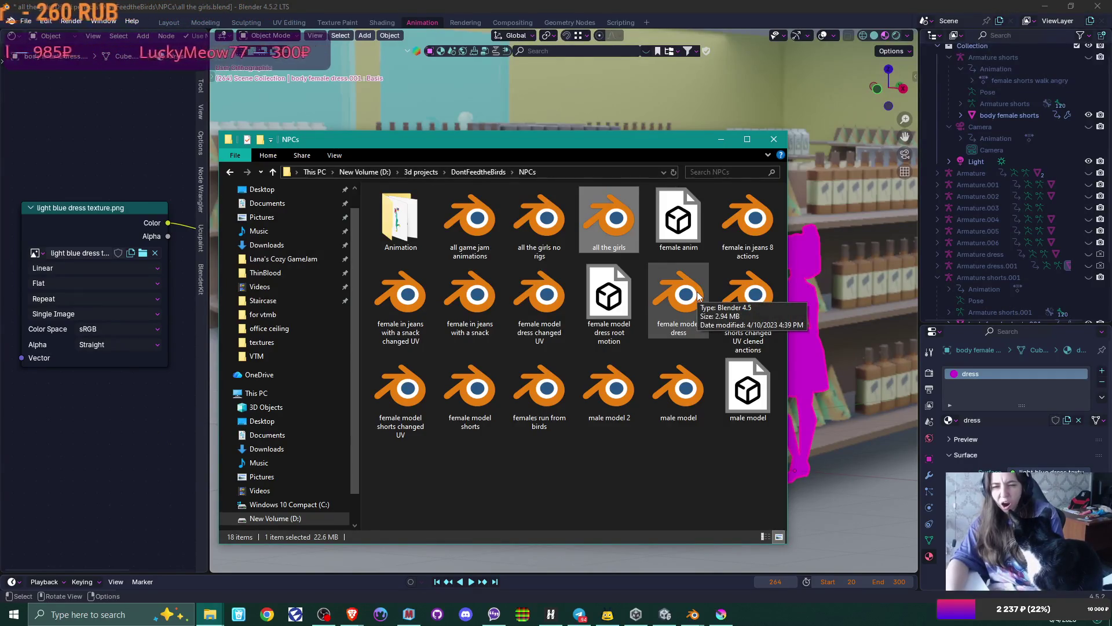
pyautogui.click(641, 81)
pyautogui.click(526, 268)
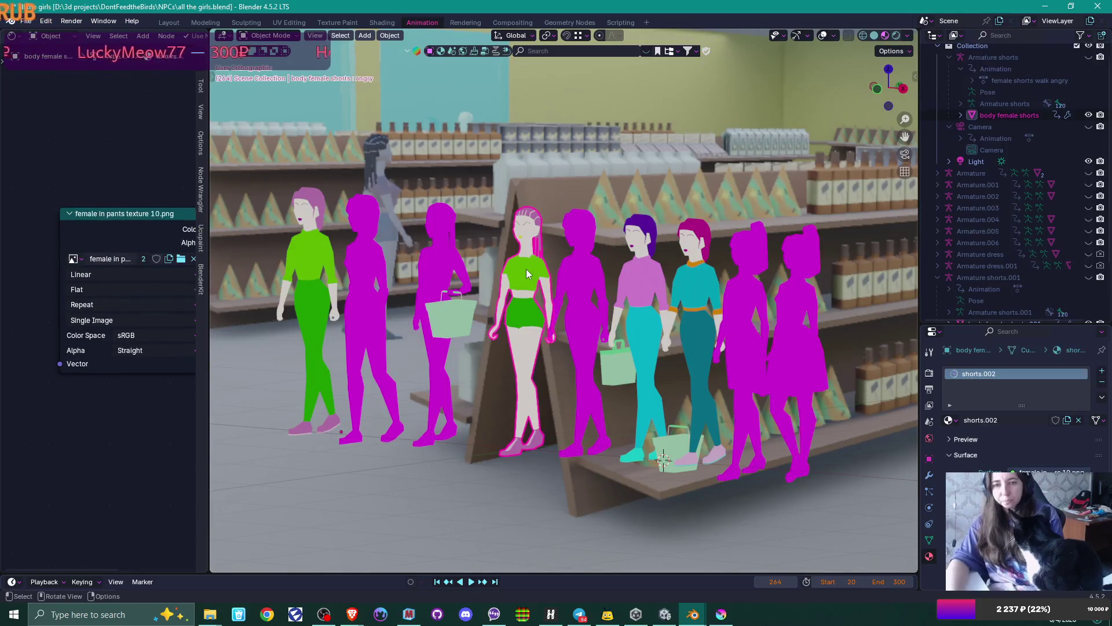
# - Quit Blender without saving the all the girls file
pyautogui.click(644, 290)
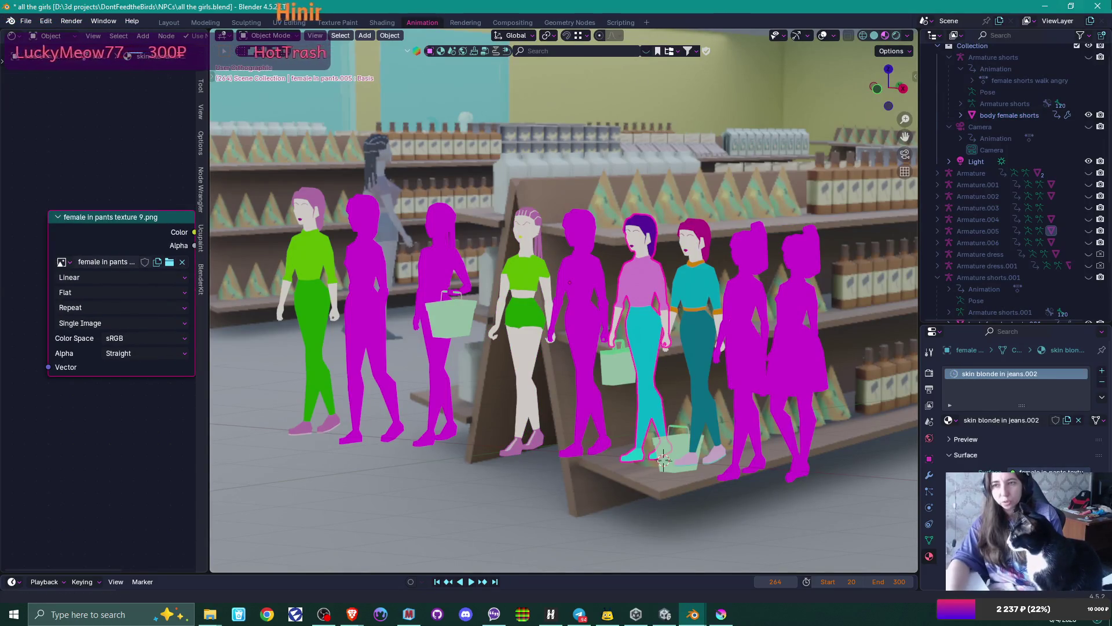
pyautogui.hotkey('ctrl', 'q')
pyautogui.click(577, 325)
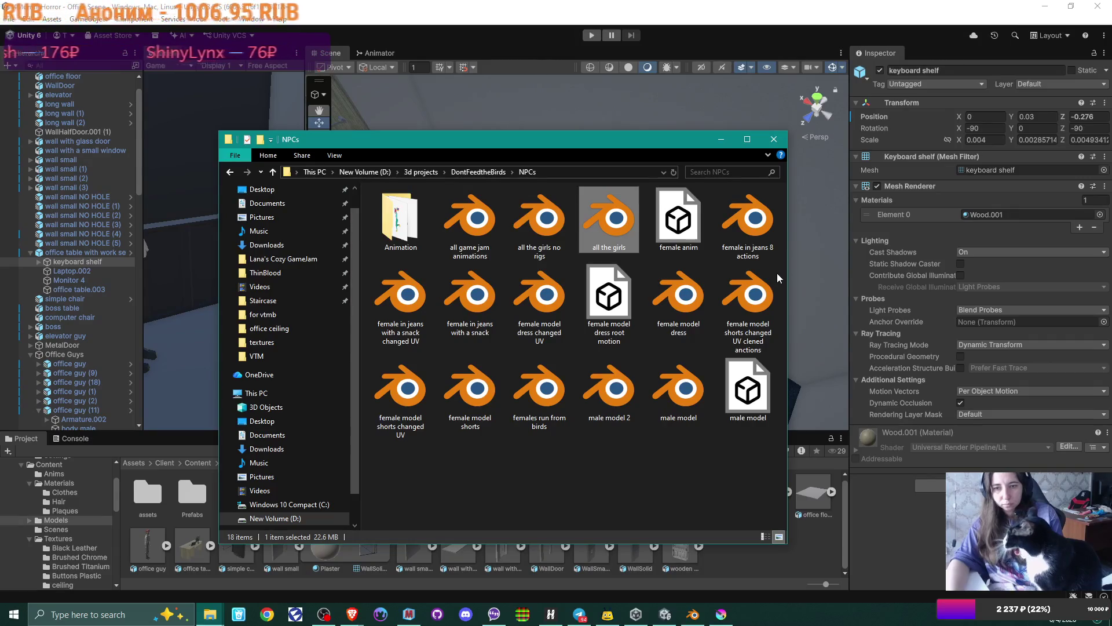
# - Open female model dress, close it, then open female model dress changed UV.blend instead
pyautogui.doubleClick(688, 296)
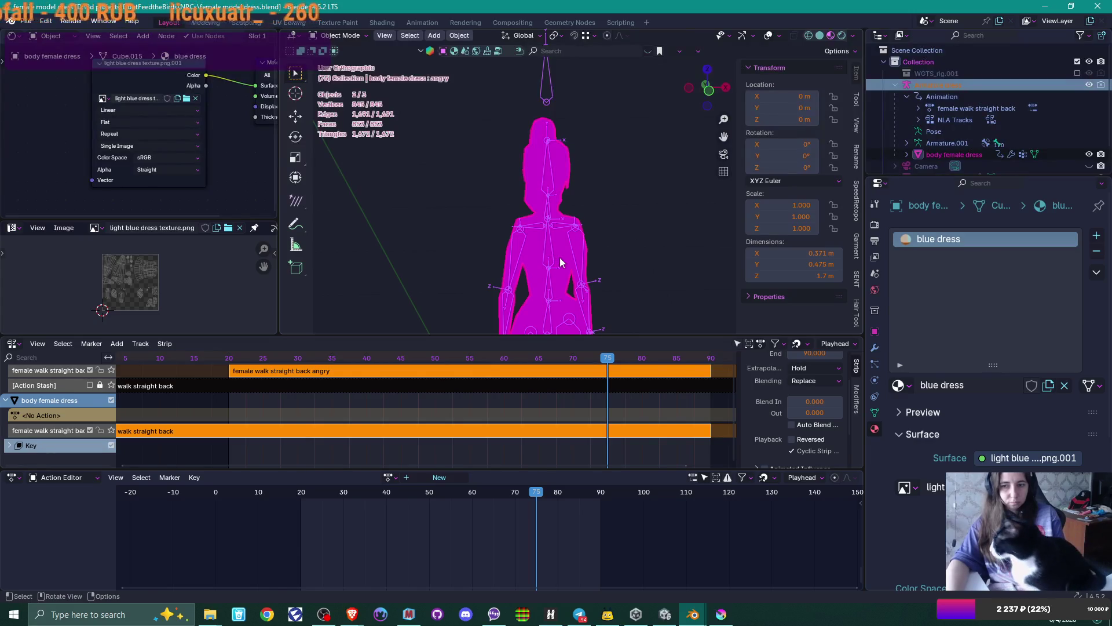
pyautogui.click(1100, 8)
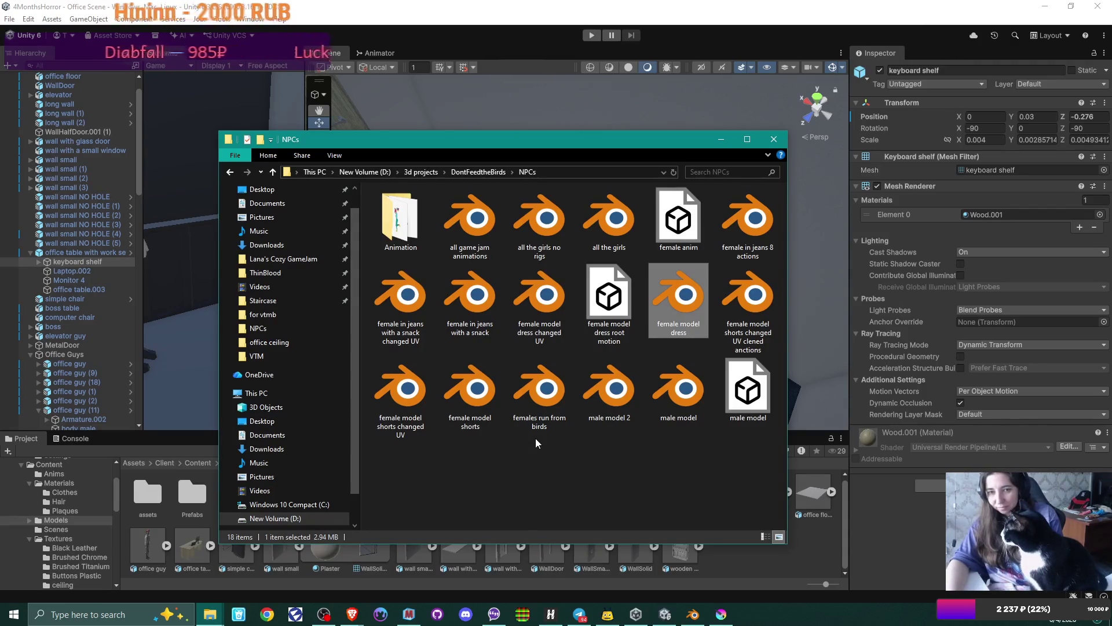
pyautogui.doubleClick(539, 298)
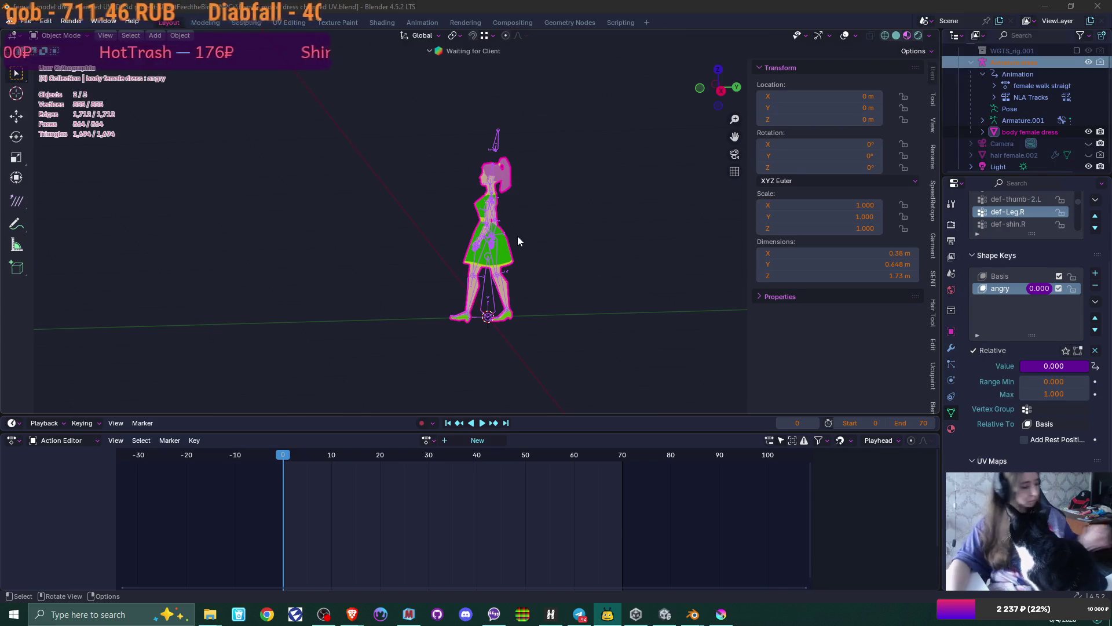
# - Remove the angry shape key, then inspect the blue dress material and the armature's walk animation
pyautogui.click(1095, 285)
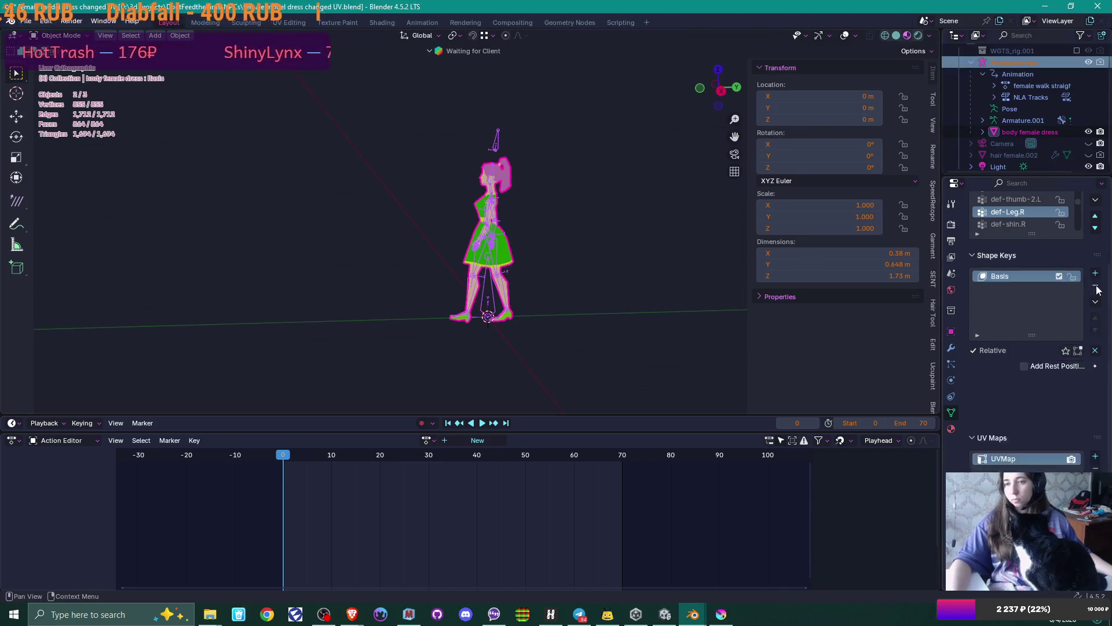
pyautogui.click(951, 429)
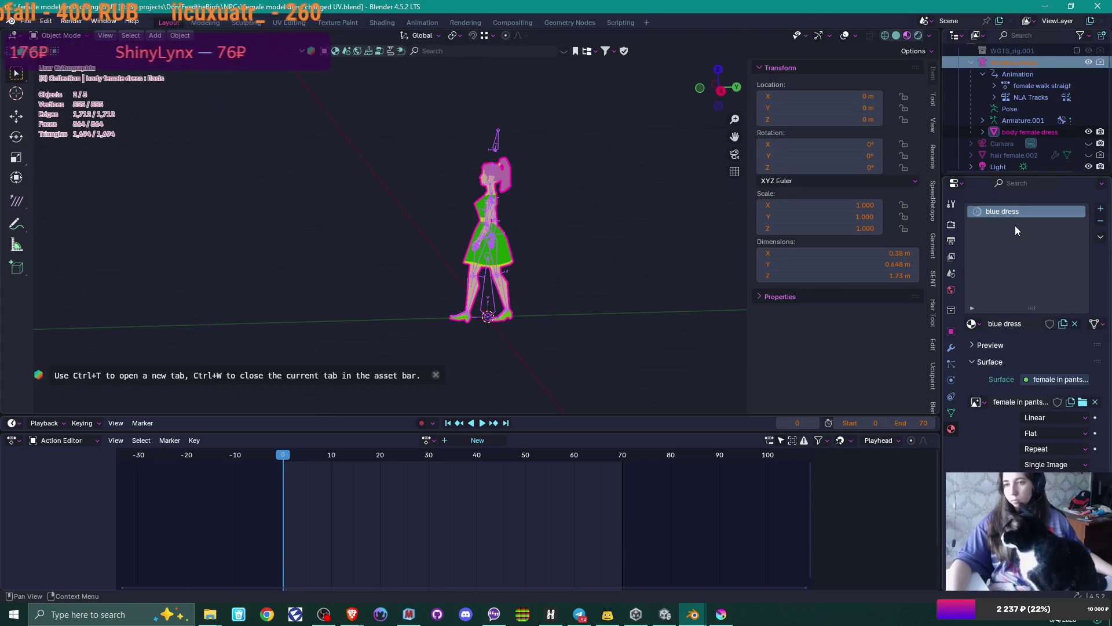
pyautogui.moveTo(511, 260)
pyautogui.mouseDown(button='middle')
pyautogui.moveTo(574, 283)
pyautogui.moveTo(640, 268)
pyautogui.moveTo(565, 252)
pyautogui.moveTo(355, 278)
pyautogui.moveTo(621, 264)
pyautogui.moveTo(574, 319)
pyautogui.mouseUp(button='middle')
pyautogui.scroll(6, 540, 259)
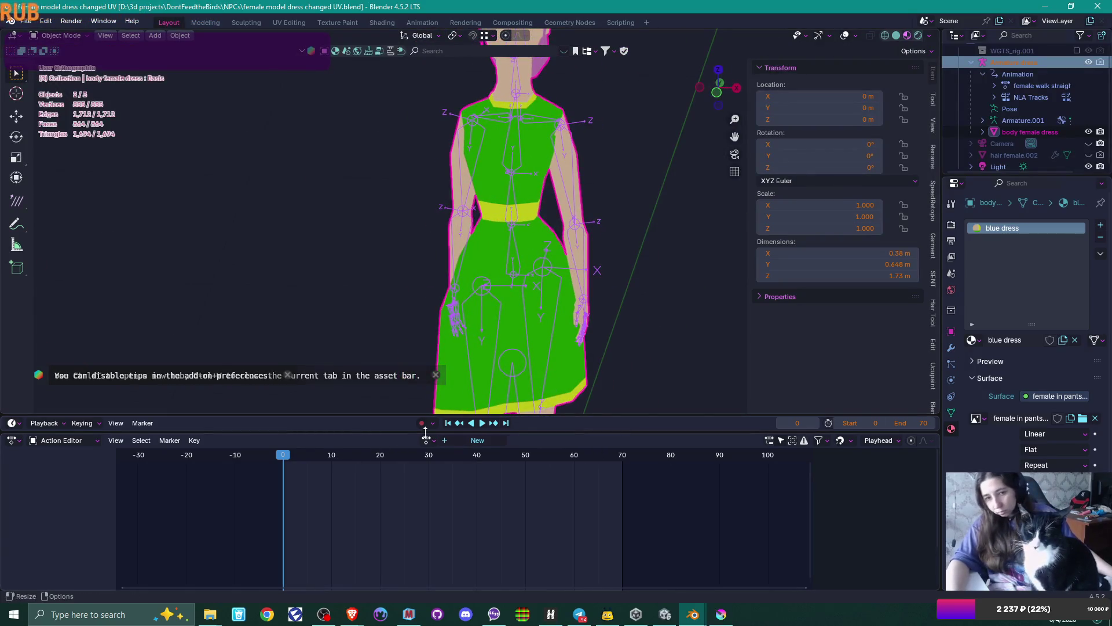
pyautogui.click(525, 259)
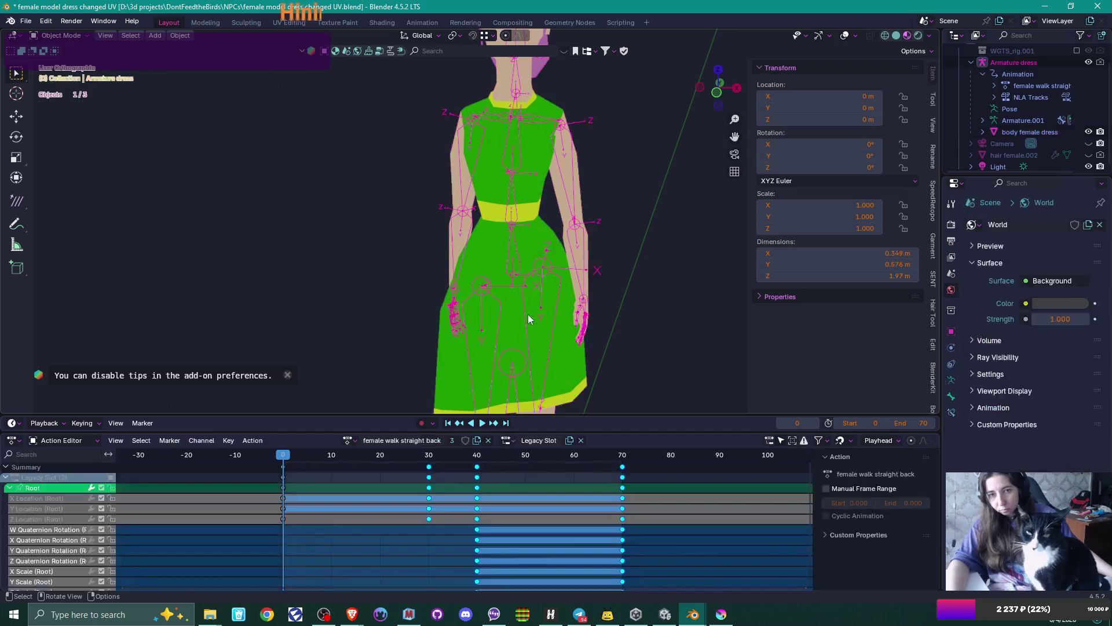
pyautogui.moveTo(579, 232)
pyautogui.mouseDown(button='middle')
pyautogui.moveTo(596, 201)
pyautogui.moveTo(570, 249)
pyautogui.moveTo(450, 259)
pyautogui.moveTo(588, 246)
pyautogui.moveTo(537, 234)
pyautogui.mouseUp(button='middle')
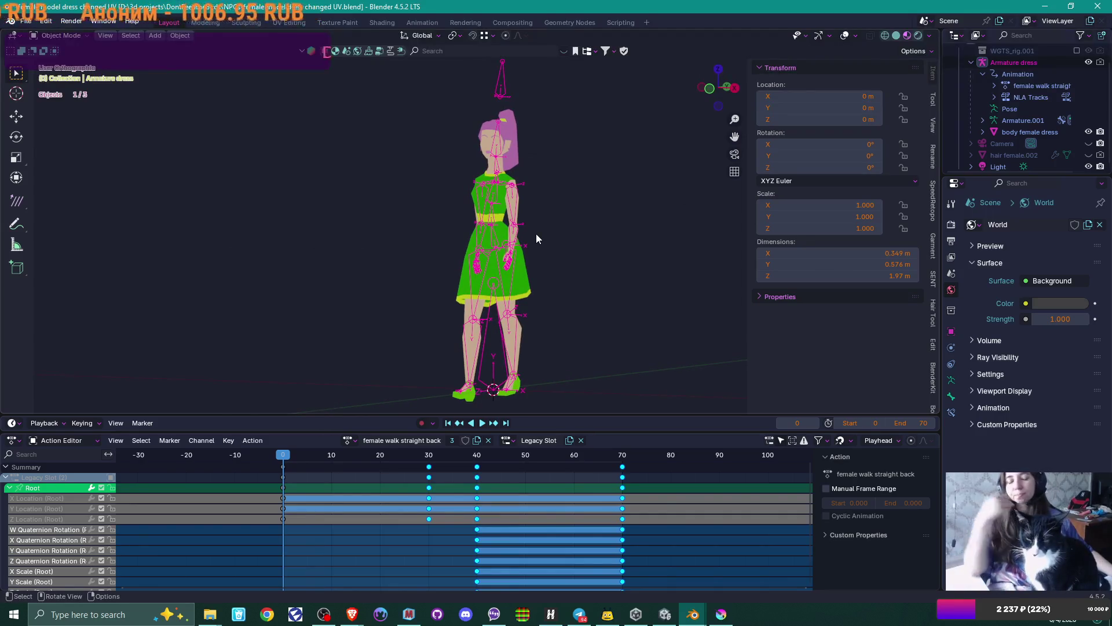
pyautogui.moveTo(560, 184)
pyautogui.mouseDown(button='middle')
pyautogui.moveTo(642, 186)
pyautogui.moveTo(448, 194)
pyautogui.moveTo(563, 198)
pyautogui.mouseUp(button='middle')
# - Put the body female dress mesh into Edit Mode, viewed from near the front
pyautogui.click(518, 272)
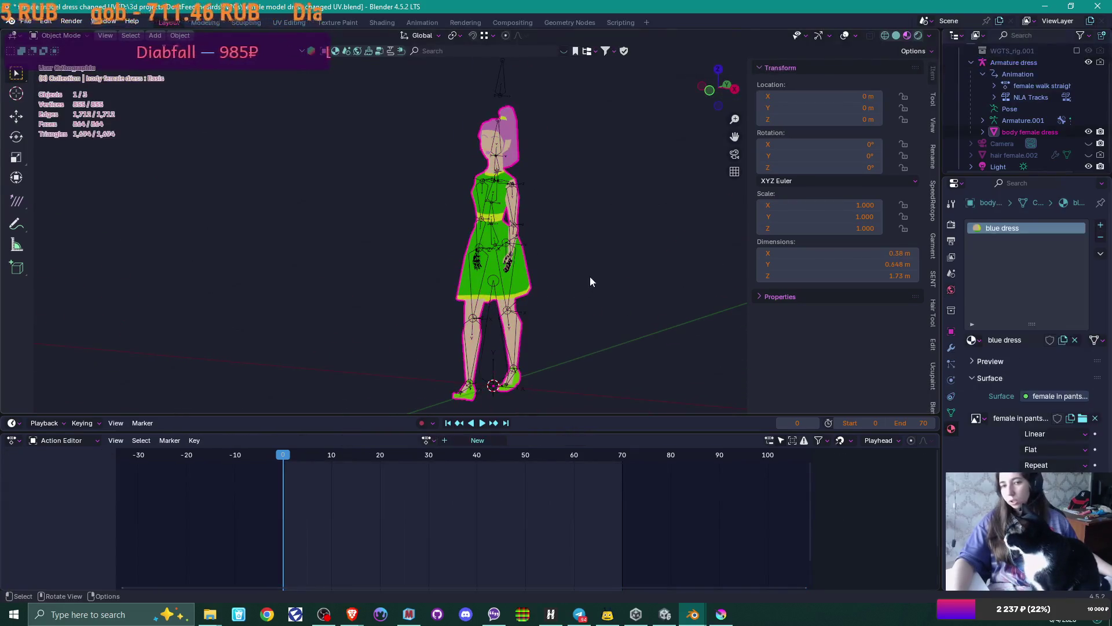
pyautogui.press('Tab')
pyautogui.scroll(3, 585, 244)
pyautogui.moveTo(574, 239); pyautogui.dragTo(614, 231, button='middle')
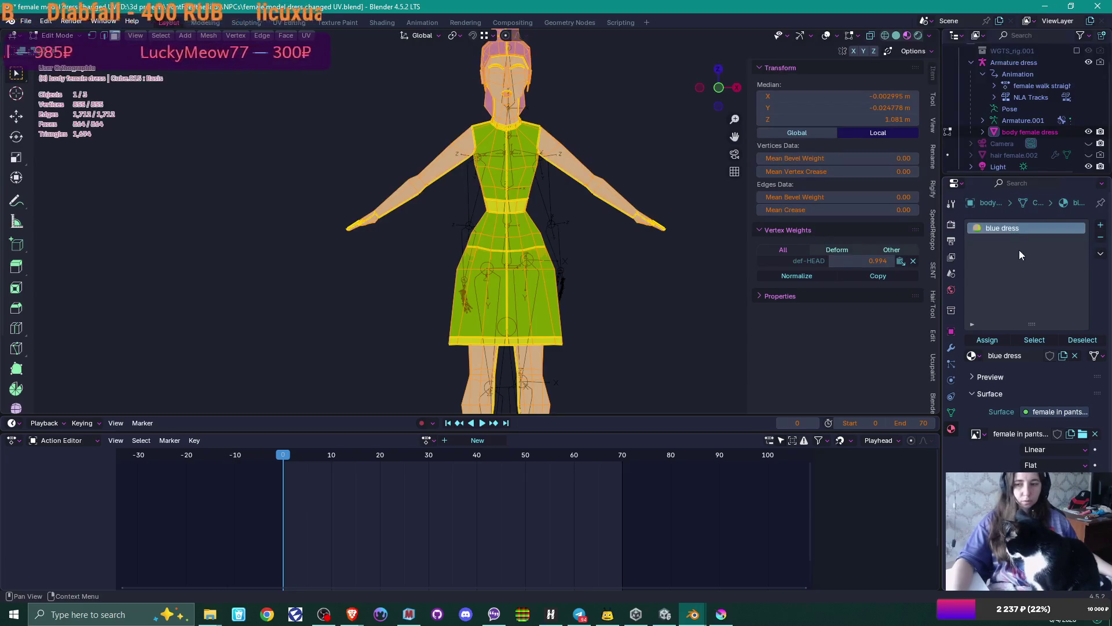
# - Replace the blue dress material with a new material named Dress
pyautogui.click(1075, 355)
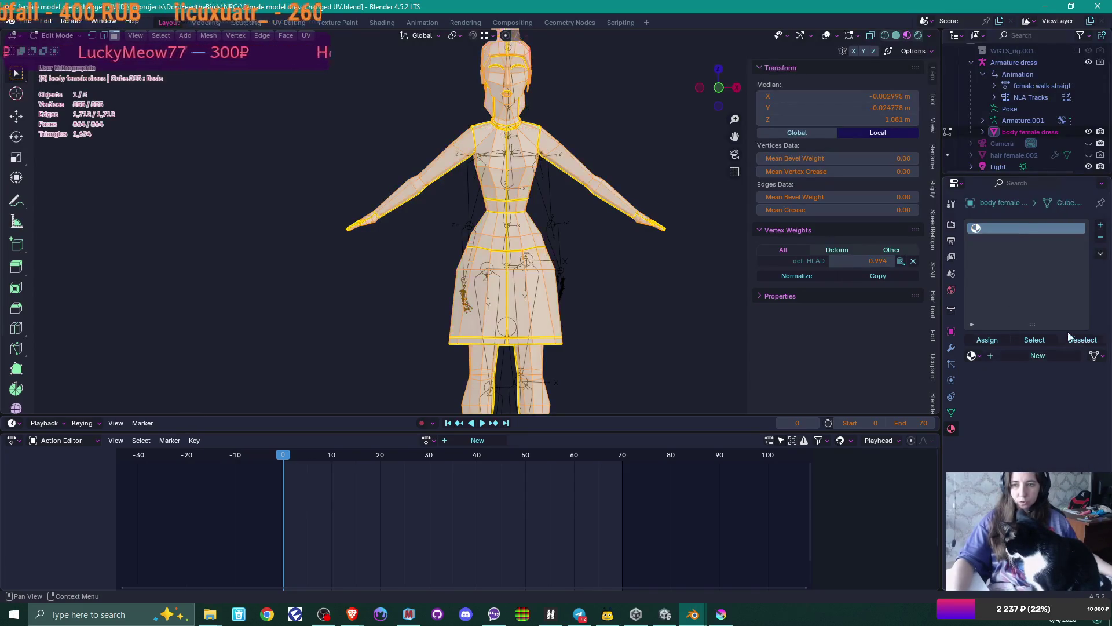
pyautogui.click(1010, 357)
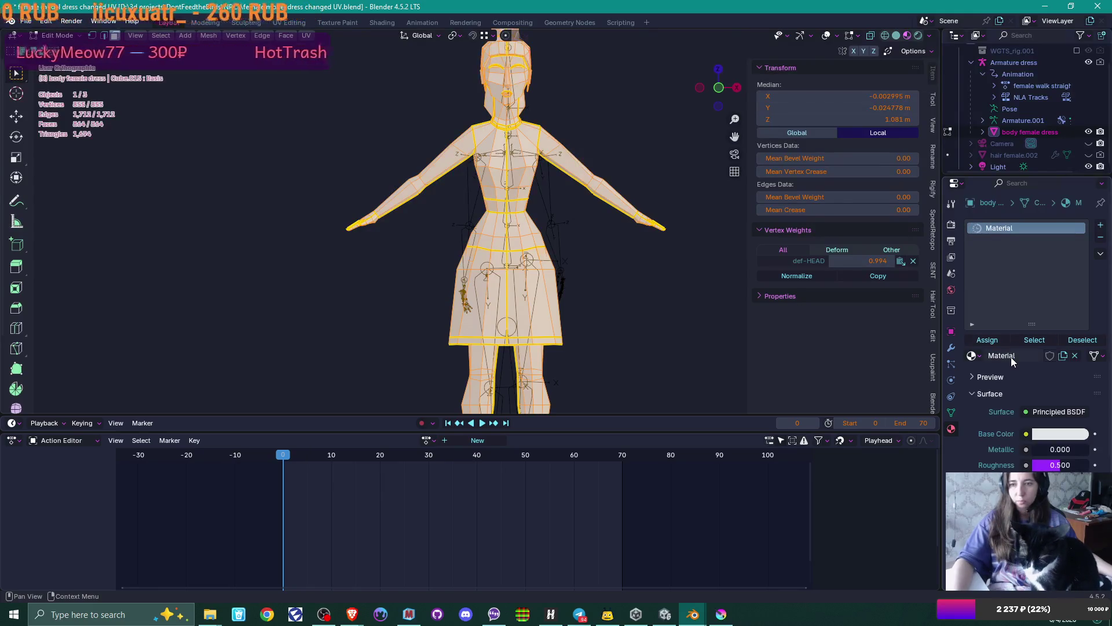
pyautogui.doubleClick(1009, 355)
pyautogui.write('Dress')
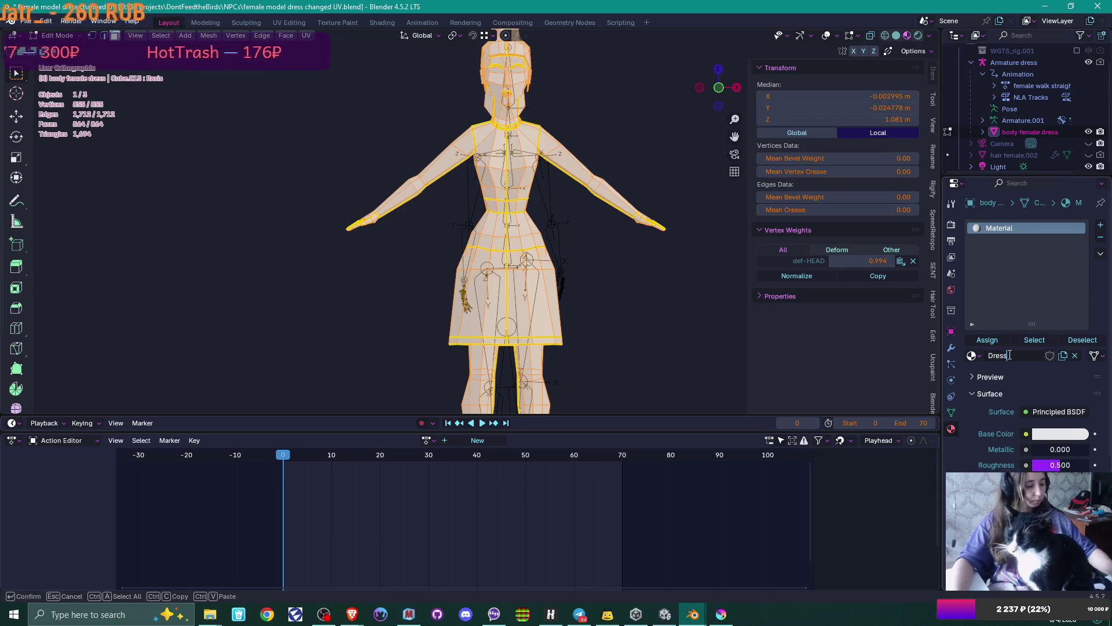
pyautogui.press('Return')
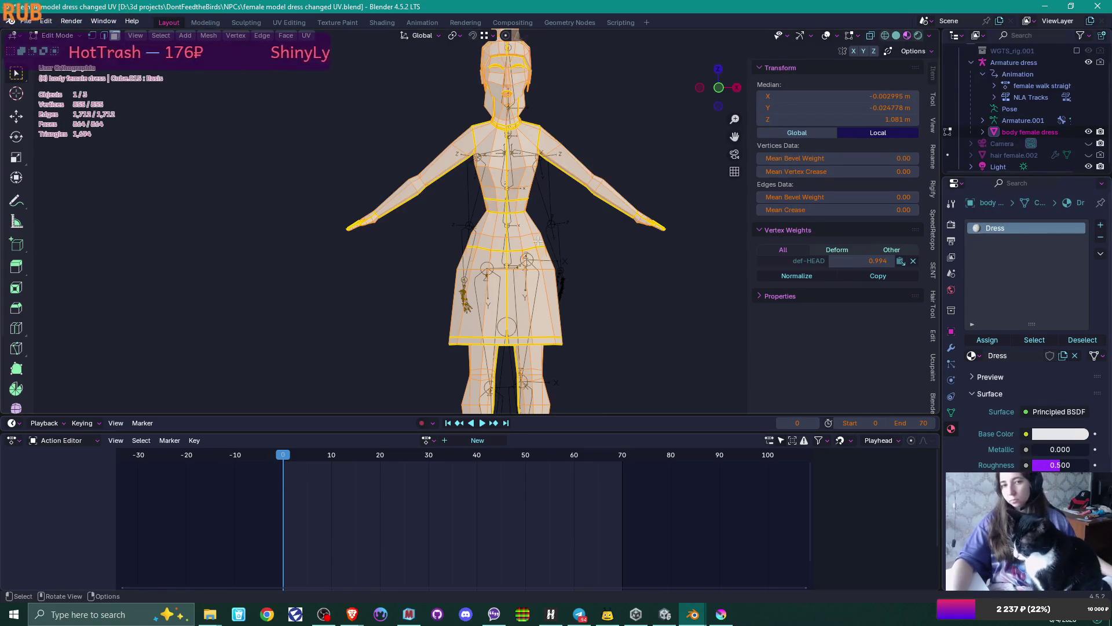
# - Select the linked torso, waist band, skirt and both arms of the dress mesh
pyautogui.moveTo(636, 249); pyautogui.dragTo(585, 258, button='middle')
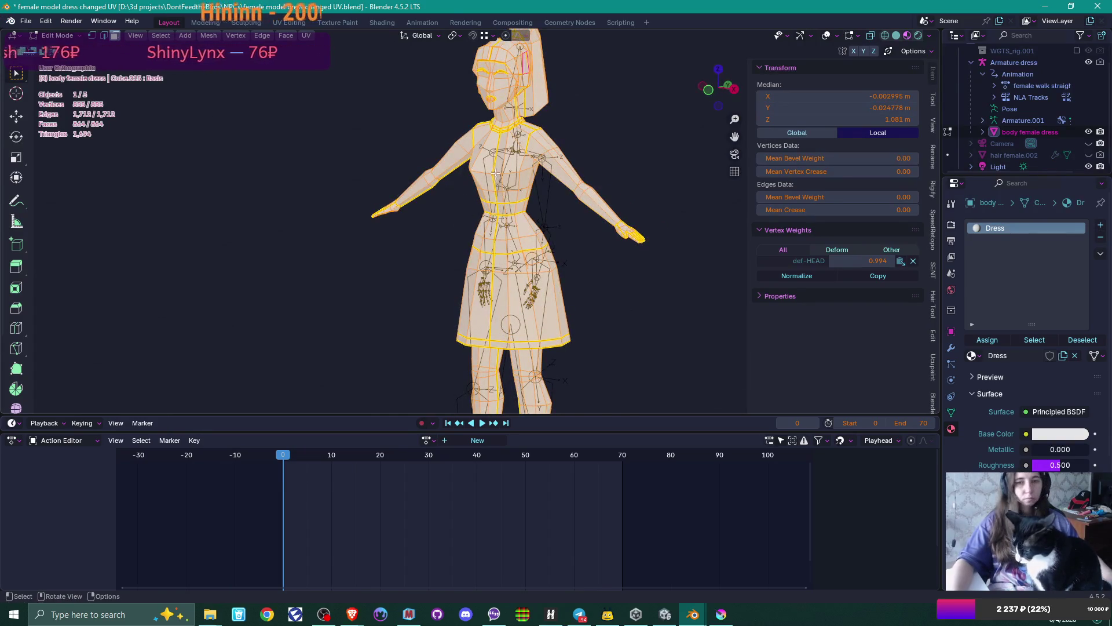
pyautogui.press('l')
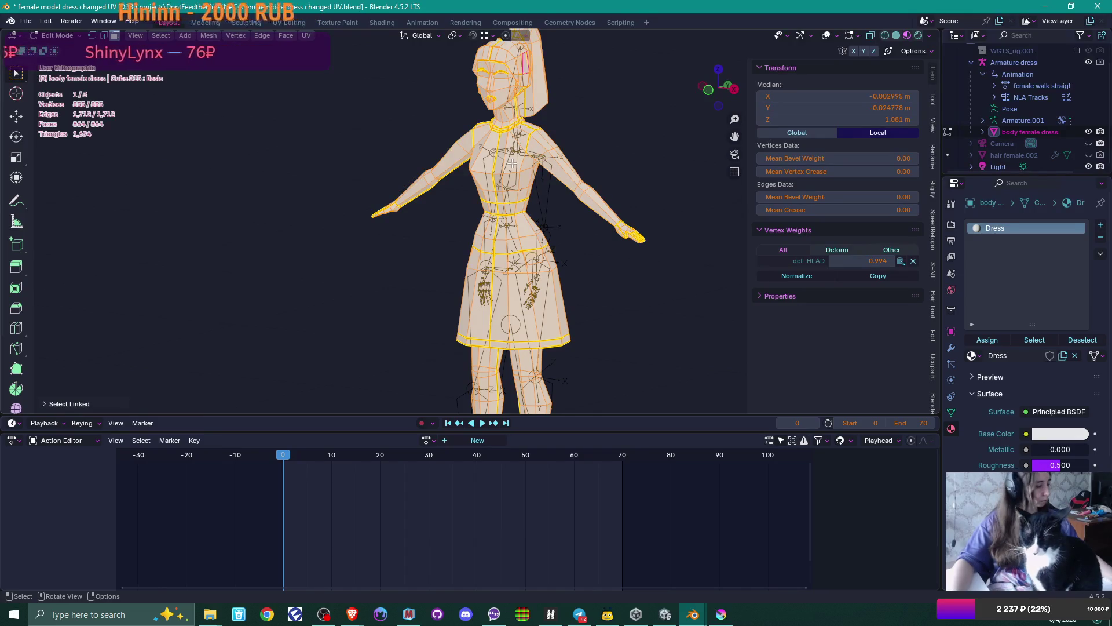
pyautogui.click(660, 190)
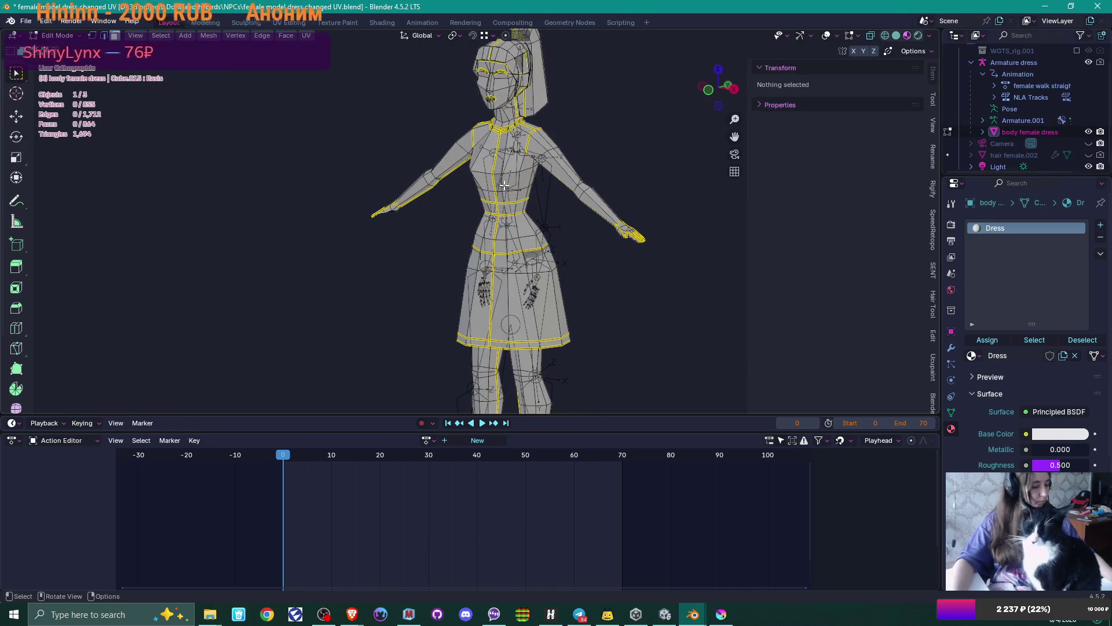
pyautogui.press('l')
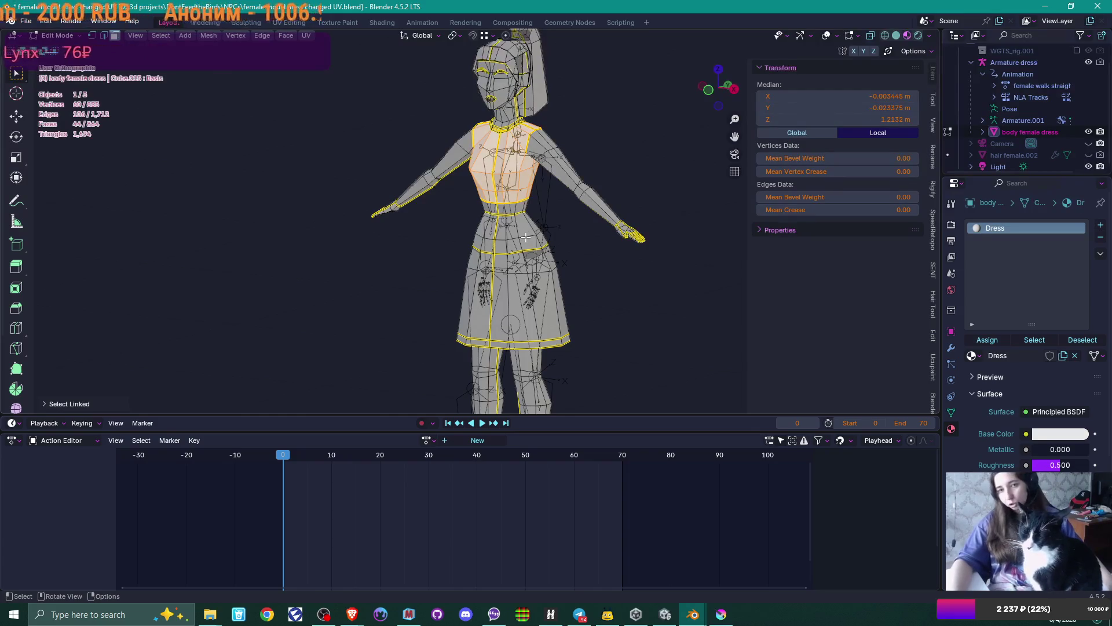
pyautogui.moveTo(538, 249)
pyautogui.mouseDown(button='middle')
pyautogui.moveTo(586, 219)
pyautogui.moveTo(623, 231)
pyautogui.moveTo(506, 231)
pyautogui.mouseUp(button='middle')
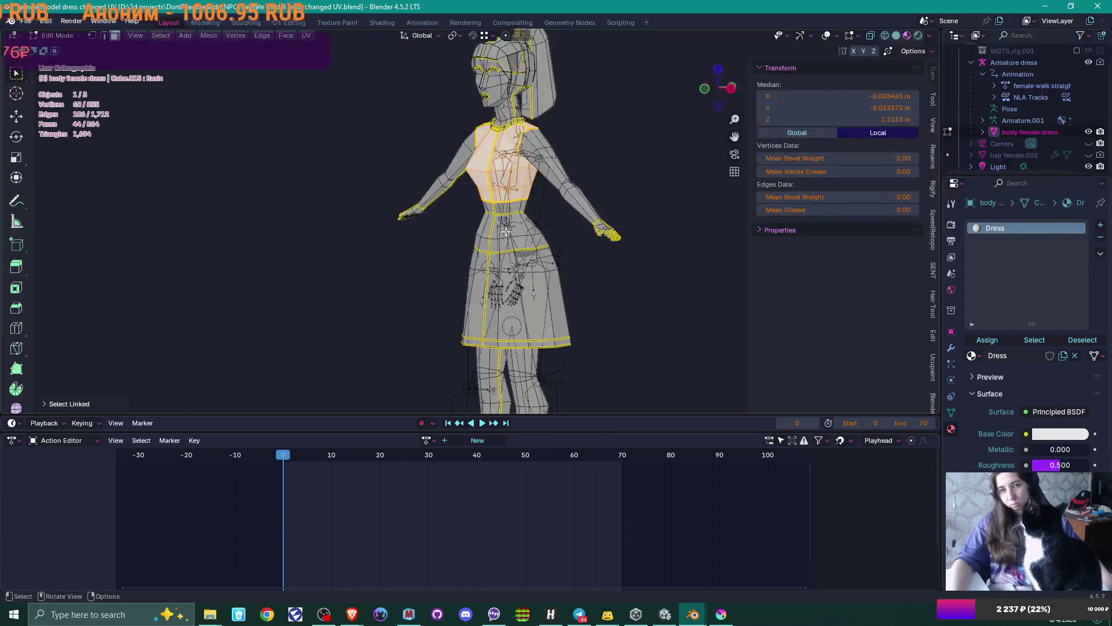
pyautogui.press('l')
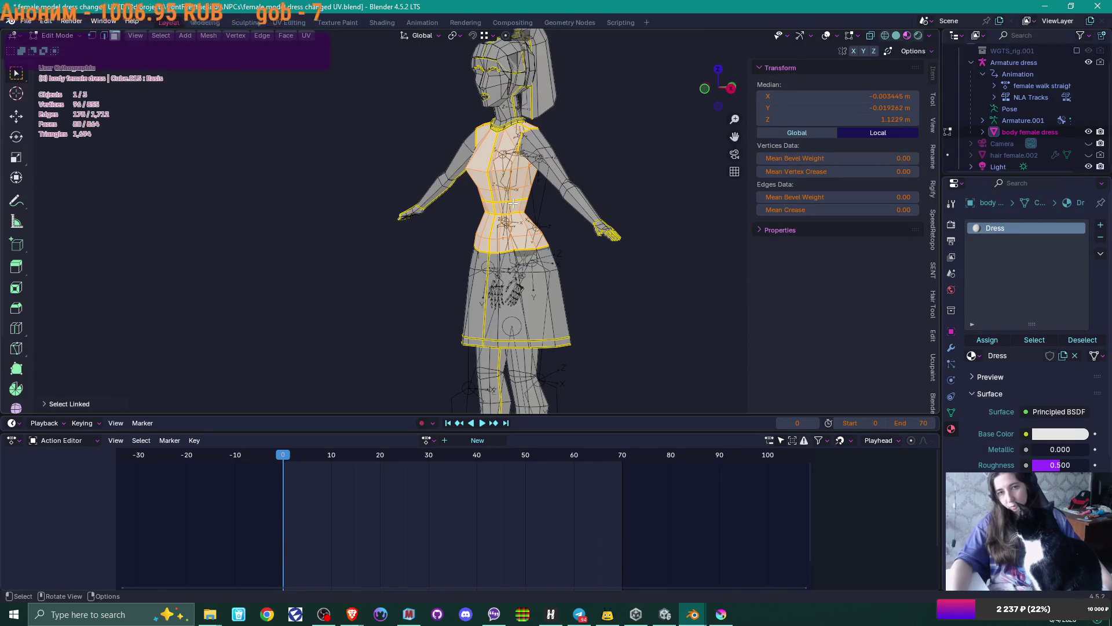
pyautogui.press('l')
pyautogui.scroll(1, 562, 293)
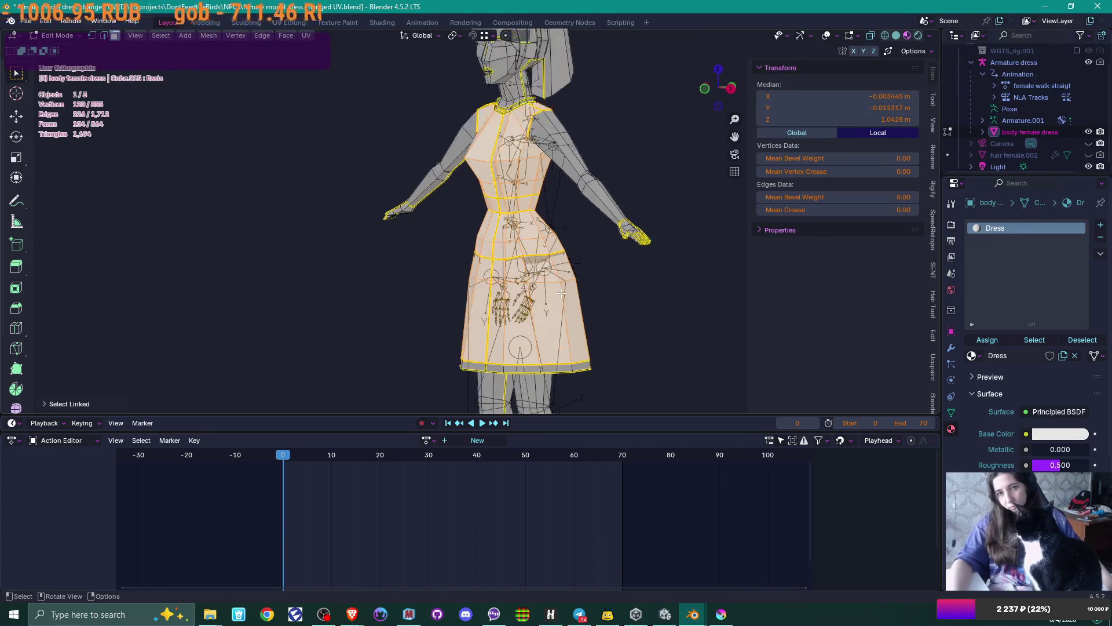
pyautogui.moveTo(667, 277); pyautogui.dragTo(732, 276, button='middle')
pyautogui.press('l')
pyautogui.press('l')
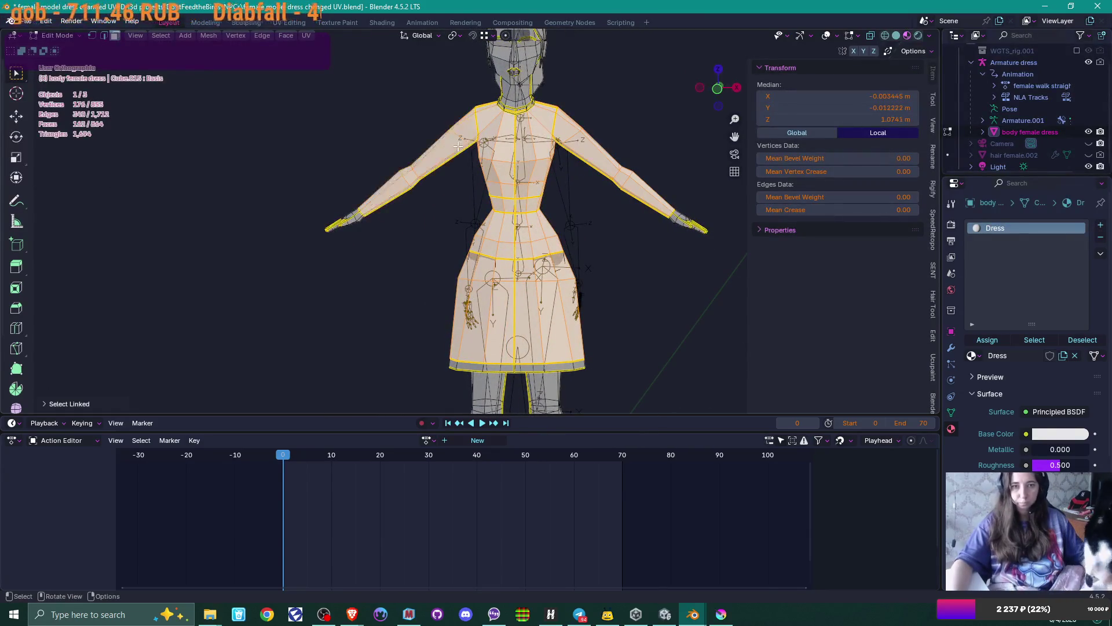
pyautogui.moveTo(420, 218)
pyautogui.mouseDown(button='middle')
pyautogui.moveTo(665, 215)
pyautogui.moveTo(423, 218)
pyautogui.moveTo(435, 219)
pyautogui.mouseUp(button='middle')
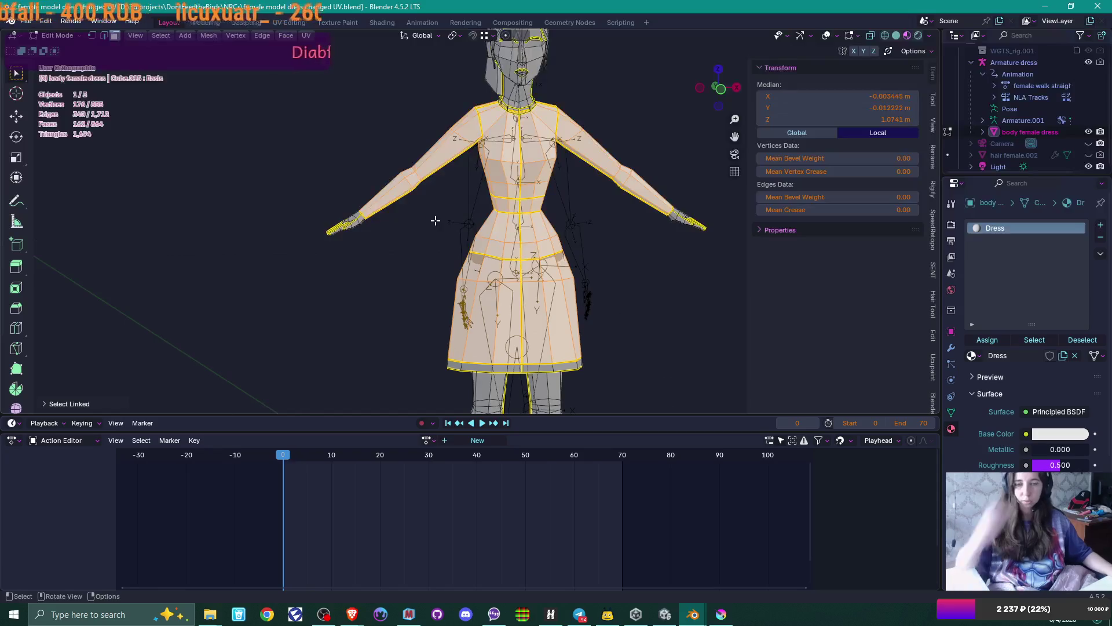
pyautogui.scroll(3, 440, 218)
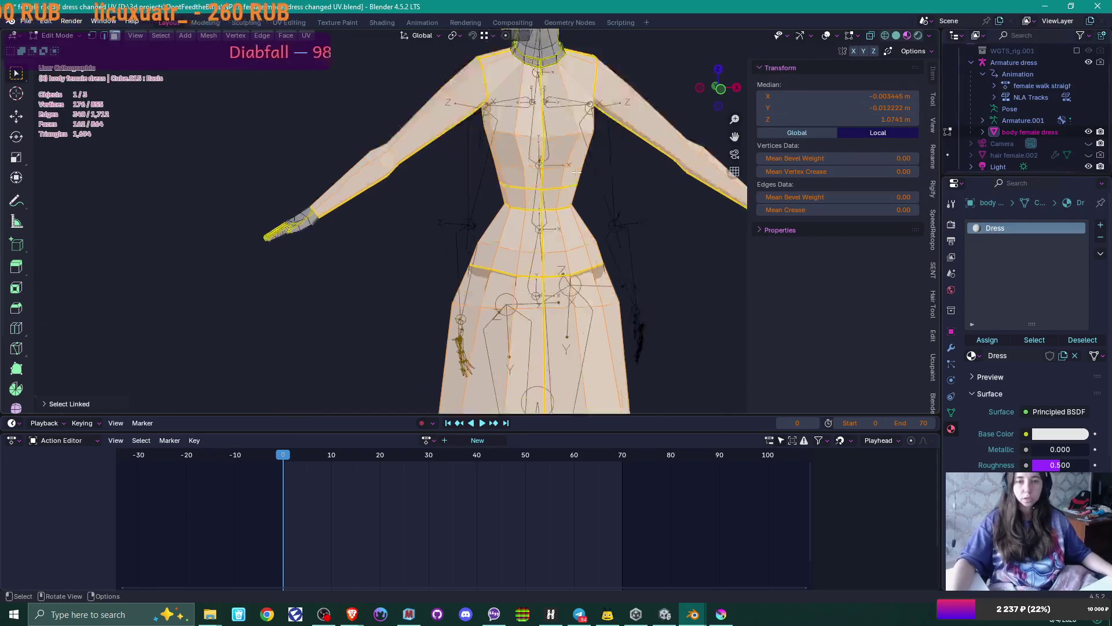
pyautogui.scroll(-5, 576, 173)
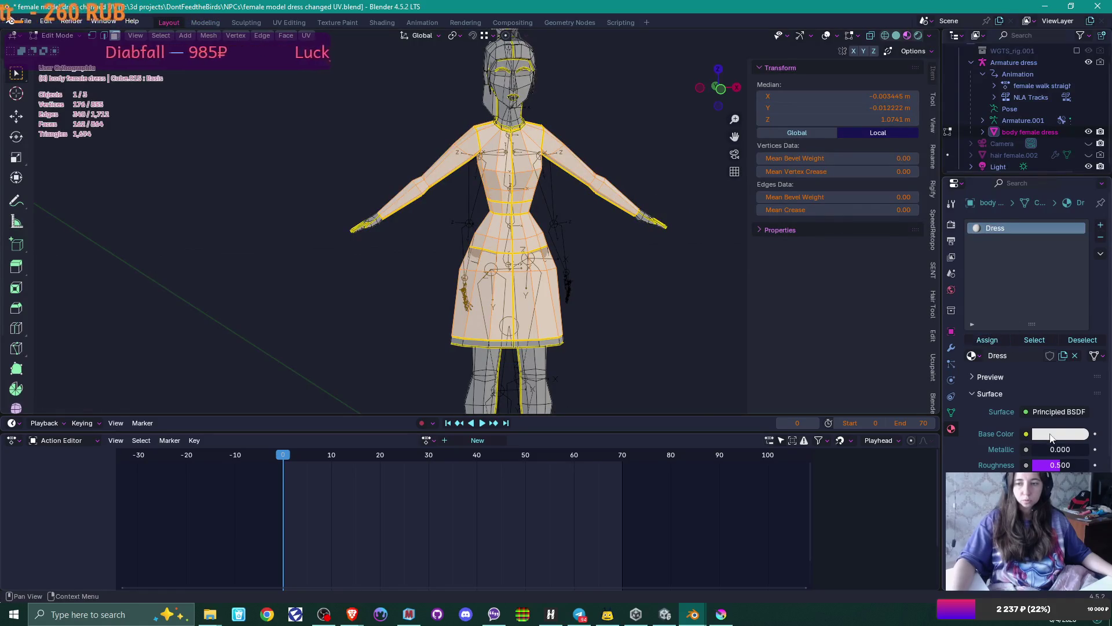
# - Set the Dress material's base colour to a lavender blue and deselect the mesh
pyautogui.click(1052, 433)
pyautogui.moveTo(1039, 259); pyautogui.dragTo(1045, 278)
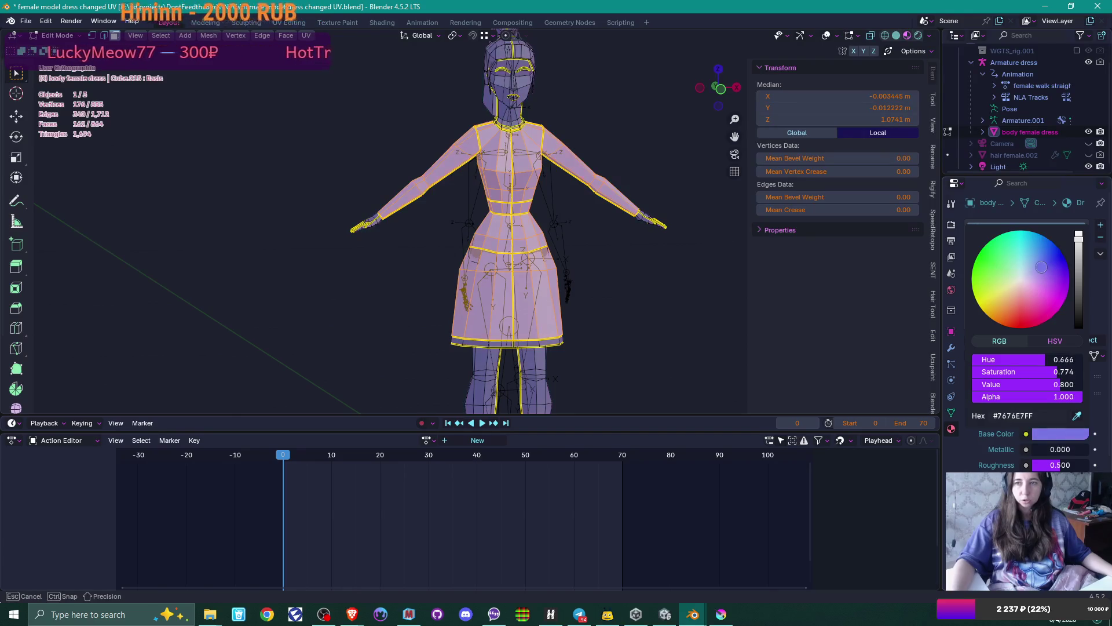
pyautogui.moveTo(1041, 267)
pyautogui.mouseDown()
pyautogui.moveTo(1027, 260)
pyautogui.moveTo(1079, 309)
pyautogui.moveTo(1079, 286)
pyautogui.mouseUp()
pyautogui.click(640, 282)
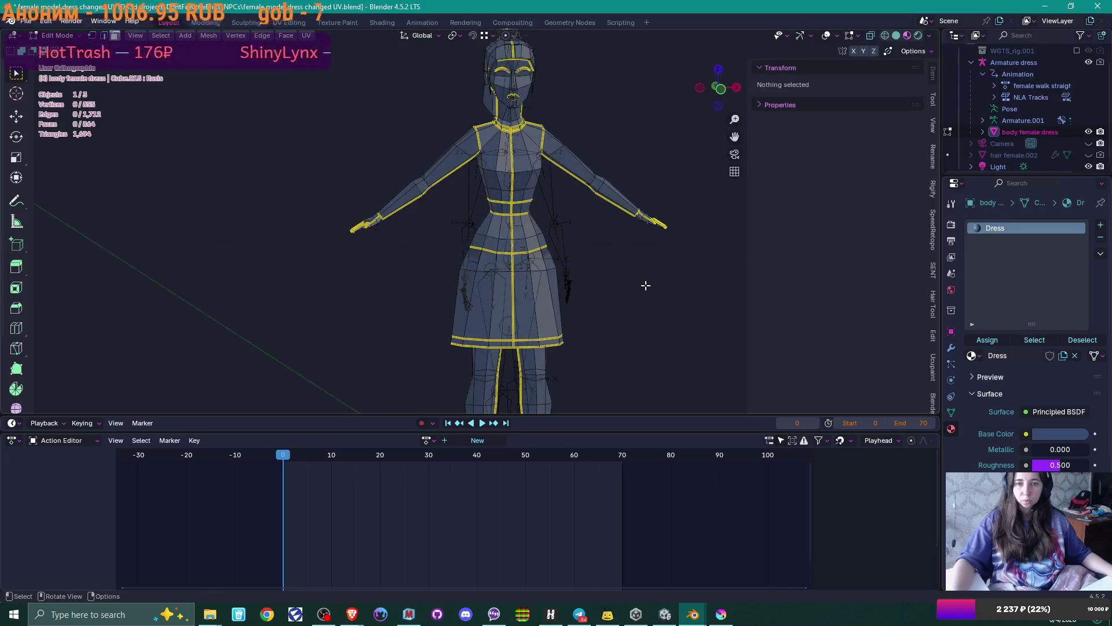
pyautogui.moveTo(645, 284); pyautogui.dragTo(646, 284, button='middle')
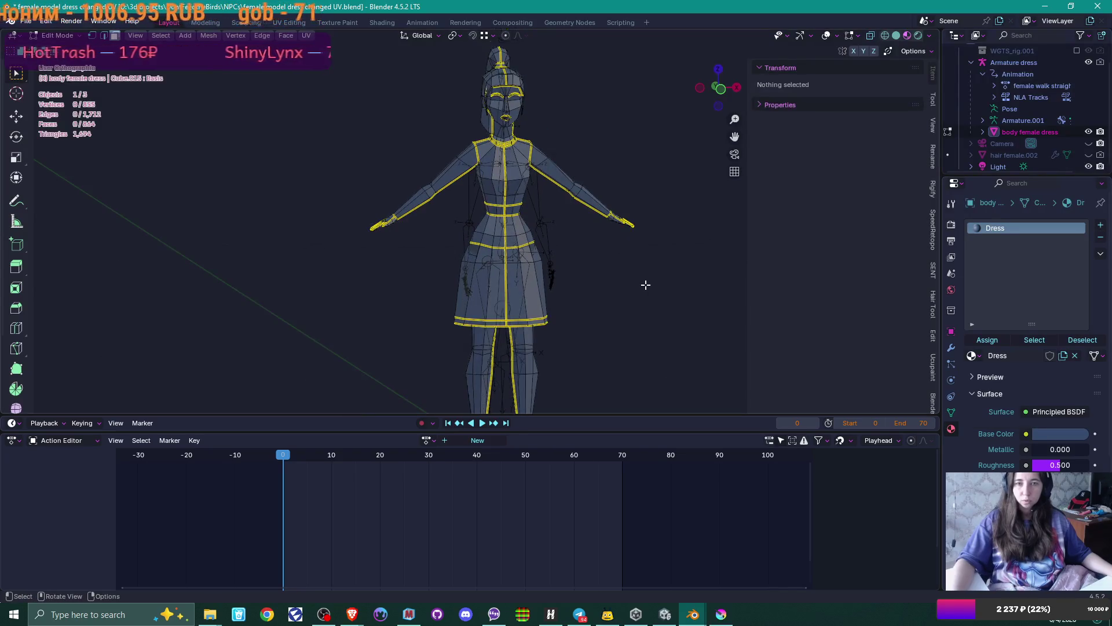
# - Add a second material slot holding a new material named Skin
pyautogui.click(1101, 225)
pyautogui.click(1018, 355)
pyautogui.doubleClick(1014, 356)
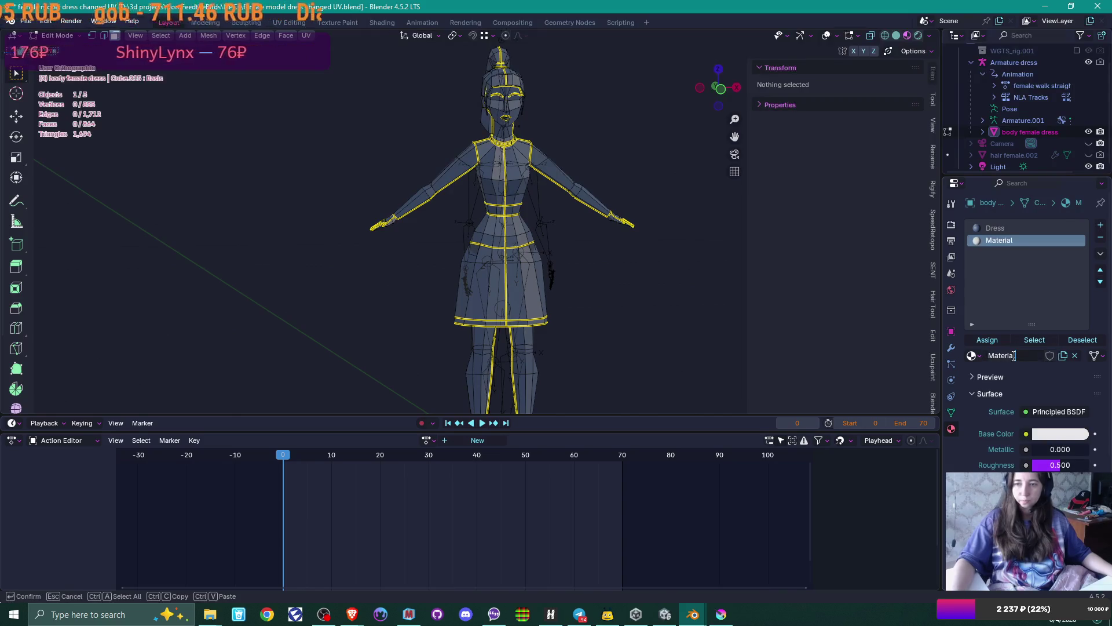
pyautogui.write('Skin')
pyautogui.press('Return')
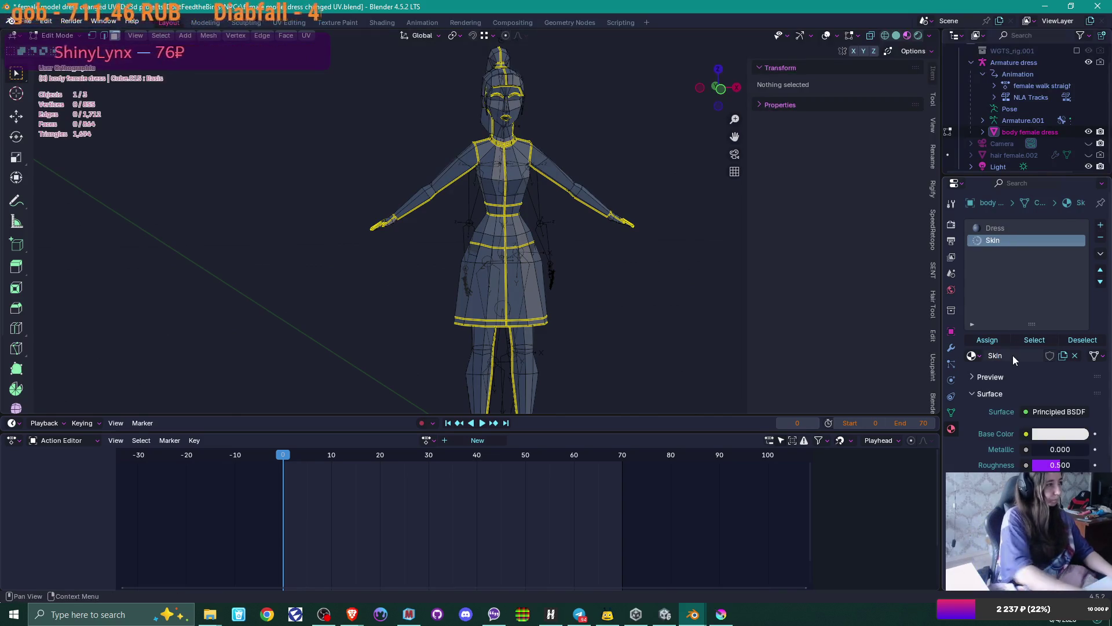
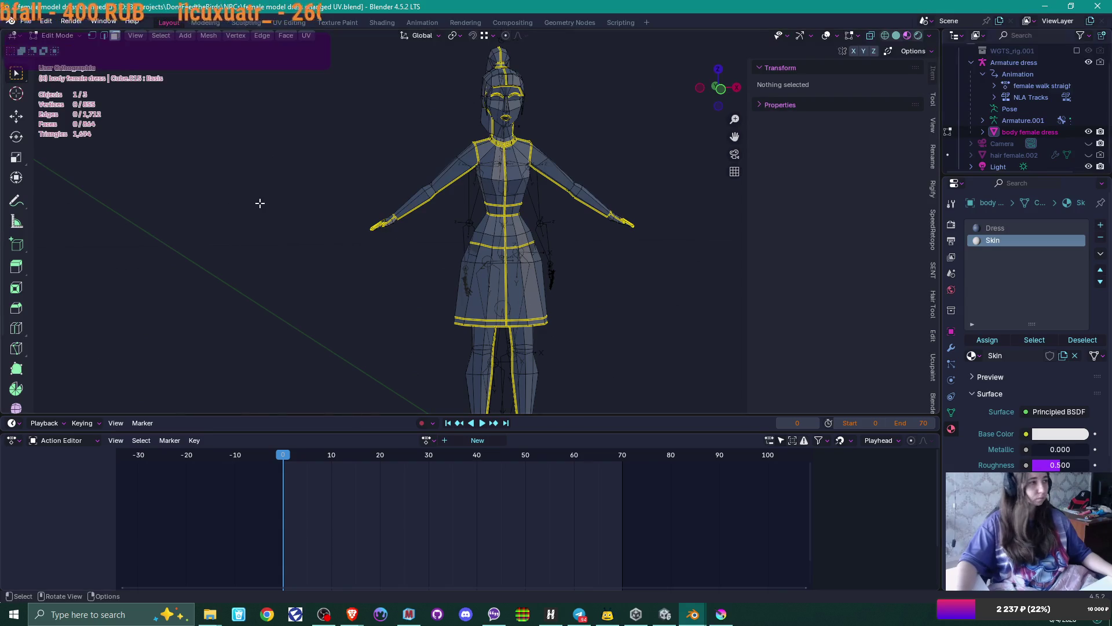
# - Set the Skin material's base colour to a warm beige
pyautogui.moveTo(581, 106); pyautogui.dragTo(600, 125, button='middle')
pyautogui.click(1074, 434)
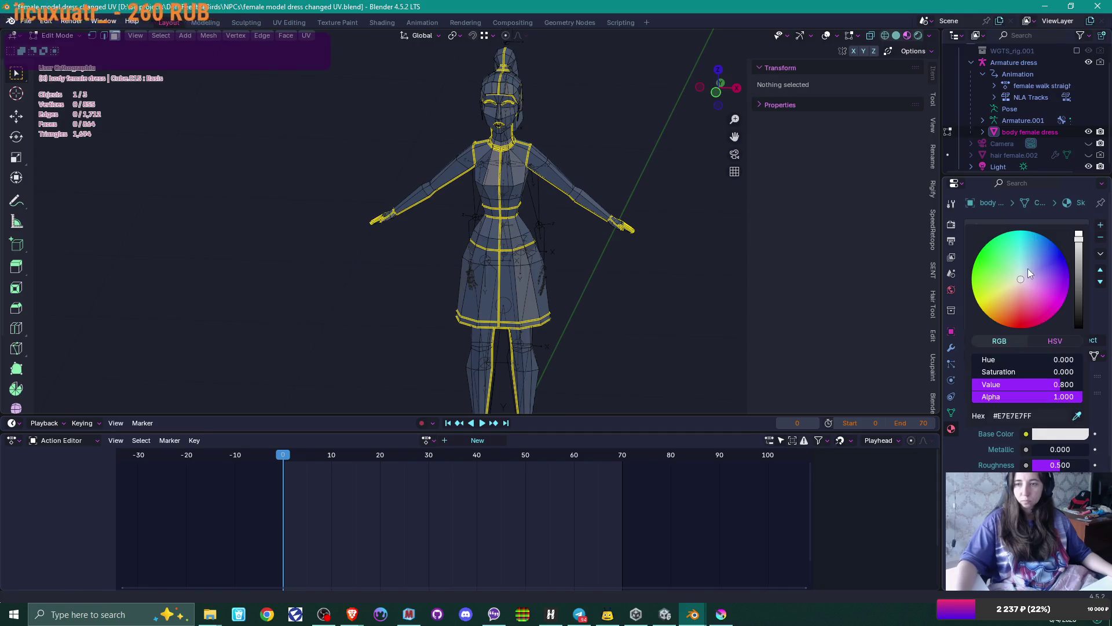
pyautogui.moveTo(1010, 292); pyautogui.dragTo(1015, 285)
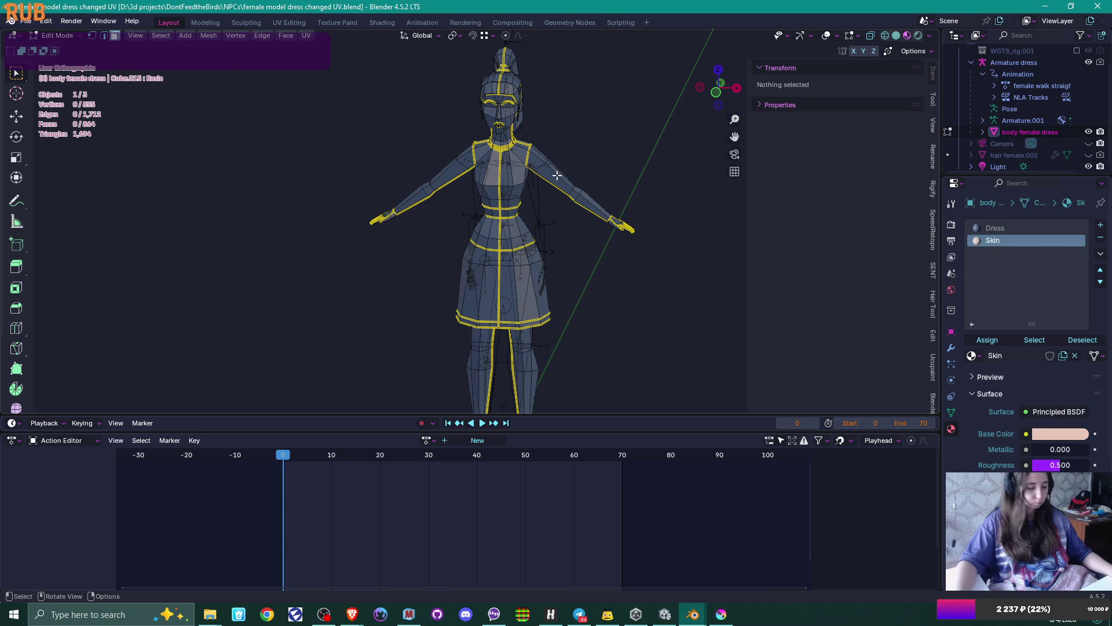
# - Select the linked hand, face and leg pieces and make the Skin slot active
pyautogui.scroll(2, 679, 208)
pyautogui.press('l')
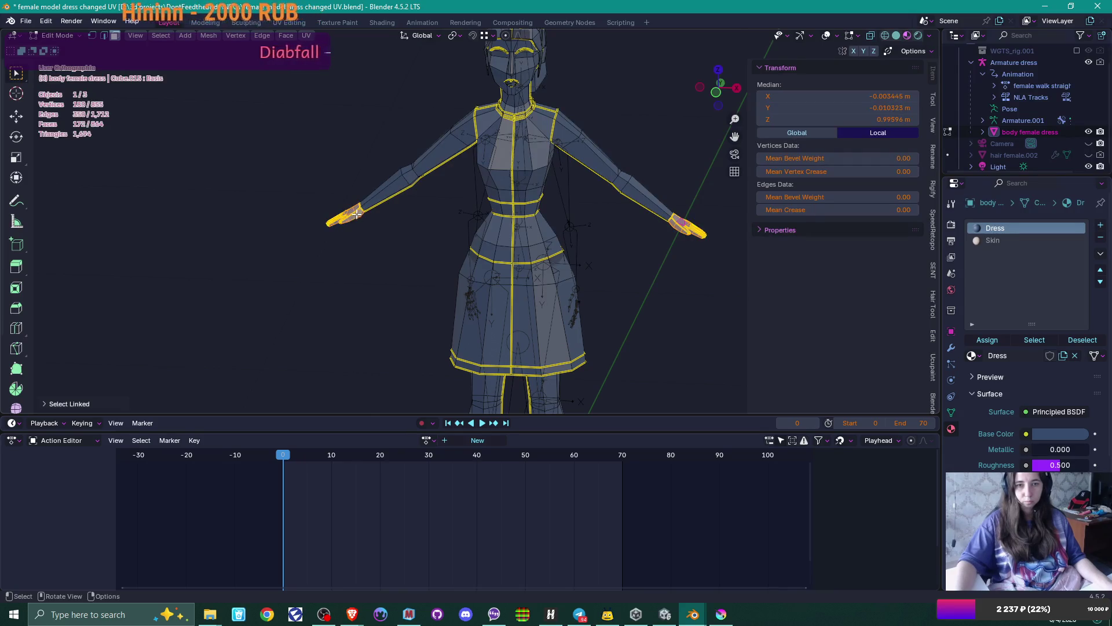
pyautogui.press('l')
pyautogui.scroll(-3, 548, 178)
pyautogui.press('l')
pyautogui.press('l')
pyautogui.moveTo(478, 352)
pyautogui.mouseDown(button='middle')
pyautogui.moveTo(591, 315)
pyautogui.moveTo(572, 306)
pyautogui.moveTo(666, 307)
pyautogui.moveTo(603, 308)
pyautogui.moveTo(615, 302)
pyautogui.mouseUp(button='middle')
pyautogui.click(992, 240)
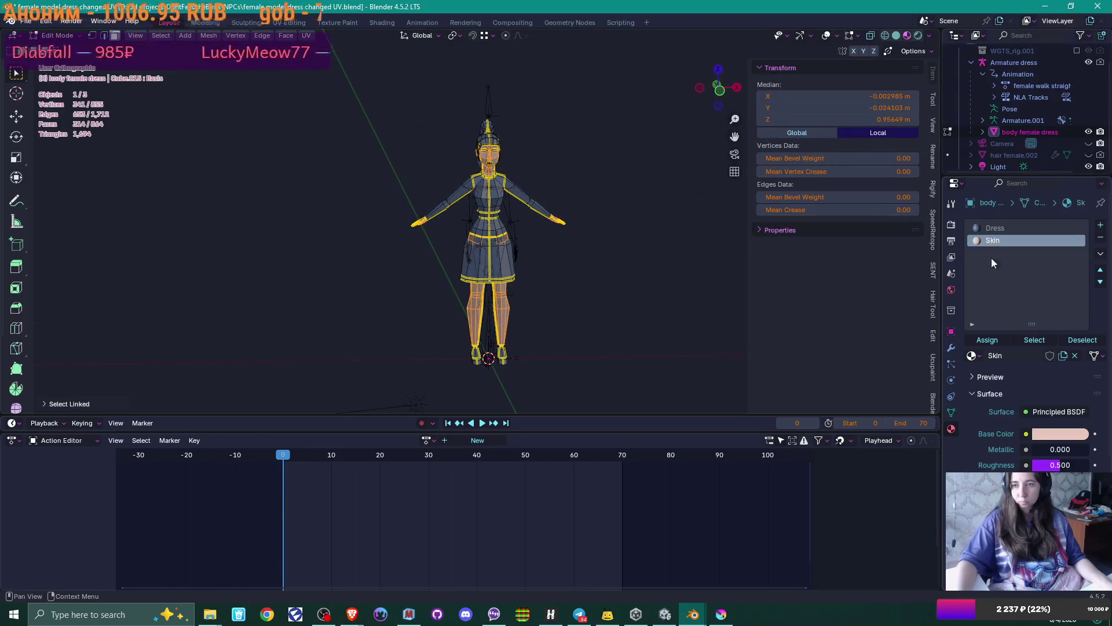
# - Assign Skin to the selected hands, face and legs, then clear the selection
pyautogui.click(996, 341)
pyautogui.scroll(5, 647, 244)
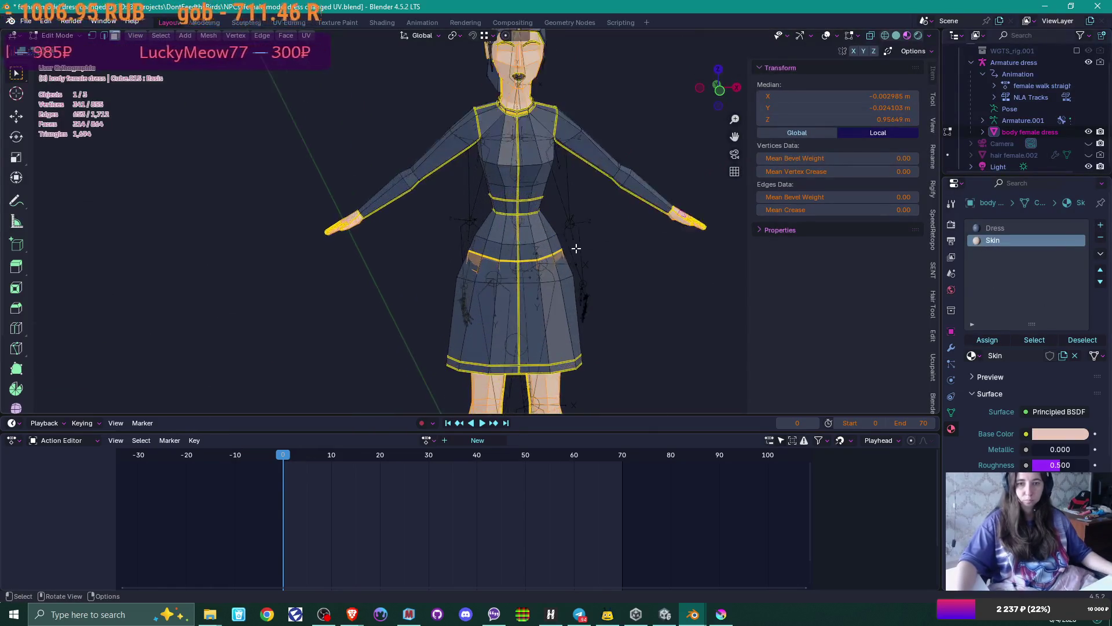
pyautogui.scroll(-3, 648, 245)
pyautogui.hotkey('alt', 'a')
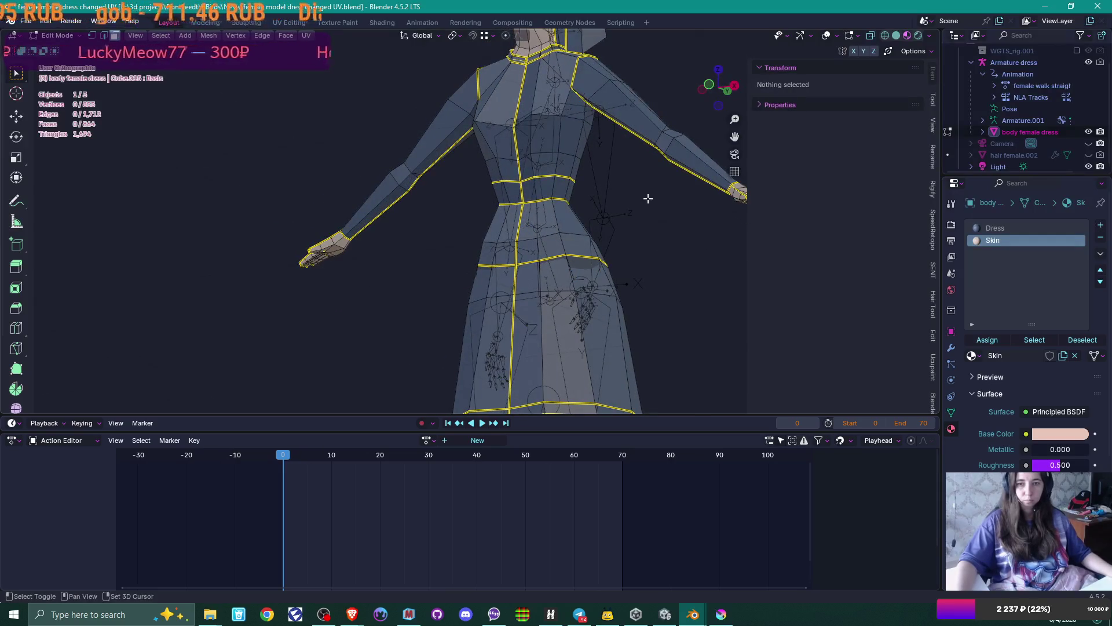
# - Select the neck faces and assign them Skin too, then review the character from around
pyautogui.moveTo(648, 198); pyautogui.dragTo(617, 328, button='middle')
pyautogui.scroll(2, 616, 329)
pyautogui.moveTo(594, 269)
pyautogui.mouseDown(button='middle')
pyautogui.moveTo(566, 303)
pyautogui.moveTo(469, 304)
pyautogui.moveTo(481, 296)
pyautogui.mouseUp(button='middle')
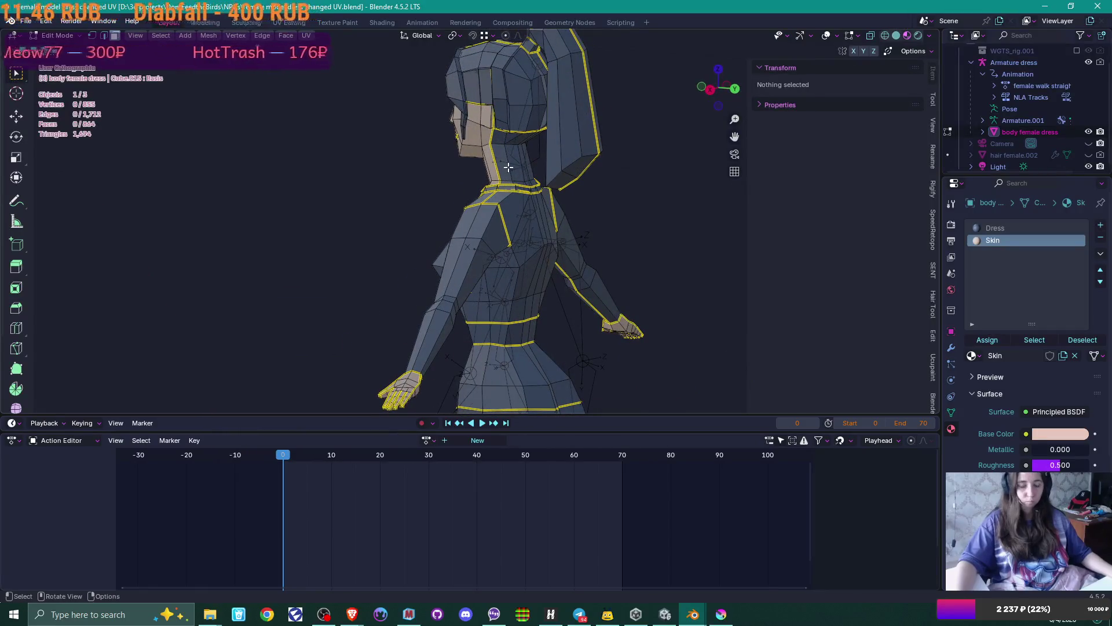
pyautogui.press('l')
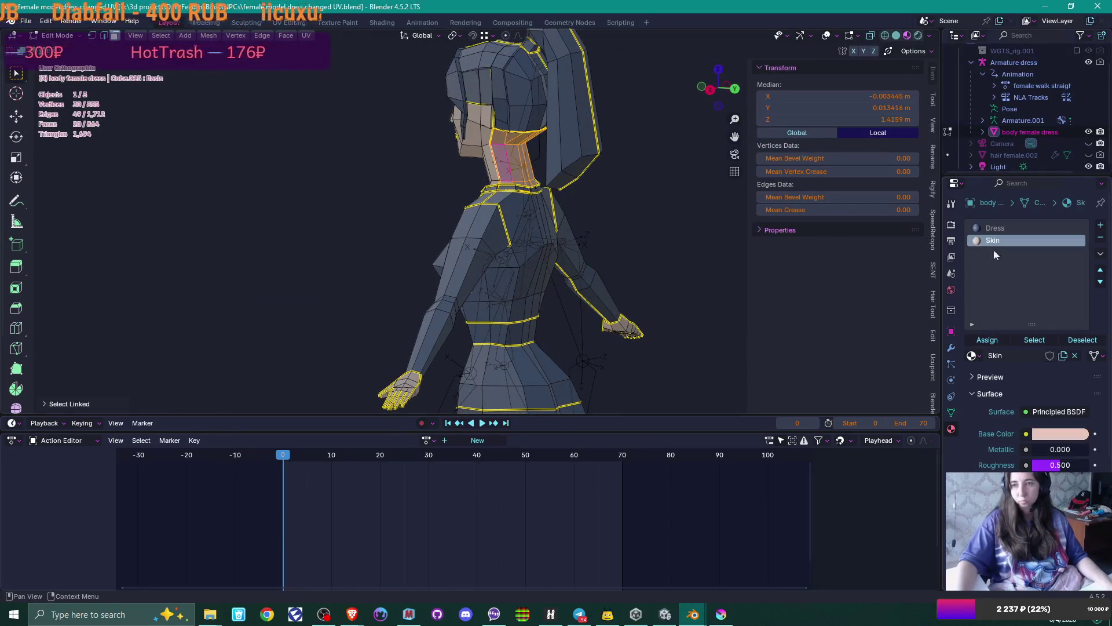
pyautogui.click(987, 340)
pyautogui.hotkey('alt', 'a')
pyautogui.moveTo(666, 275)
pyautogui.mouseDown(button='middle')
pyautogui.moveTo(609, 226)
pyautogui.moveTo(562, 246)
pyautogui.moveTo(534, 241)
pyautogui.moveTo(638, 290)
pyautogui.moveTo(568, 279)
pyautogui.moveTo(479, 300)
pyautogui.moveTo(628, 350)
pyautogui.moveTo(586, 303)
pyautogui.moveTo(587, 281)
pyautogui.mouseUp(button='middle')
pyautogui.scroll(7, 587, 278)
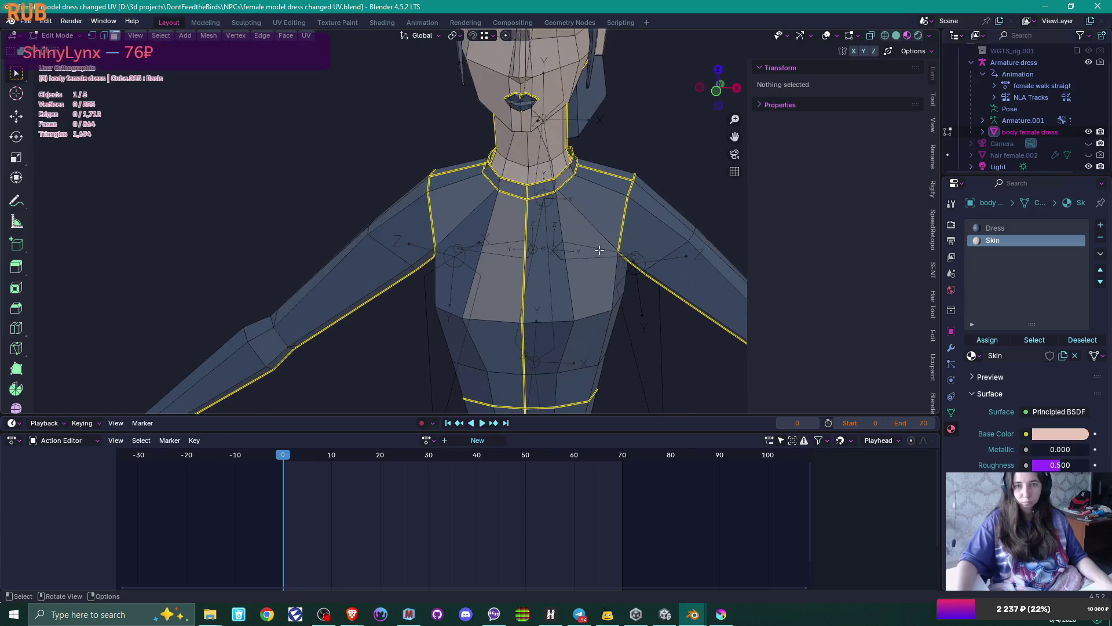
pyautogui.scroll(-4, 599, 250)
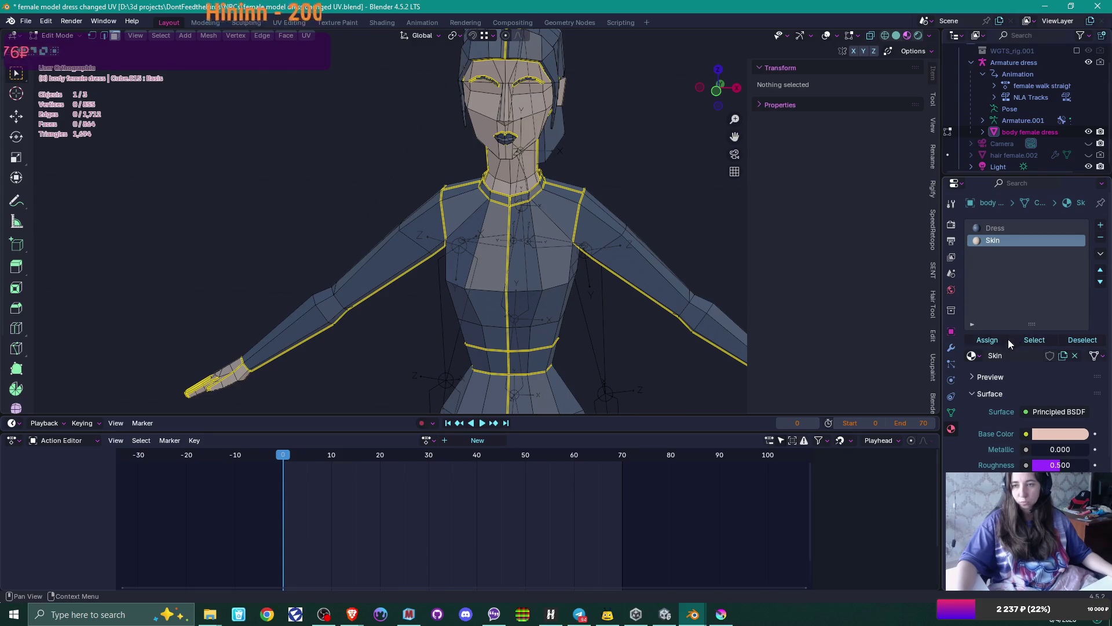
pyautogui.scroll(-3, 627, 235)
pyautogui.moveTo(641, 251)
pyautogui.mouseDown(button='middle')
pyautogui.moveTo(683, 250)
pyautogui.moveTo(658, 251)
pyautogui.mouseUp(button='middle')
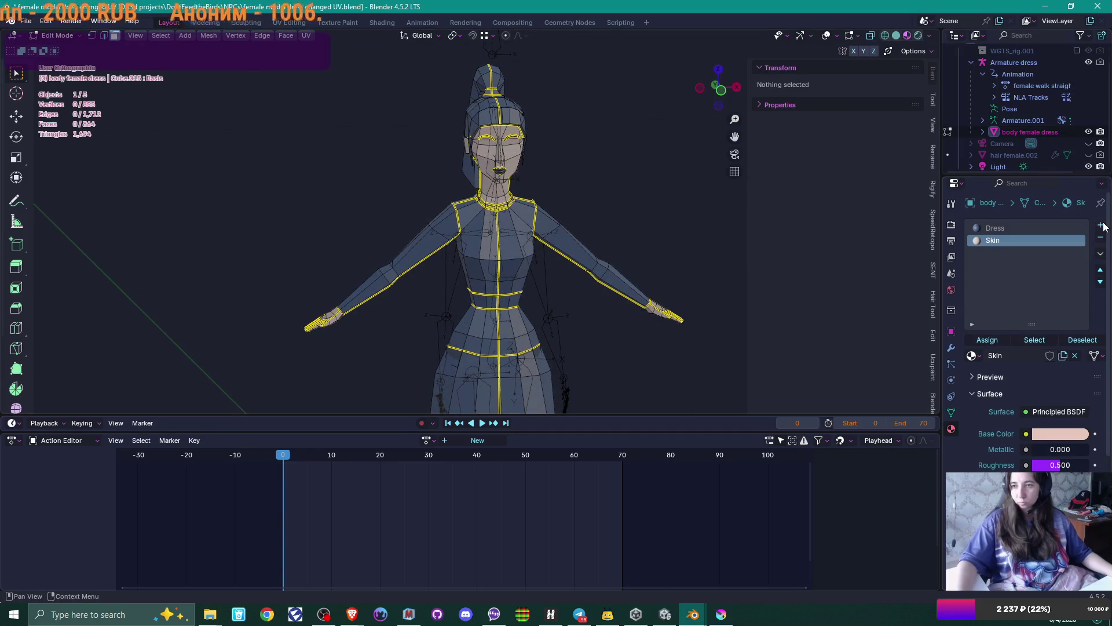
# - Add a new material slot with a material named 'Hair' and a dark base colour
pyautogui.click(1100, 225)
pyautogui.click(1014, 356)
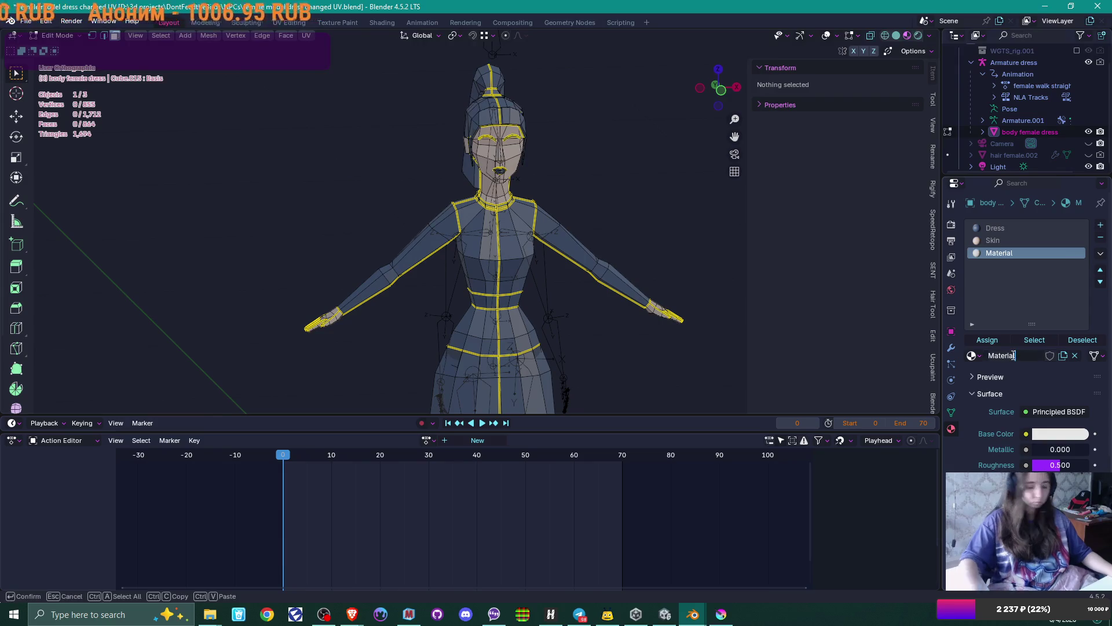
pyautogui.doubleClick(1008, 356)
pyautogui.write('Hair')
pyautogui.press('Return')
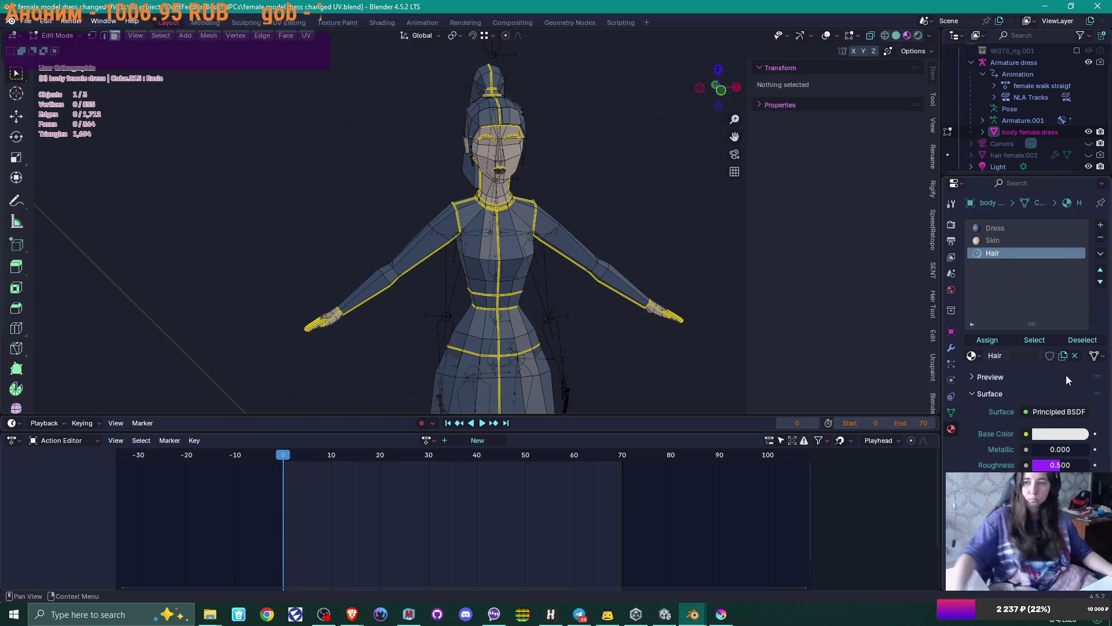
pyautogui.click(1060, 435)
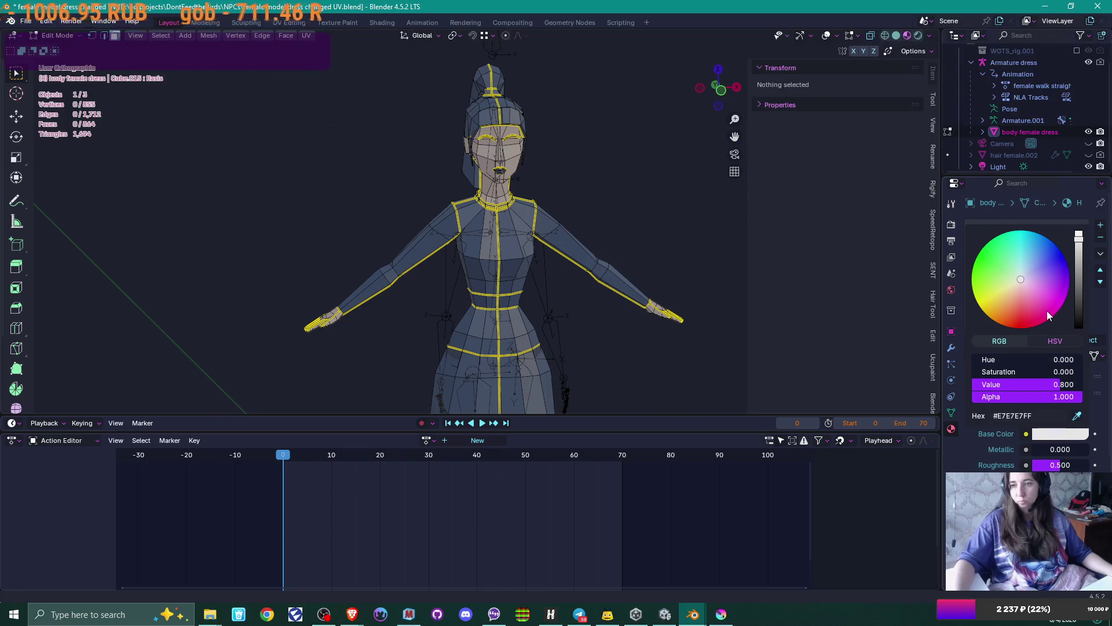
pyautogui.moveTo(1029, 301); pyautogui.dragTo(1078, 313)
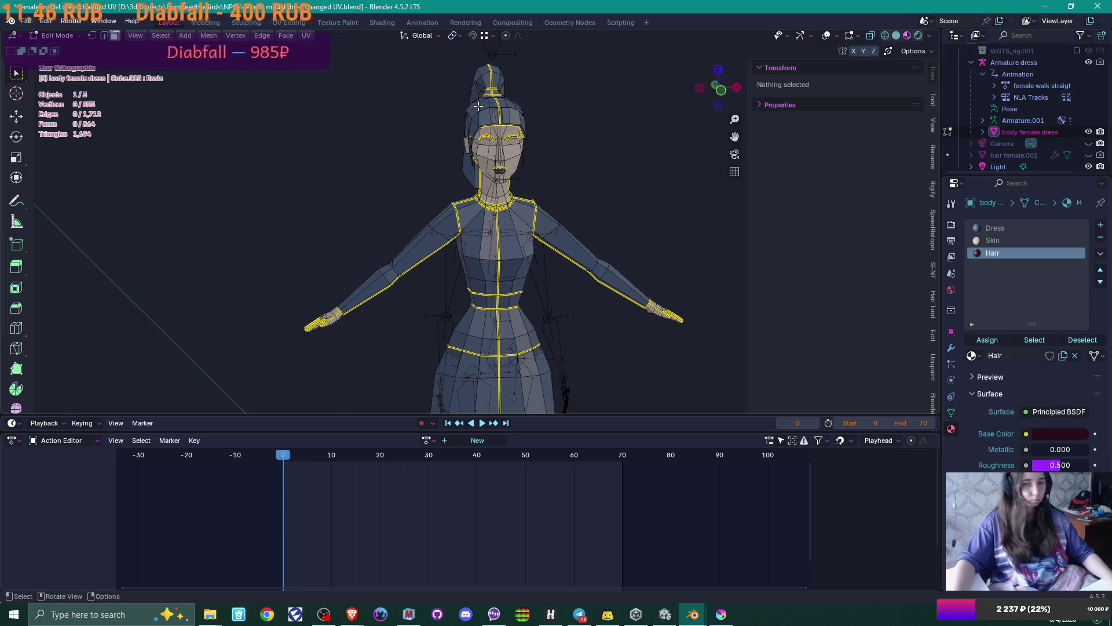
# - Select the linked hair pieces and assign them the Hair material
pyautogui.press('l')
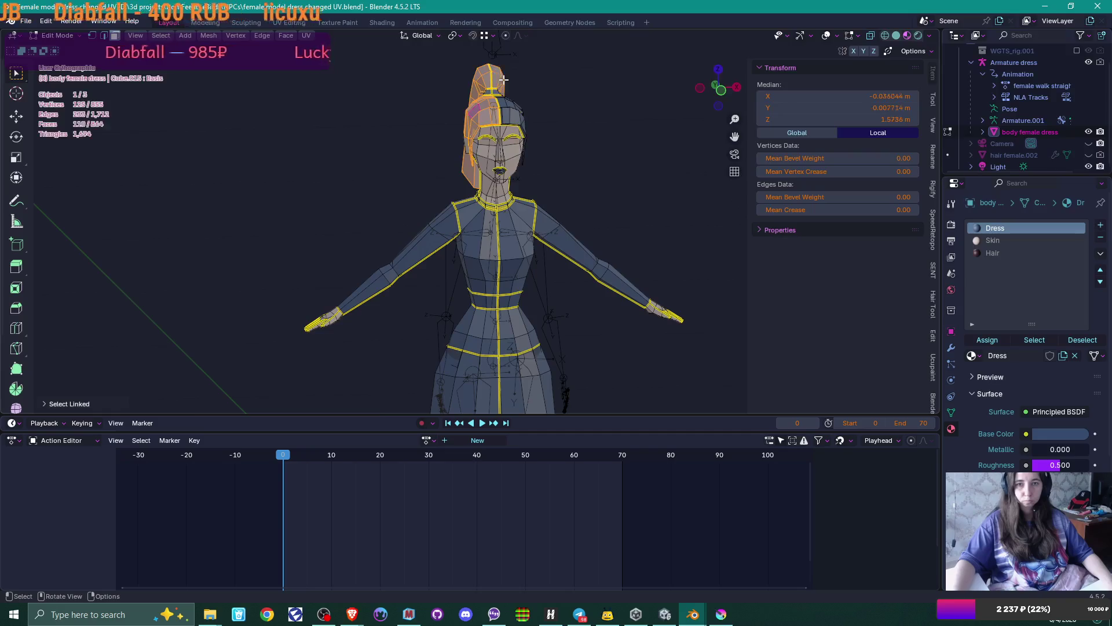
pyautogui.press('l')
pyautogui.scroll(5, 548, 139)
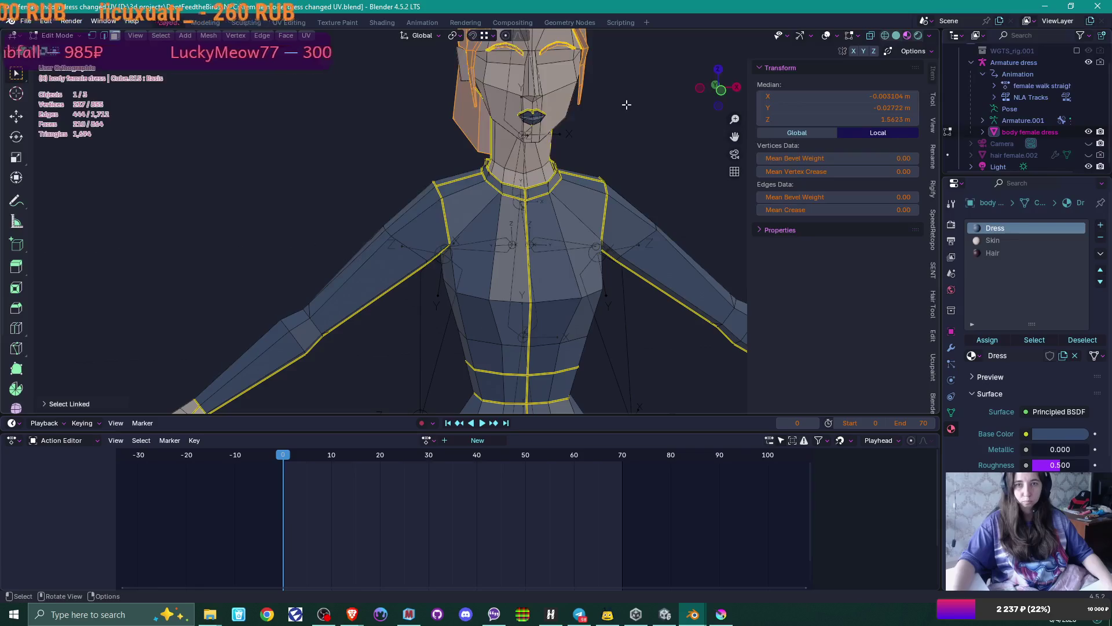
pyautogui.click(995, 251)
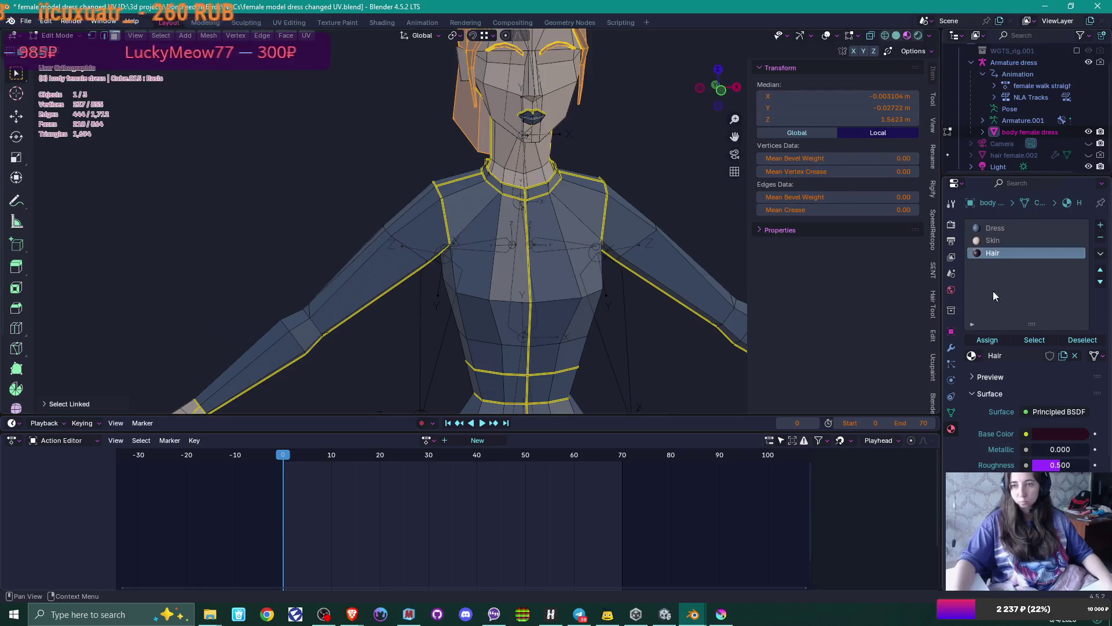
pyautogui.click(987, 340)
pyautogui.hotkey('alt', 'a')
pyautogui.scroll(-3, 631, 153)
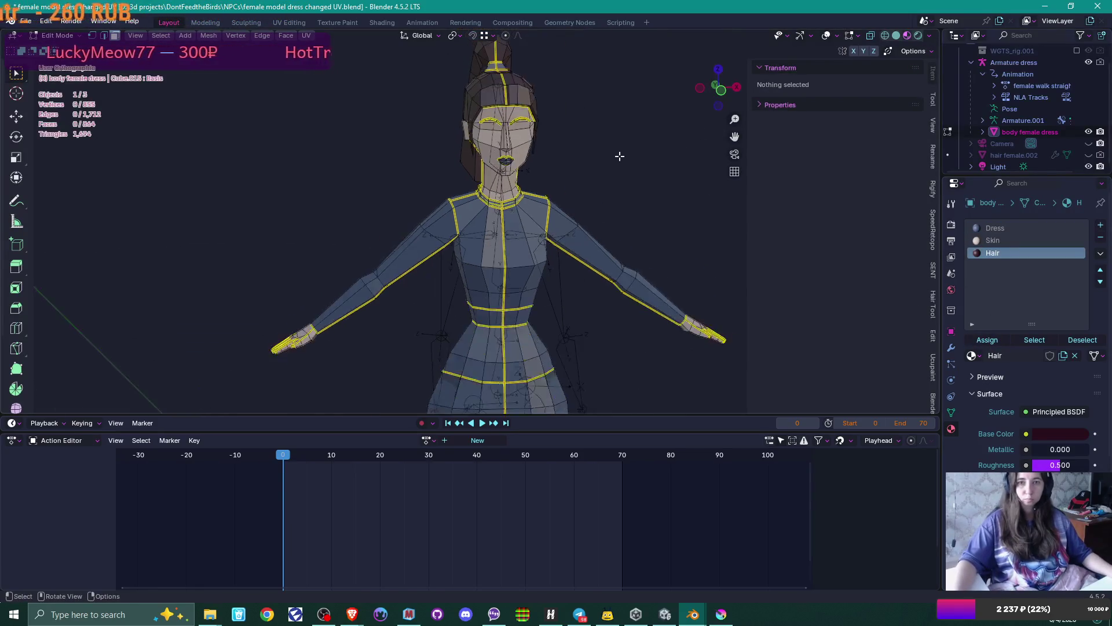
pyautogui.moveTo(630, 154)
pyautogui.mouseDown(button='middle')
pyautogui.moveTo(613, 169)
pyautogui.moveTo(666, 178)
pyautogui.moveTo(562, 186)
pyautogui.moveTo(556, 228)
pyautogui.mouseUp(button='middle')
pyautogui.scroll(6, 556, 228)
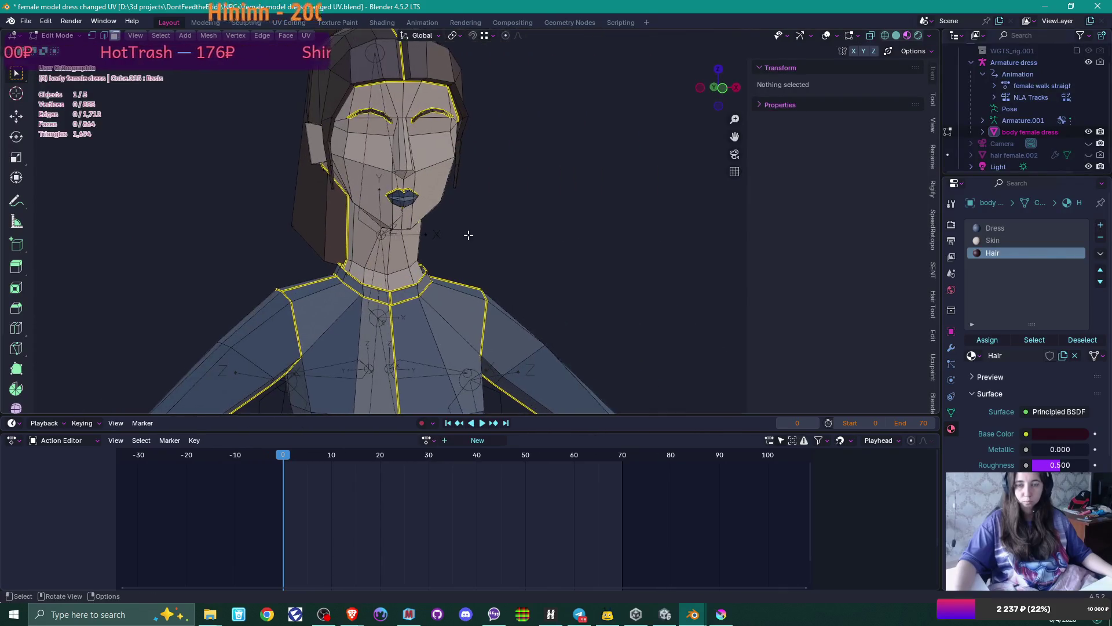
pyautogui.scroll(2, 464, 234)
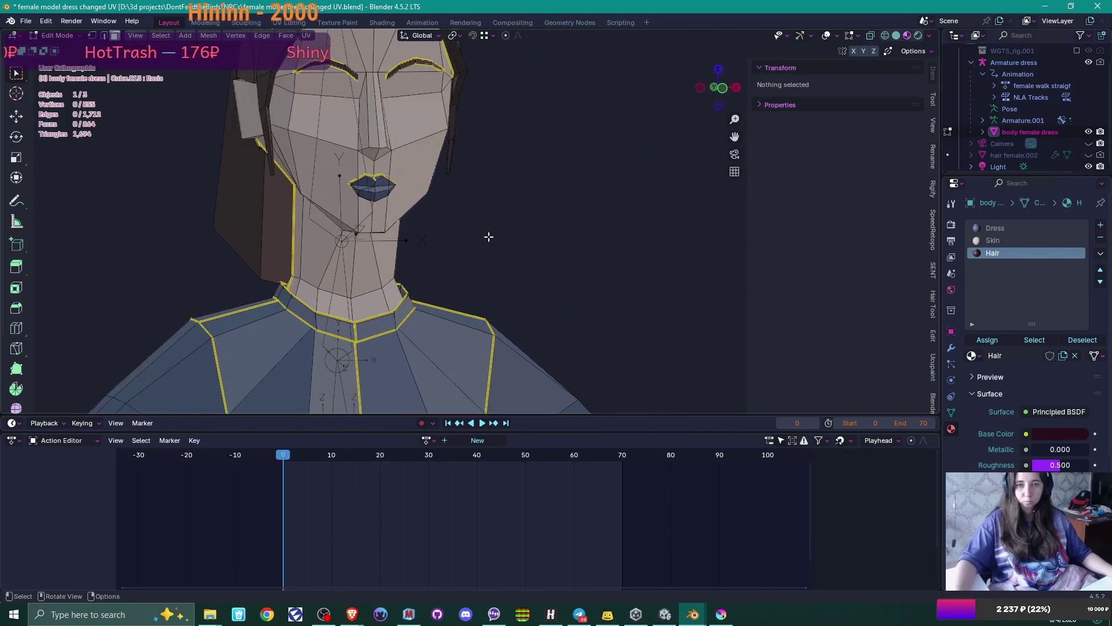
# - Add a new material slot with a material named 'Lips' and a pink base colour
pyautogui.click(1101, 226)
pyautogui.click(1000, 350)
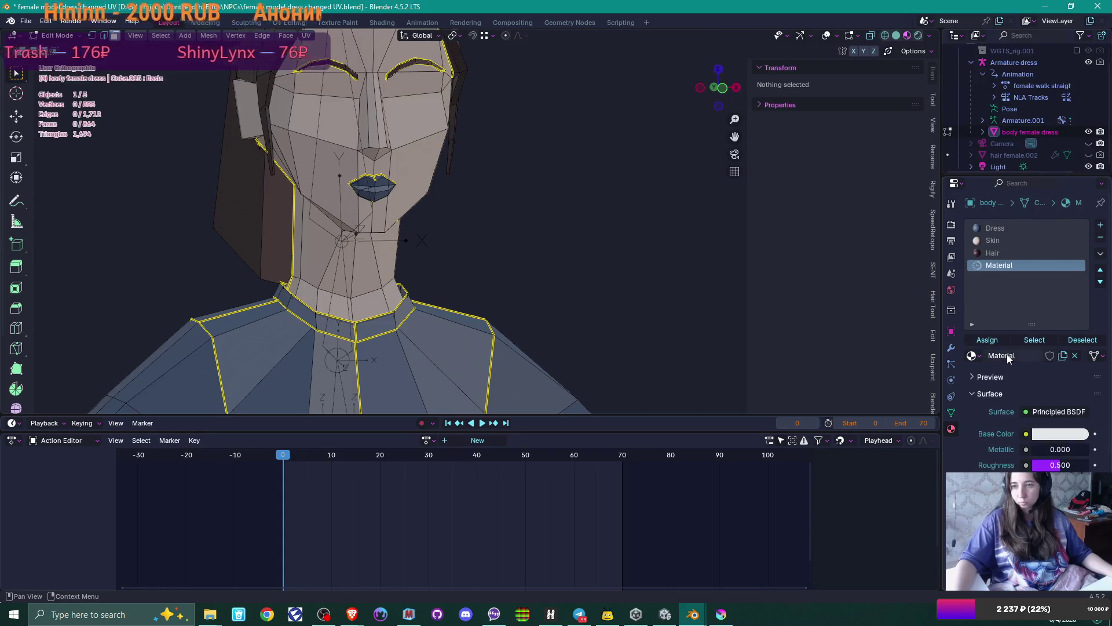
pyautogui.doubleClick(1008, 354)
pyautogui.write('Lips')
pyautogui.press('Return')
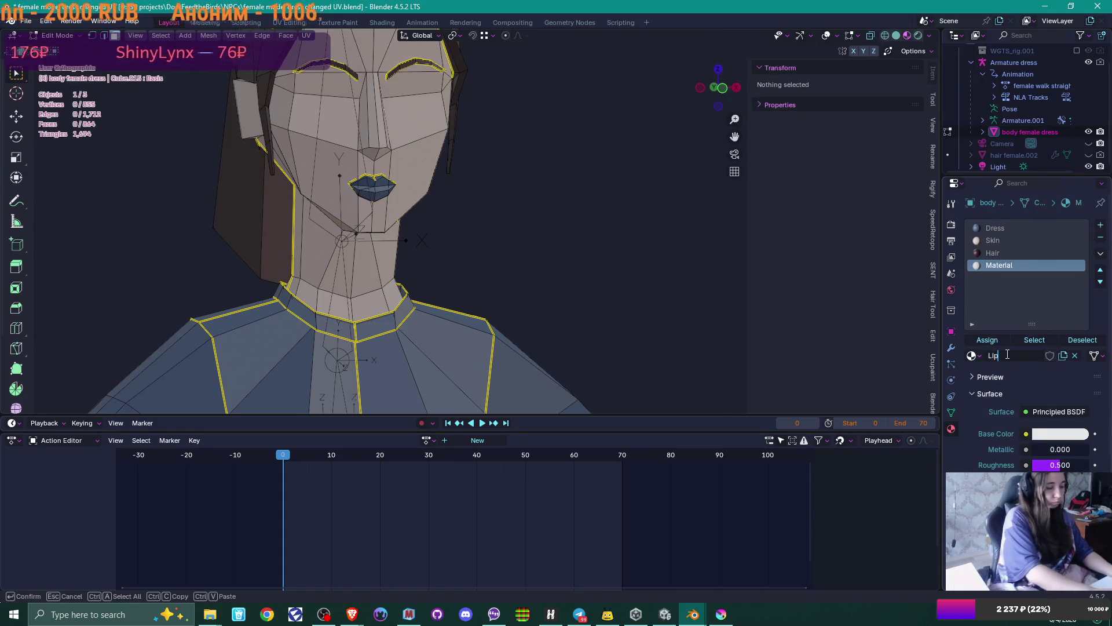
pyautogui.click(1063, 433)
pyautogui.moveTo(1038, 277); pyautogui.dragTo(1029, 295)
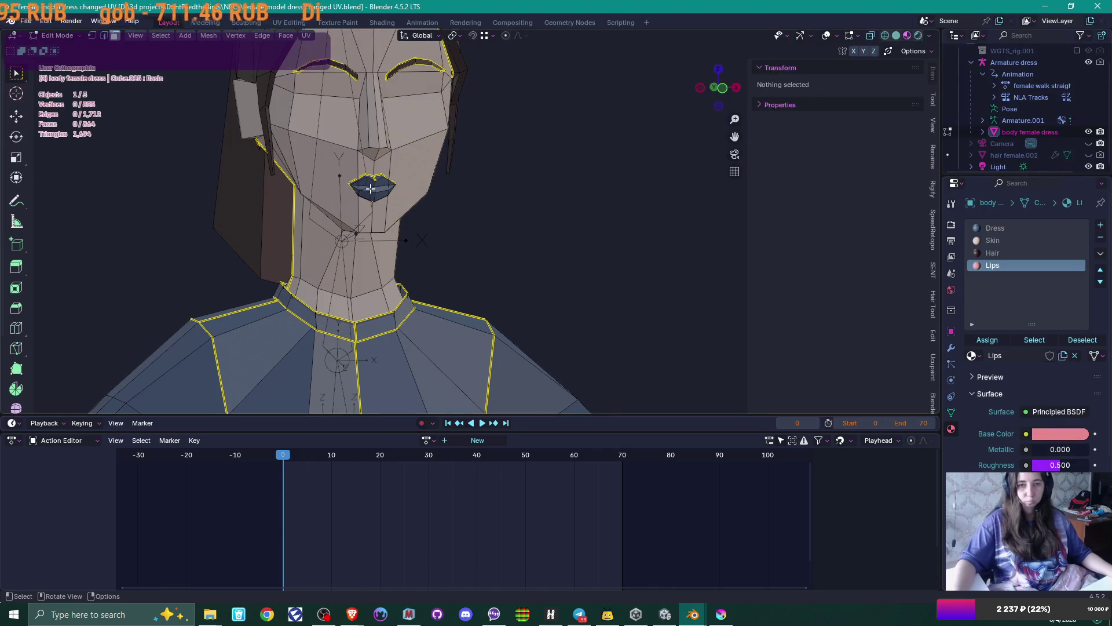
# - Select the lips piece and assign it the Lips material
pyautogui.press('l')
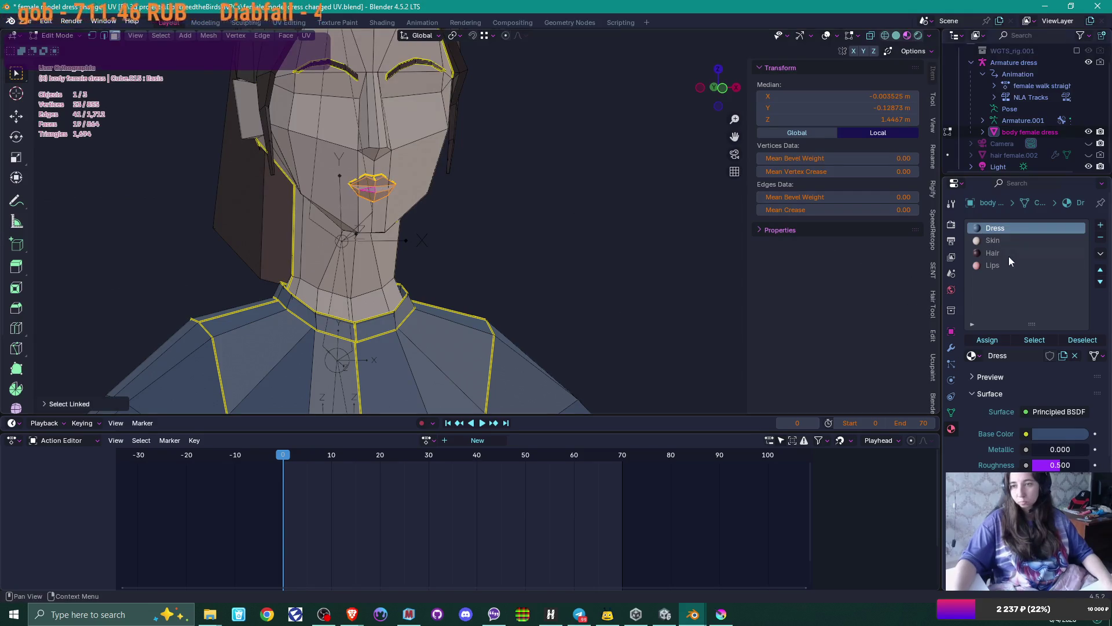
pyautogui.click(992, 264)
pyautogui.click(987, 340)
pyautogui.hotkey('alt', 'a')
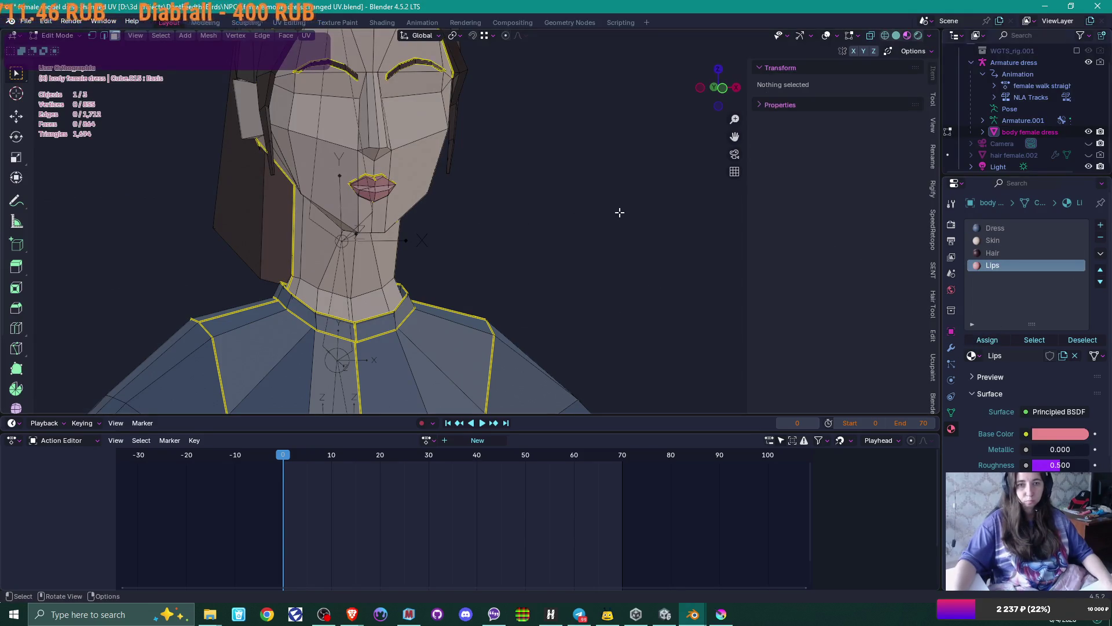
pyautogui.scroll(-4, 617, 211)
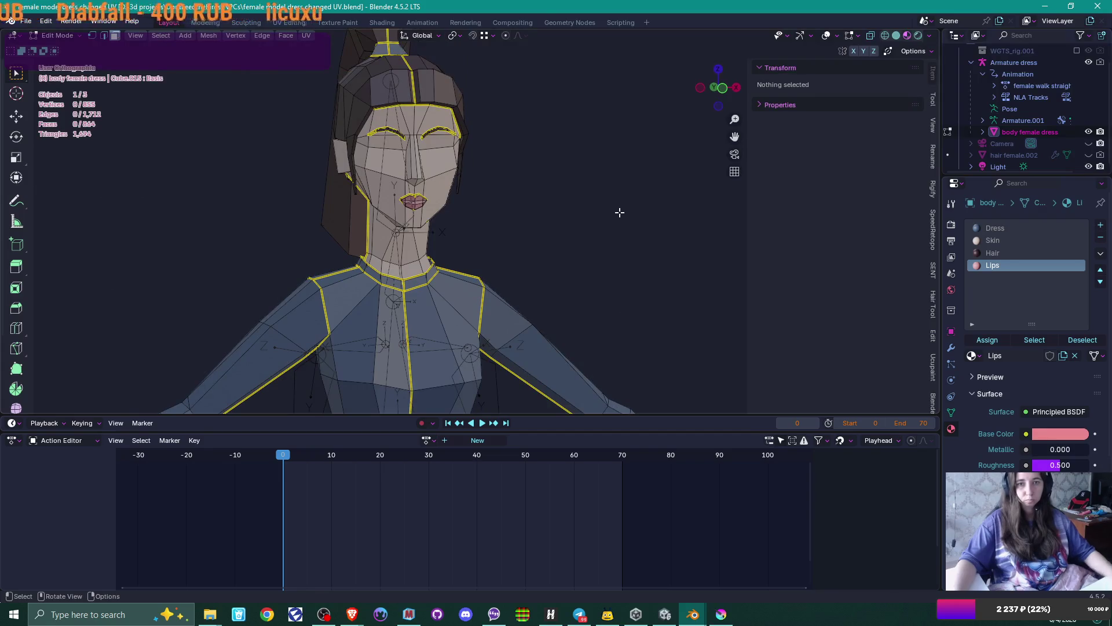
pyautogui.scroll(-1, 609, 209)
pyautogui.moveTo(559, 231)
pyautogui.mouseDown(button='middle')
pyautogui.moveTo(529, 241)
pyautogui.moveTo(580, 256)
pyautogui.moveTo(541, 290)
pyautogui.moveTo(533, 137)
pyautogui.moveTo(522, 211)
pyautogui.moveTo(422, 199)
pyautogui.moveTo(510, 210)
pyautogui.moveTo(514, 191)
pyautogui.moveTo(474, 235)
pyautogui.moveTo(556, 236)
pyautogui.moveTo(517, 233)
pyautogui.mouseUp(button='middle')
pyautogui.scroll(-2, 515, 205)
pyautogui.scroll(3, 517, 234)
# - Check the whole figure from the side in Object Mode, then return to Edit Mode
pyautogui.press('Tab')
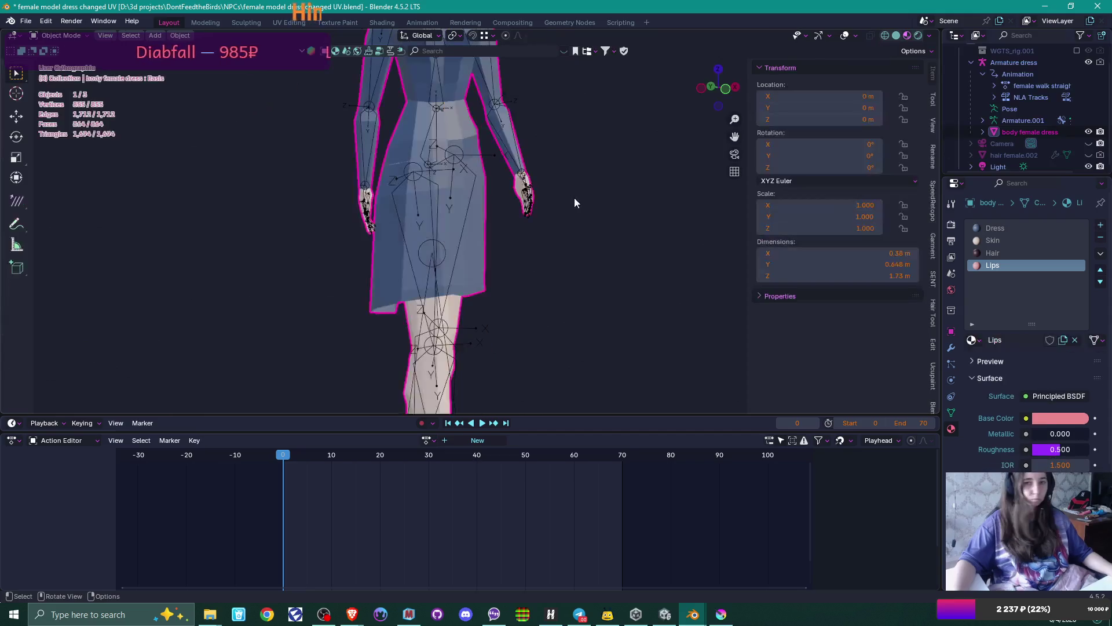
pyautogui.scroll(-2, 570, 175)
pyautogui.moveTo(570, 175)
pyautogui.mouseDown(button='middle')
pyautogui.moveTo(474, 172)
pyautogui.moveTo(593, 181)
pyautogui.moveTo(547, 197)
pyautogui.mouseUp(button='middle')
pyautogui.scroll(2, 547, 197)
pyautogui.scroll(-3, 547, 197)
pyautogui.press('Tab')
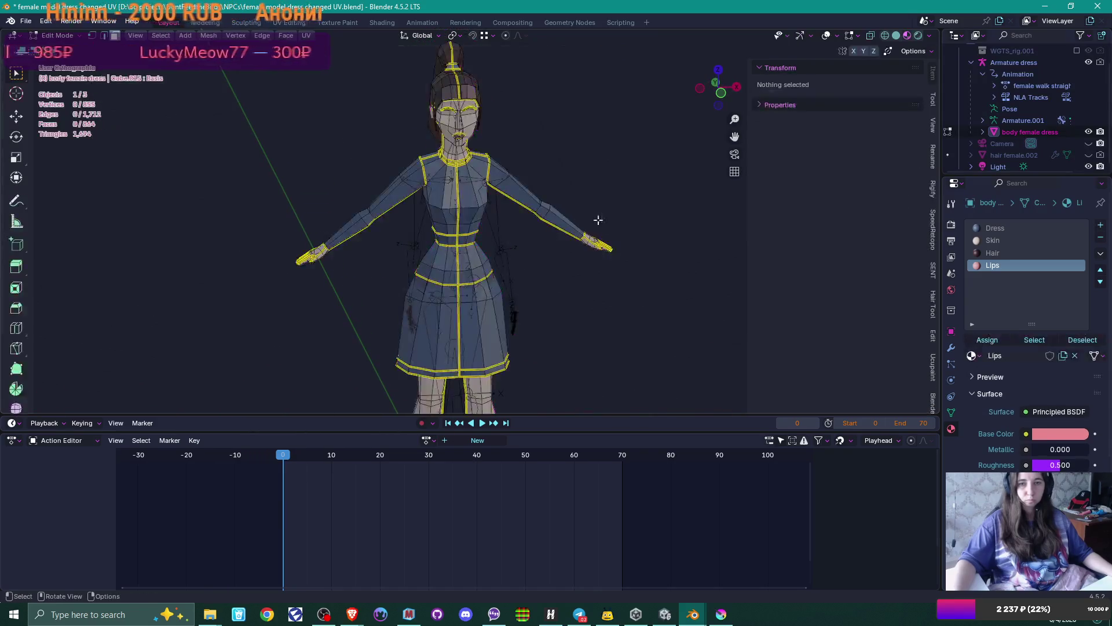
# - Add a new material slot with a material named 'Trim' and a light cyan base colour
pyautogui.click(1102, 226)
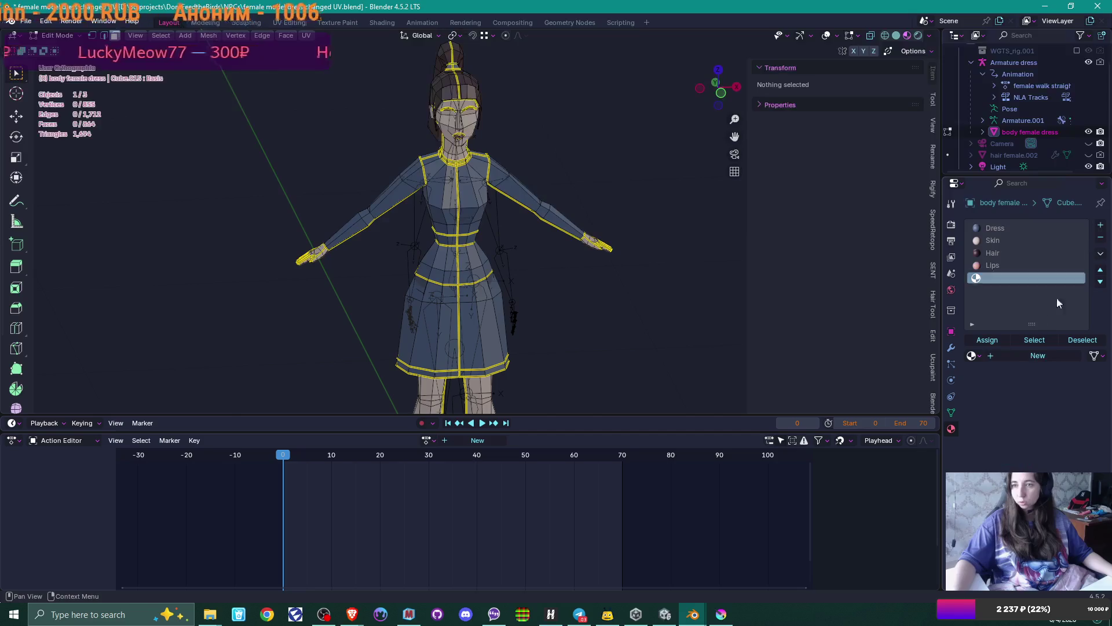
pyautogui.click(1011, 359)
pyautogui.doubleClick(1013, 355)
pyautogui.write('T')
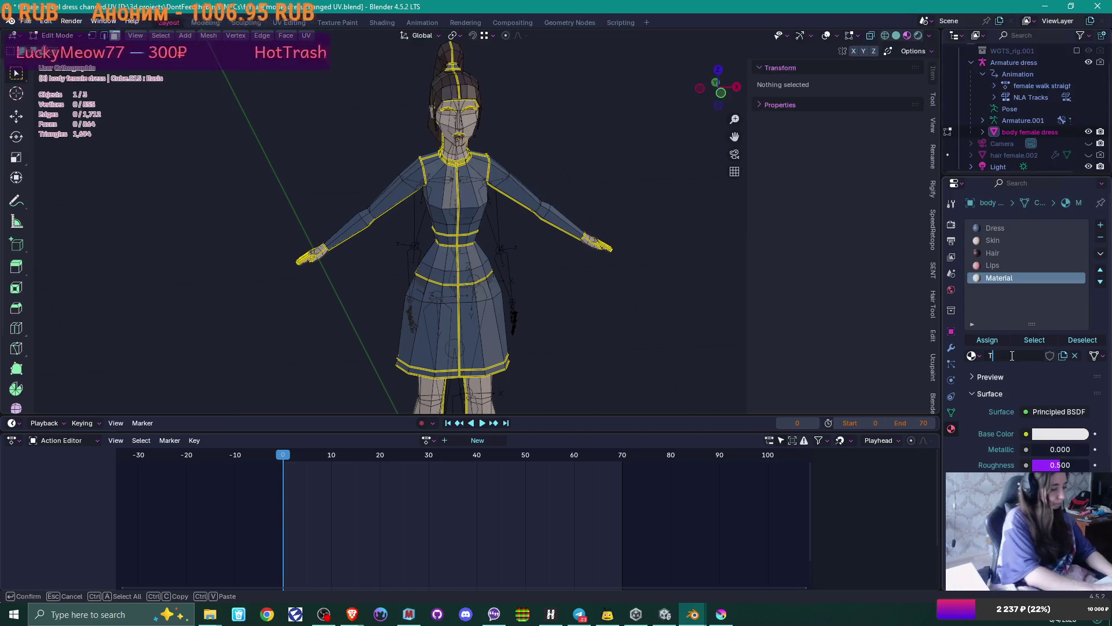
pyautogui.write('rim')
pyautogui.press('Return')
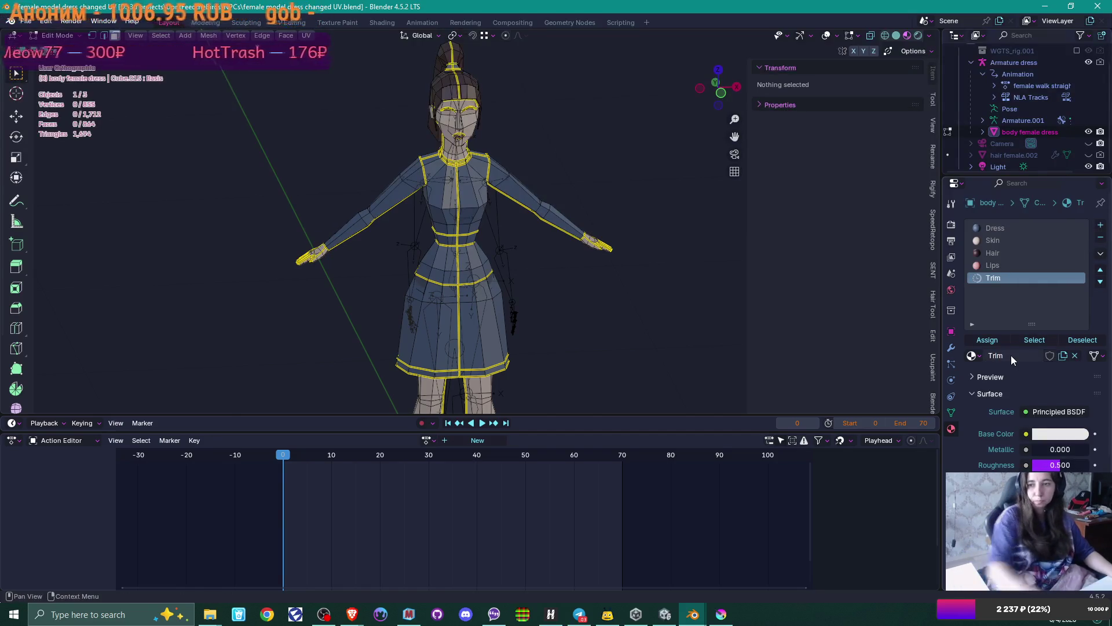
pyautogui.click(1063, 434)
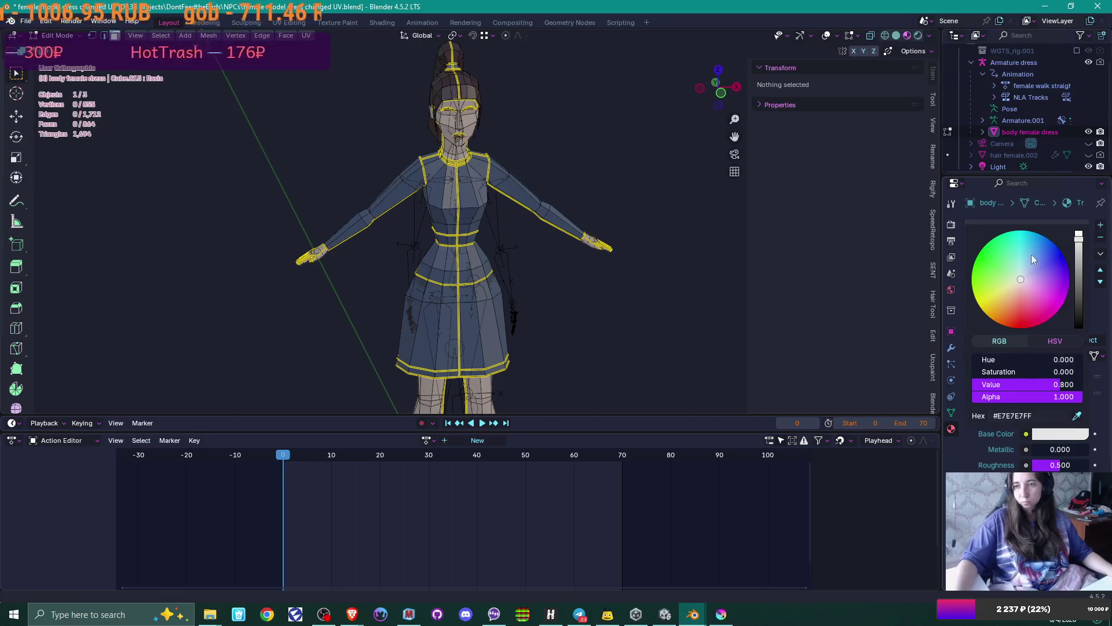
pyautogui.moveTo(1021, 270); pyautogui.dragTo(1021, 271)
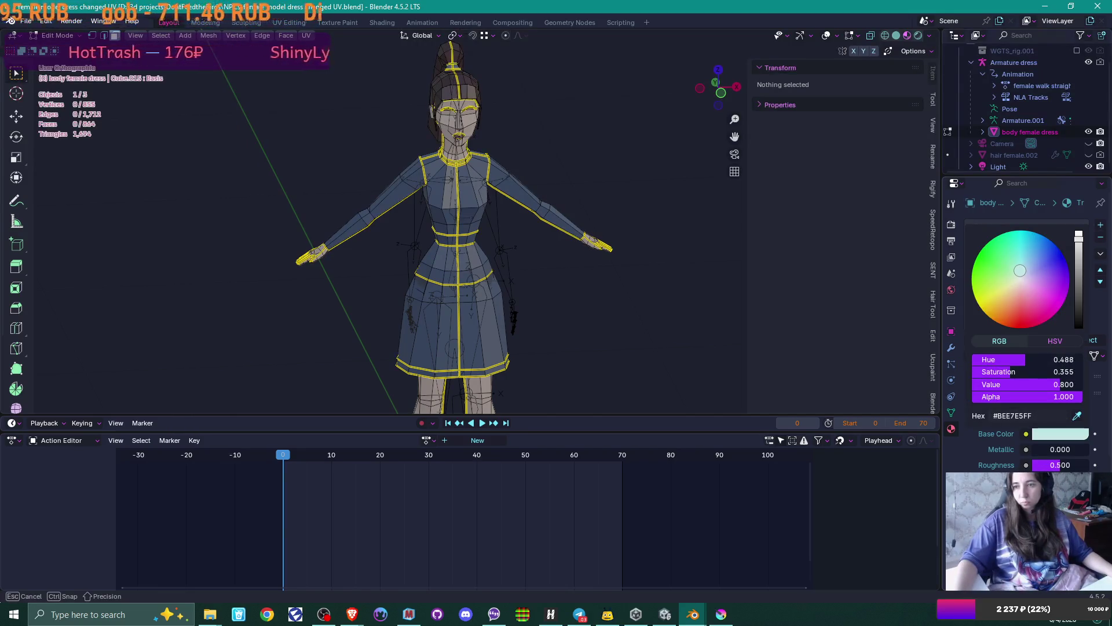
# - Select the linked faces of the waist band and dress hem
pyautogui.scroll(3, 566, 194)
pyautogui.scroll(-2, 463, 248)
pyautogui.click(457, 242)
pyautogui.hotkey('ctrl', 'l')
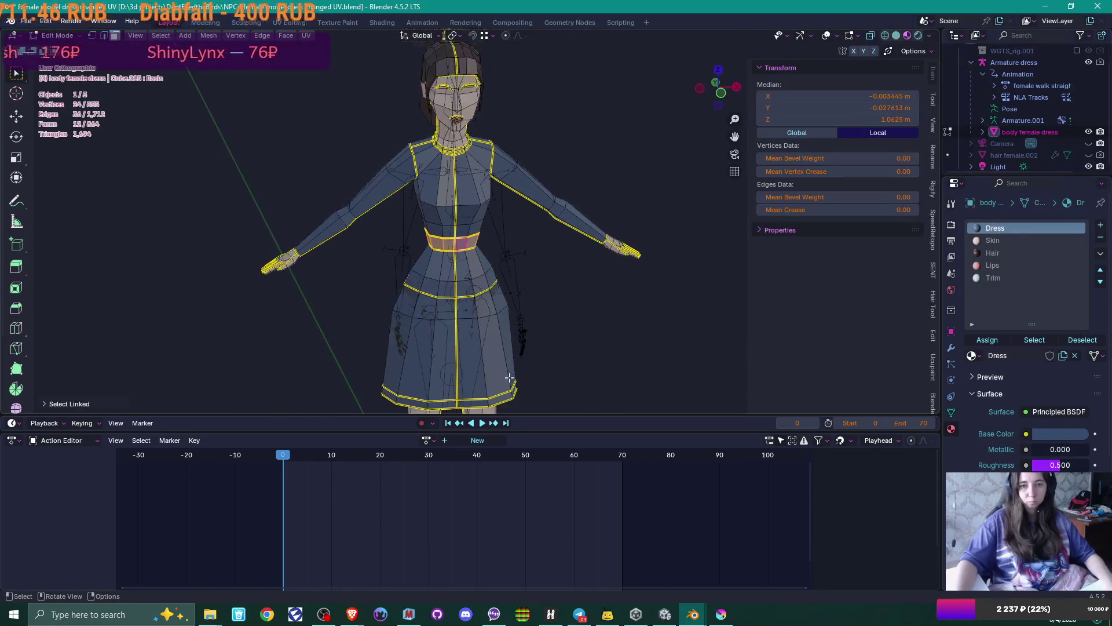
pyautogui.keyDown('shift'); pyautogui.click(497, 399); pyautogui.keyUp('shift')
pyautogui.hotkey('ctrl', 'l')
pyautogui.scroll(3, 463, 111)
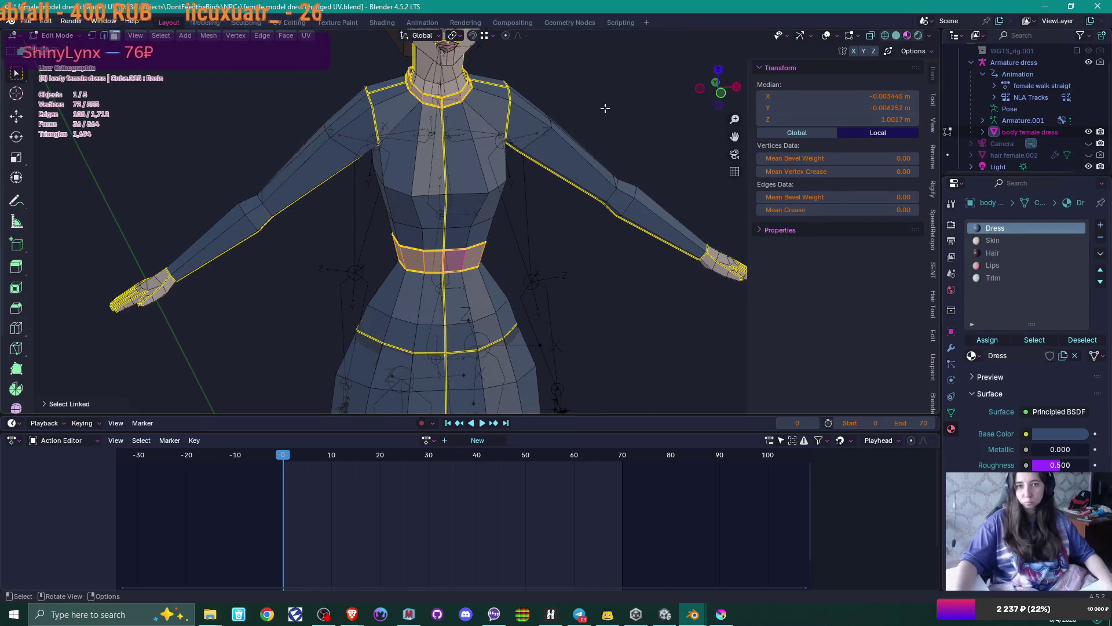
pyautogui.scroll(-4, 566, 111)
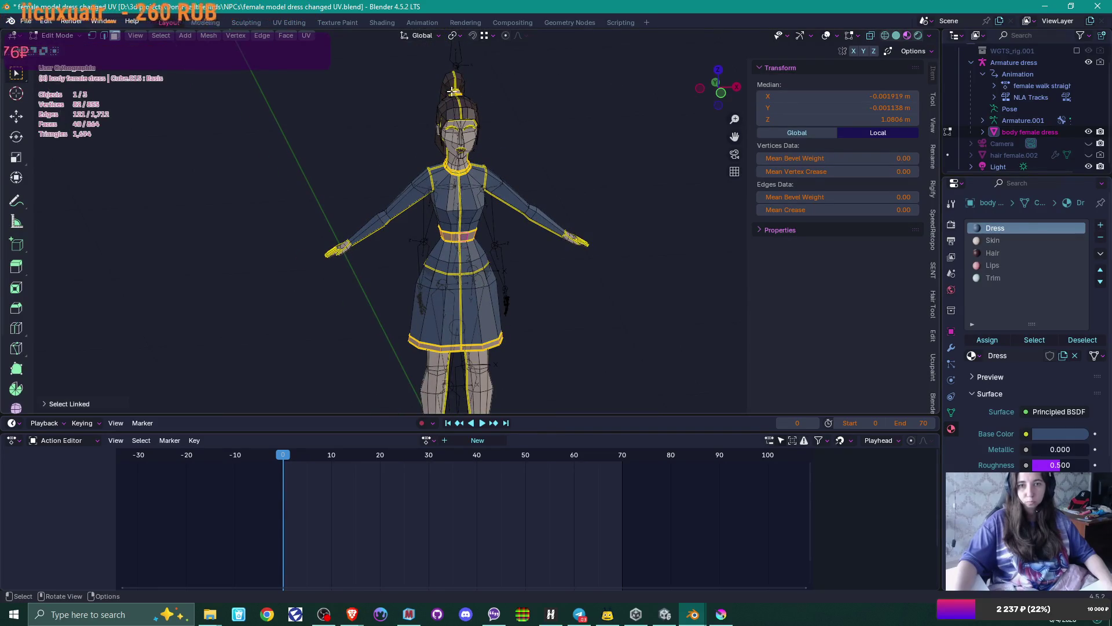
pyautogui.hotkey('ctrl', 'z')
# - Add the hair bun band to the selection and assign Trim to all of it
pyautogui.moveTo(470, 93)
pyautogui.mouseDown(button='middle')
pyautogui.moveTo(472, 205)
pyautogui.moveTo(494, 203)
pyautogui.mouseUp(button='middle')
pyautogui.scroll(4, 443, 141)
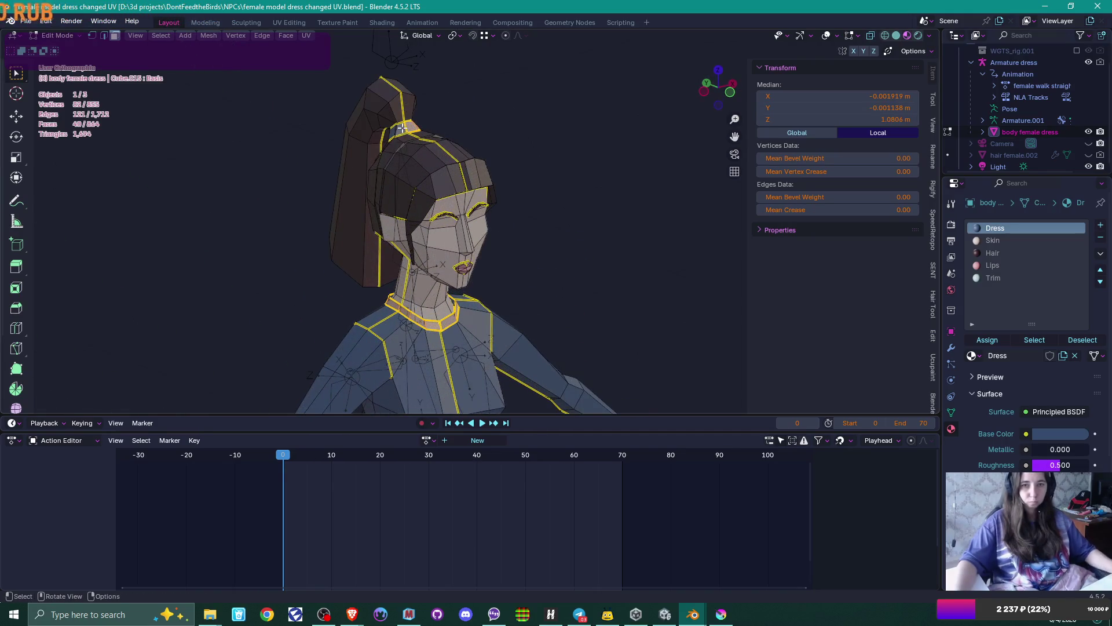
pyautogui.press('l')
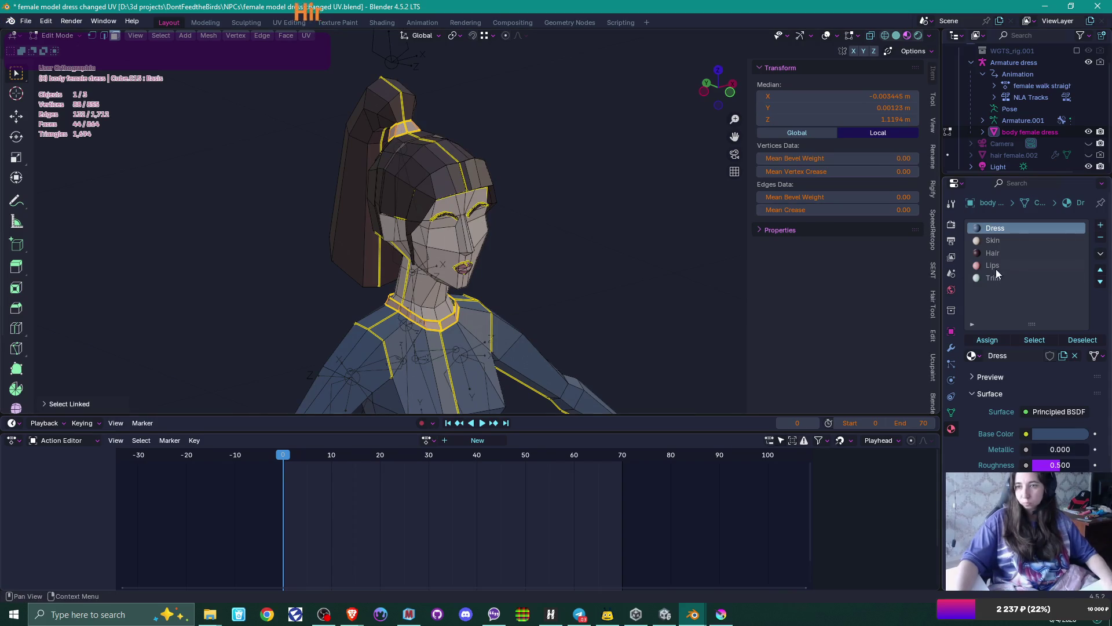
pyautogui.click(994, 278)
pyautogui.click(987, 340)
pyautogui.hotkey('alt', 'a')
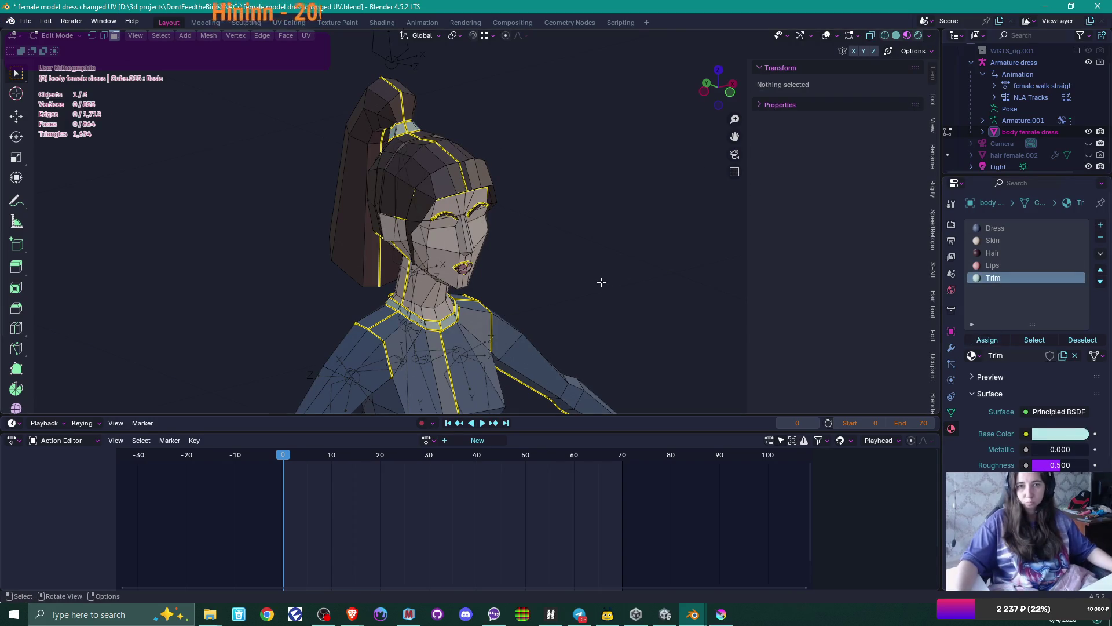
pyautogui.scroll(-5, 602, 282)
# - Review the character in Object Mode, then back in Edit Mode select the shoe top faces
pyautogui.press('Tab')
pyautogui.moveTo(554, 311)
pyautogui.mouseDown(button='middle')
pyautogui.moveTo(529, 276)
pyautogui.moveTo(537, 320)
pyautogui.moveTo(479, 238)
pyautogui.moveTo(647, 262)
pyautogui.moveTo(358, 293)
pyautogui.moveTo(489, 227)
pyautogui.moveTo(514, 253)
pyautogui.moveTo(496, 208)
pyautogui.mouseUp(button='middle')
pyautogui.scroll(3, 510, 237)
pyautogui.scroll(1, 496, 209)
pyautogui.press('Tab')
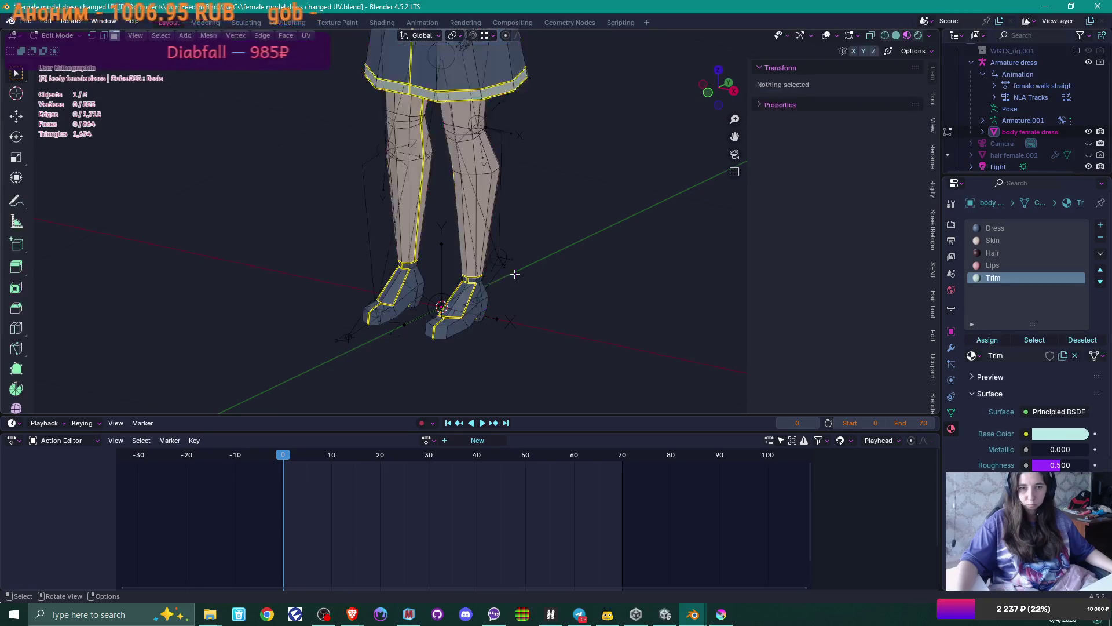
pyautogui.scroll(2, 504, 285)
pyautogui.press('l')
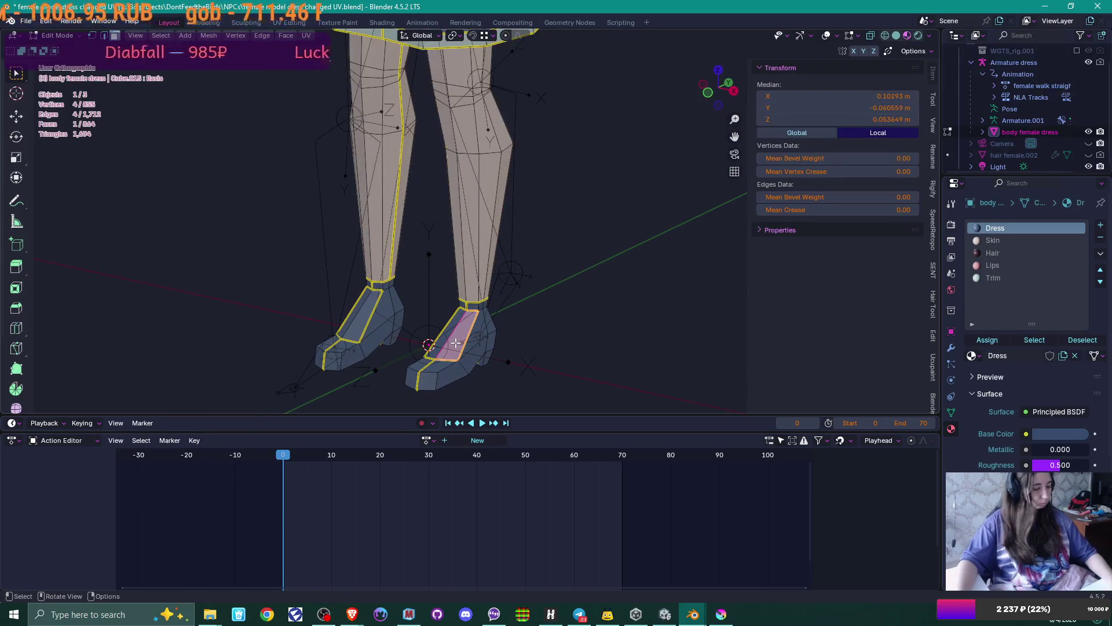
# - Assign the Skin material to the selected shoe top faces and return to Object Mode
pyautogui.click(993, 239)
pyautogui.click(987, 340)
pyautogui.press('Tab')
pyautogui.scroll(-6, 563, 229)
pyautogui.moveTo(536, 210)
pyautogui.mouseDown(button='middle')
pyautogui.moveTo(556, 251)
pyautogui.moveTo(512, 251)
pyautogui.moveTo(536, 265)
pyautogui.mouseUp(button='middle')
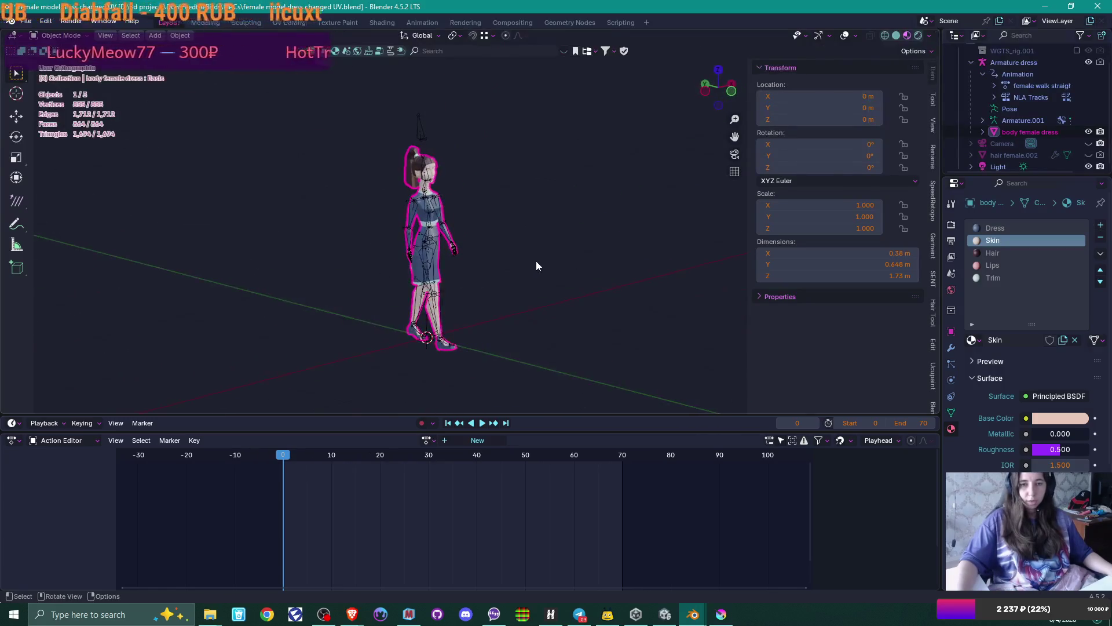
pyautogui.scroll(5, 537, 265)
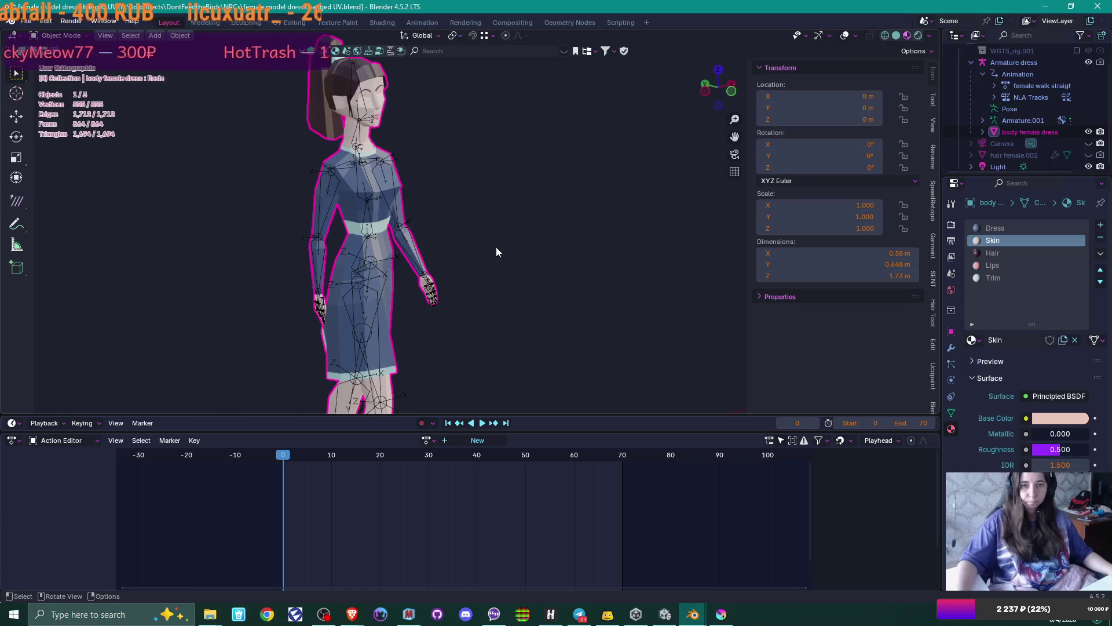
# - Select the armature and turn on Rest Position in its data properties
pyautogui.click(369, 222)
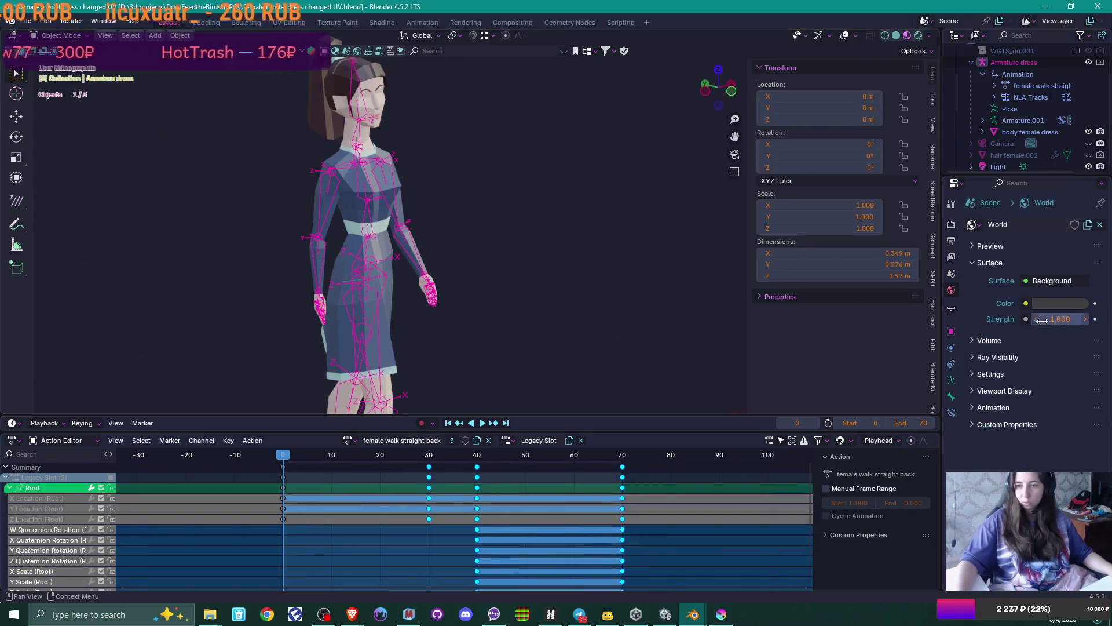
pyautogui.click(951, 380)
pyautogui.click(1078, 265)
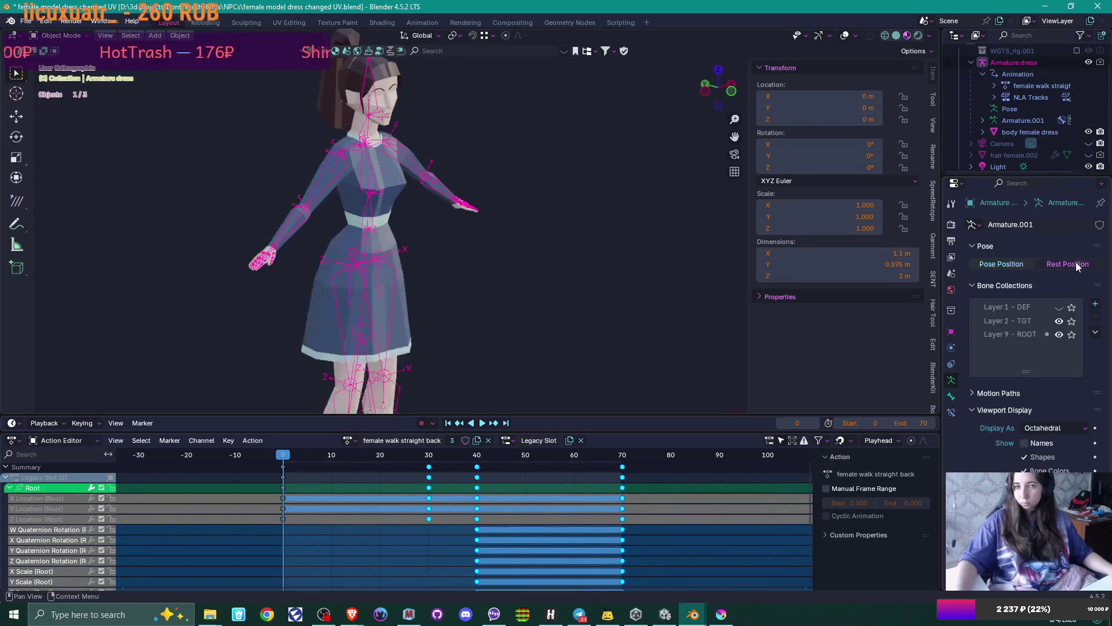
pyautogui.moveTo(537, 267)
pyautogui.mouseDown(button='middle')
pyautogui.moveTo(484, 269)
pyautogui.moveTo(490, 263)
pyautogui.mouseUp(button='middle')
pyautogui.scroll(-3, 510, 268)
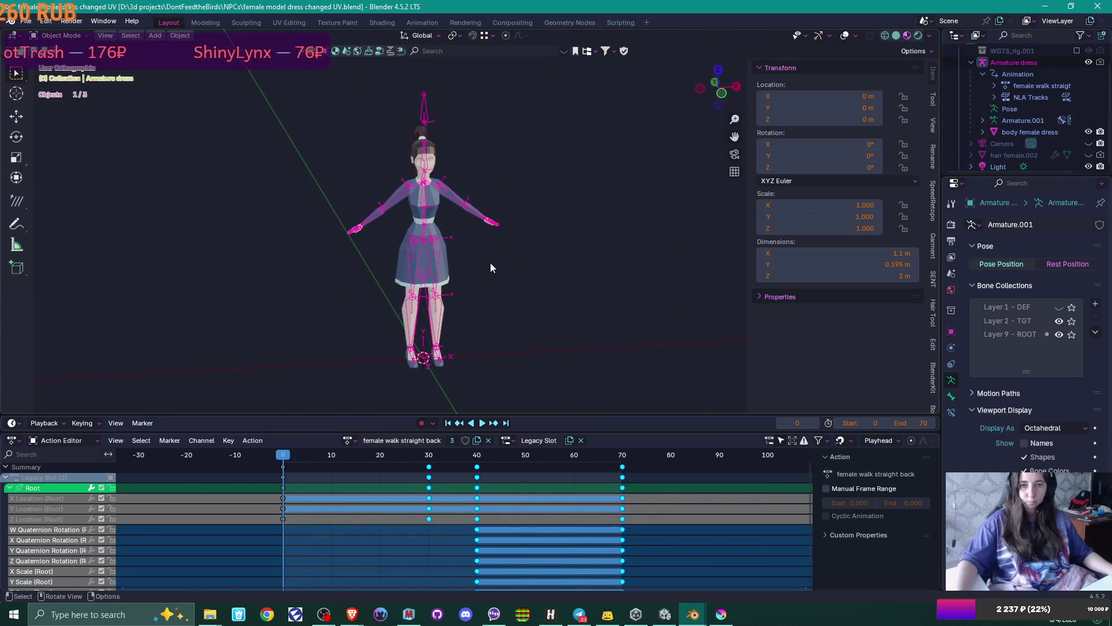
pyautogui.click(441, 230)
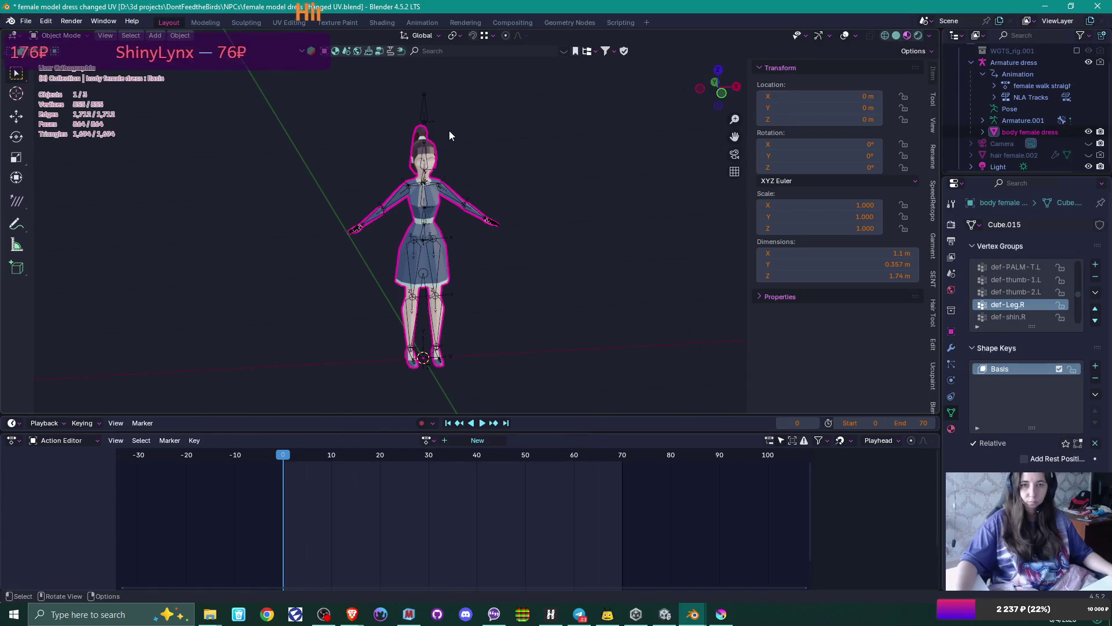
pyautogui.scroll(4, 455, 135)
pyautogui.click(434, 168)
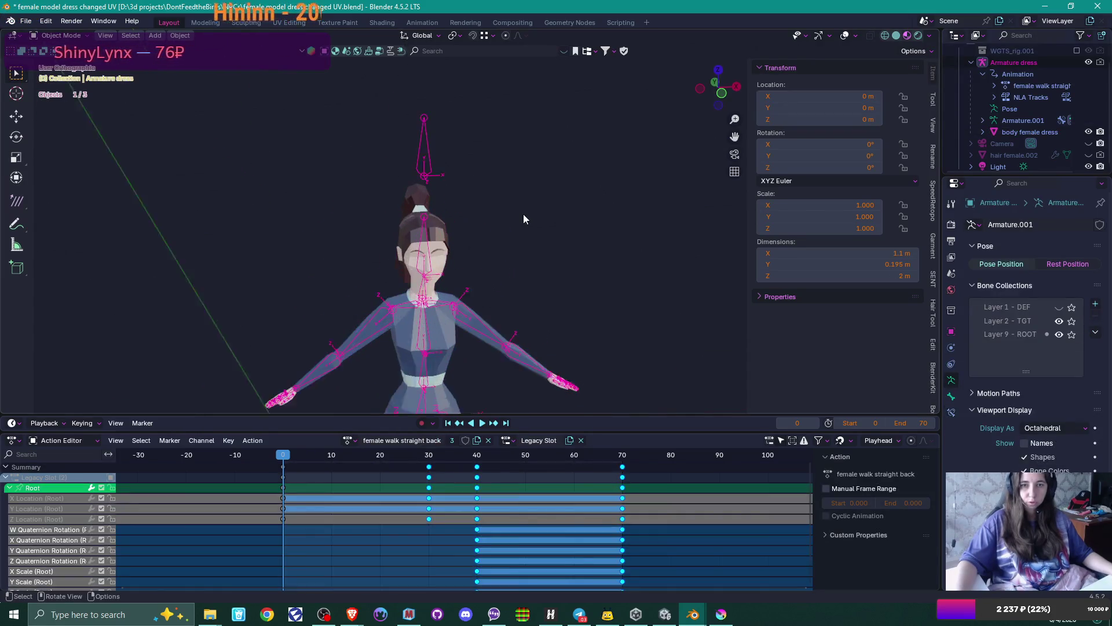
# - In the armature's Edit Mode, delete the bone floating above the head
pyautogui.press('Tab')
pyautogui.click(426, 154)
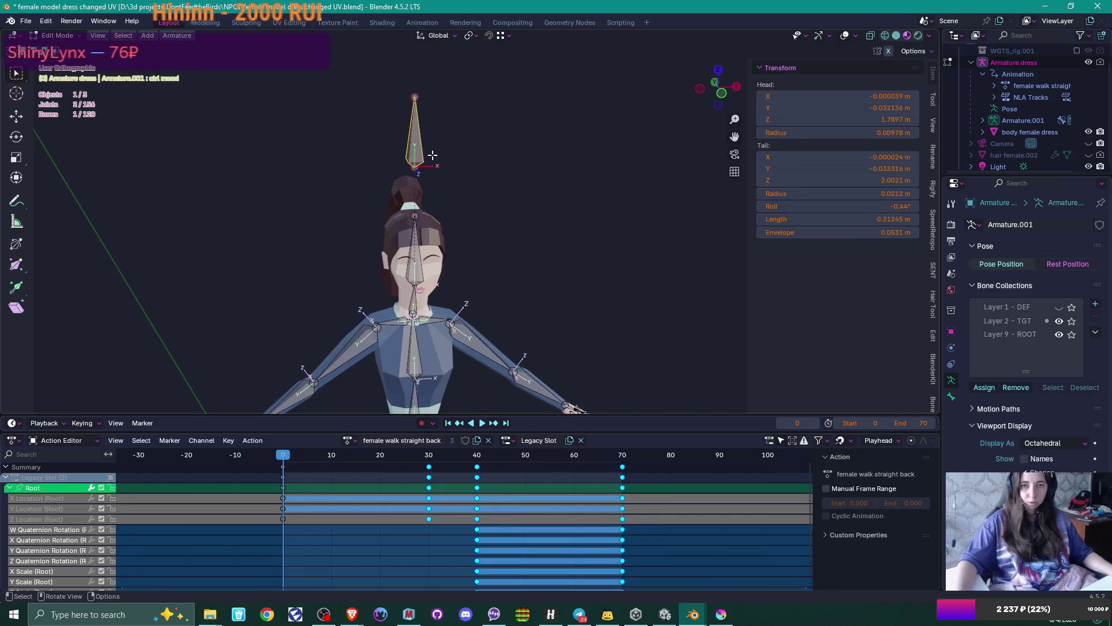
pyautogui.press('x')
pyautogui.click(491, 169)
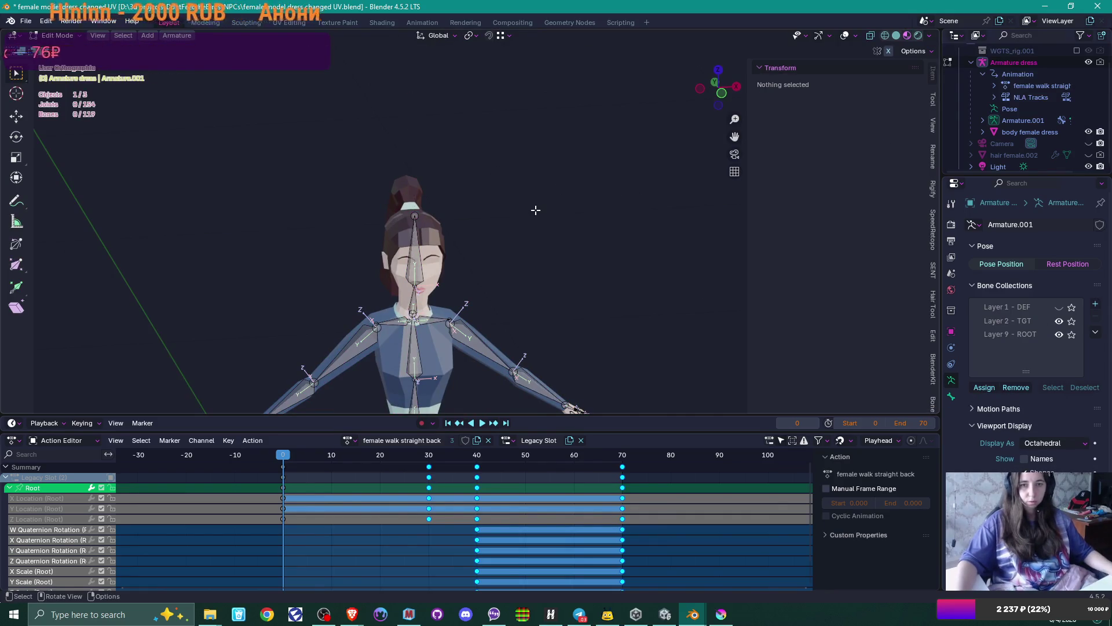
pyautogui.hotkey('ctrl', 'z')
pyautogui.hotkey('ctrl', 'z')
pyautogui.hotkey('ctrl', 'z')
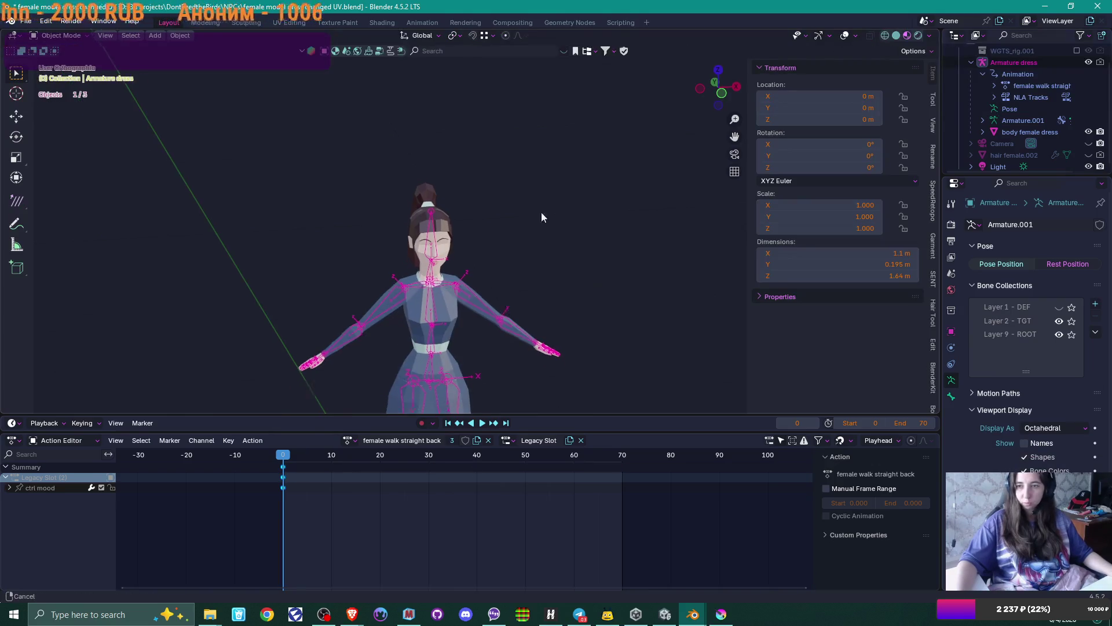
# - Add the body mesh to the selection and review the rest-pose character from several angles
pyautogui.keyDown('shift'); pyautogui.moveTo(542, 221); pyautogui.dragTo(541, 165, button='middle'); pyautogui.keyUp('shift')
pyautogui.scroll(4, 575, 262)
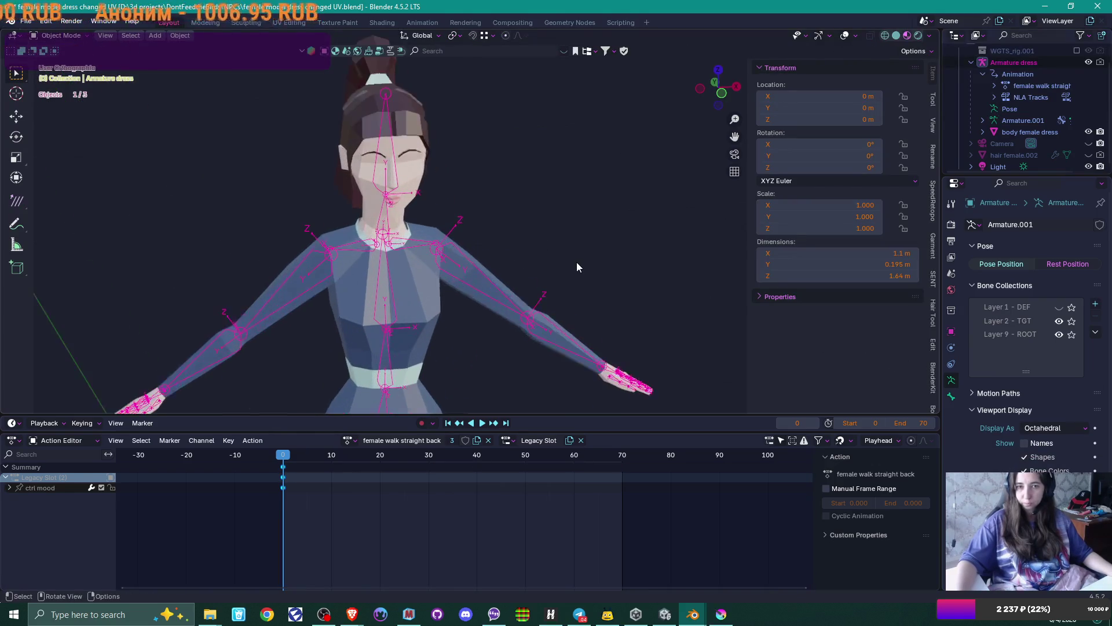
pyautogui.moveTo(575, 262)
pyautogui.mouseDown(button='middle')
pyautogui.moveTo(508, 233)
pyautogui.moveTo(666, 231)
pyautogui.moveTo(605, 232)
pyautogui.mouseUp(button='middle')
pyautogui.keyDown('shift'); pyautogui.click(409, 291); pyautogui.keyUp('shift')
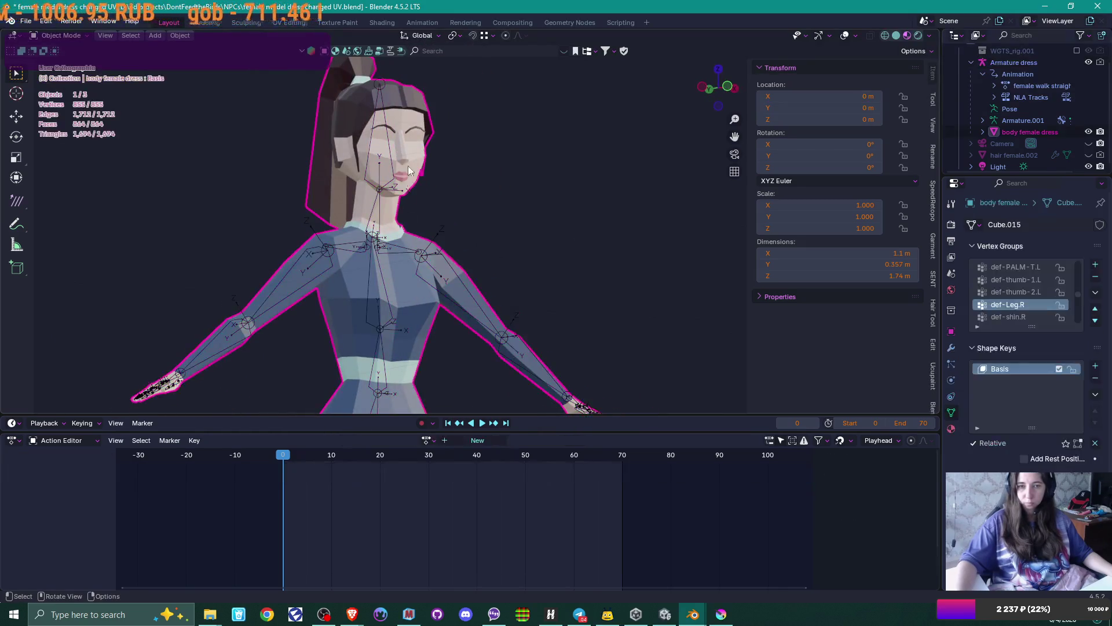
pyautogui.scroll(-6, 380, 166)
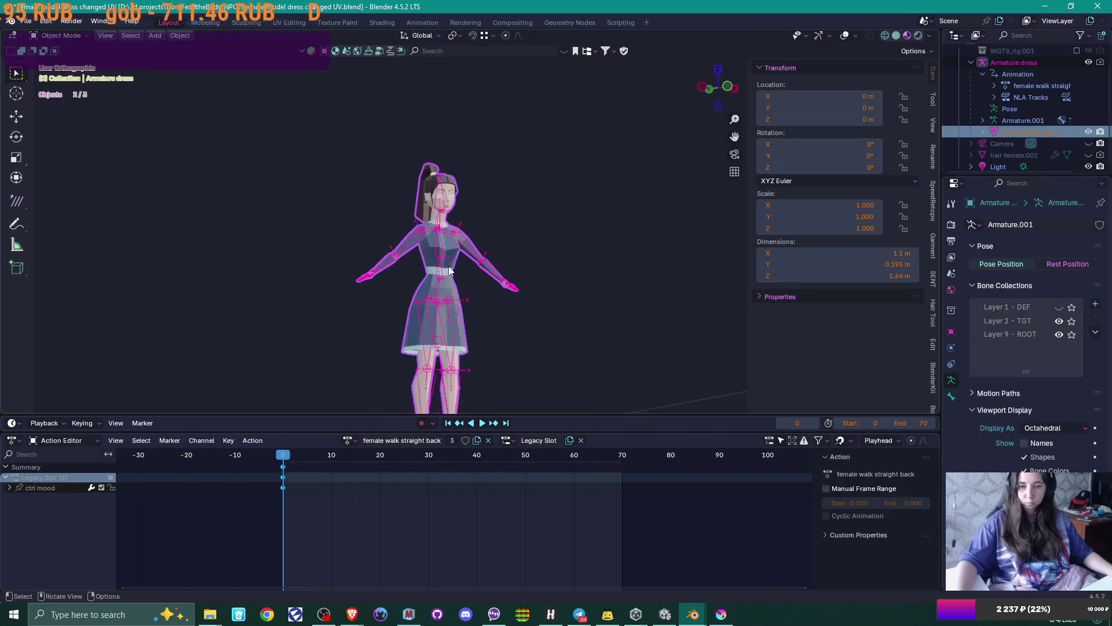
pyautogui.moveTo(458, 272)
pyautogui.mouseDown(button='middle')
pyautogui.moveTo(471, 334)
pyautogui.moveTo(541, 339)
pyautogui.mouseUp(button='middle')
pyautogui.scroll(6, 538, 339)
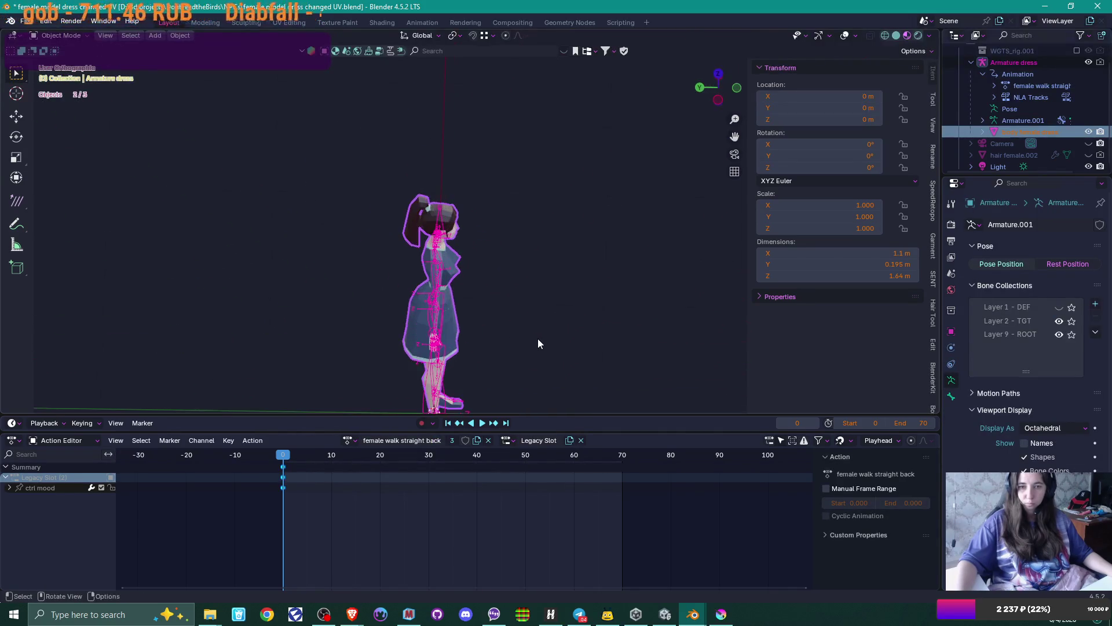
pyautogui.moveTo(527, 279); pyautogui.dragTo(431, 202, button='middle')
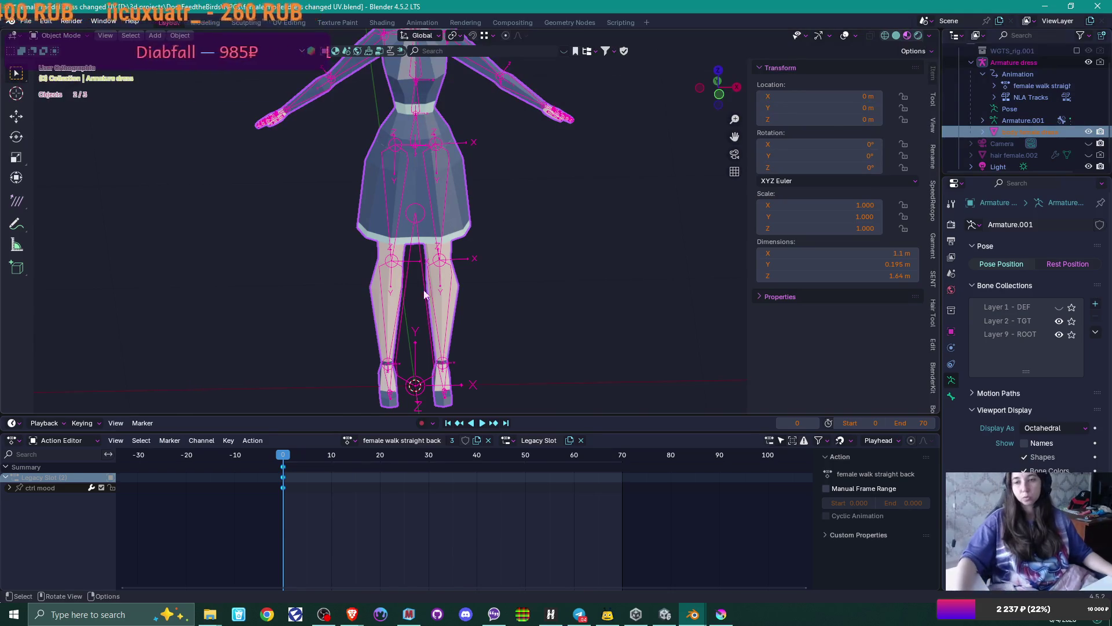
pyautogui.moveTo(551, 290); pyautogui.dragTo(610, 289, button='middle')
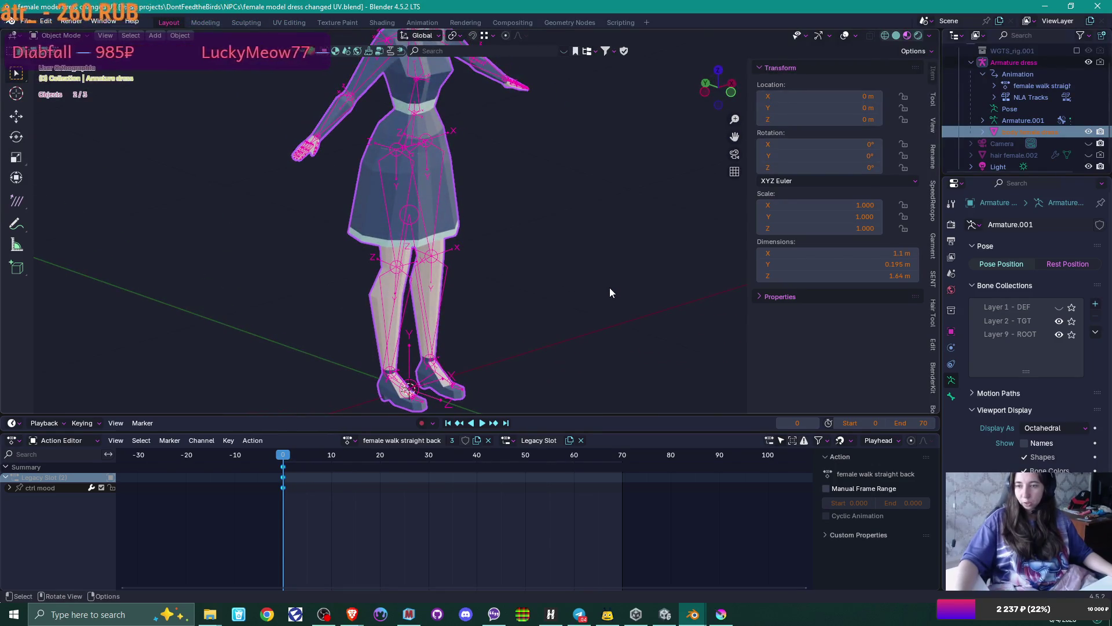
pyautogui.scroll(-4, 609, 288)
pyautogui.moveTo(551, 213)
pyautogui.mouseDown(button='middle')
pyautogui.moveTo(555, 294)
pyautogui.moveTo(532, 297)
pyautogui.mouseUp(button='middle')
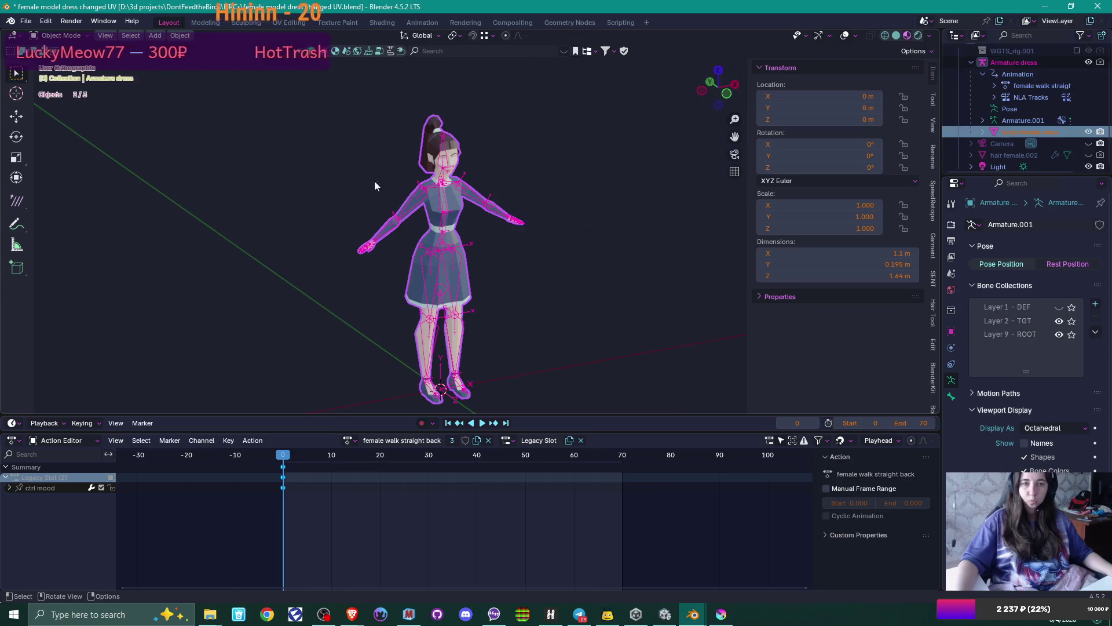
pyautogui.click(25, 20)
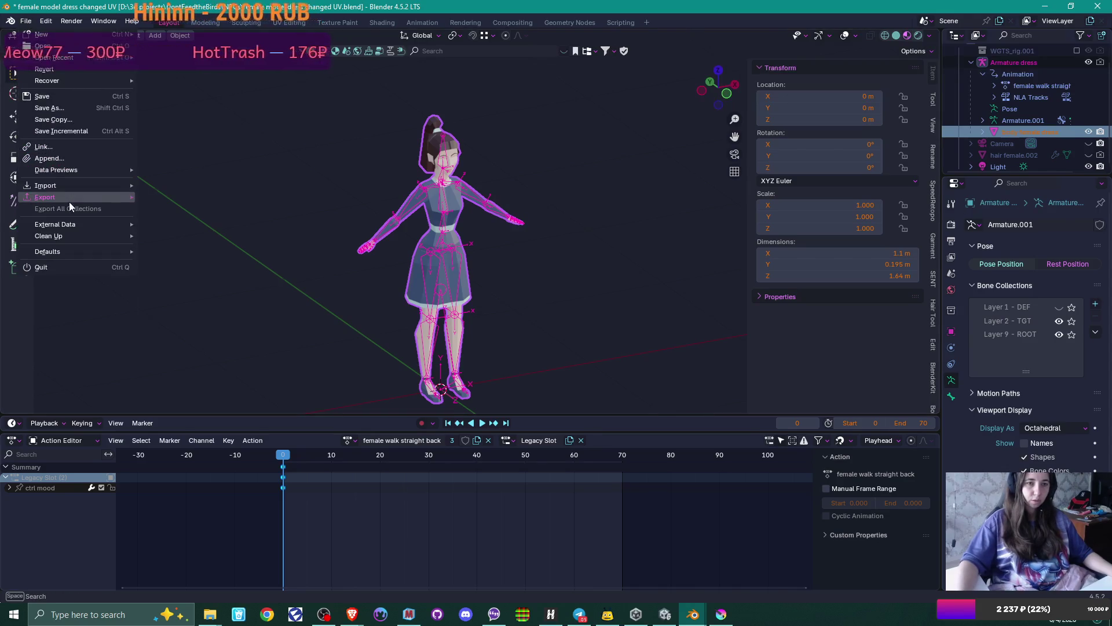
# - Start an FBX export and browse to D:\UnityProjects\4MonthsHorror\Assets\Client\Content\Models
pyautogui.moveTo(46, 197)
pyautogui.click(173, 297)
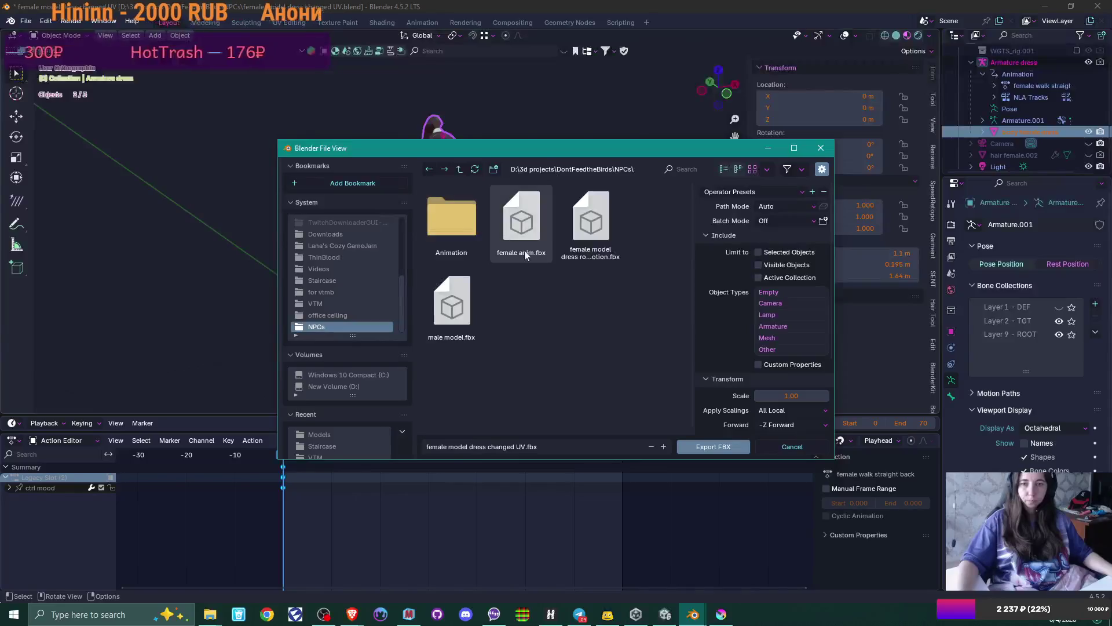
pyautogui.scroll(-1, 348, 392)
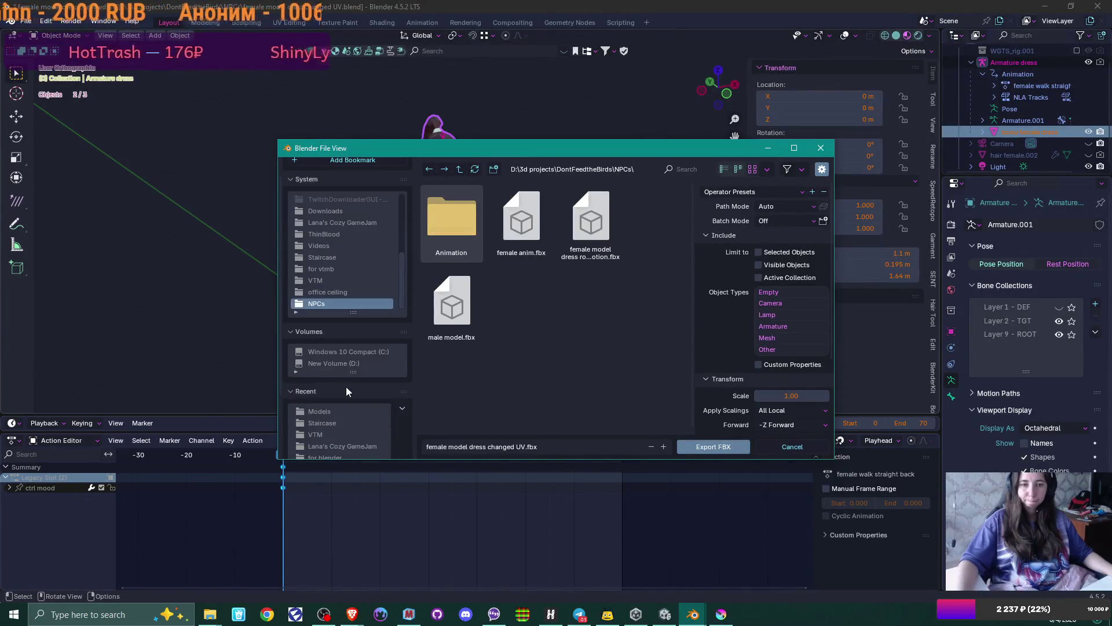
pyautogui.click(350, 362)
pyautogui.scroll(-10, 541, 358)
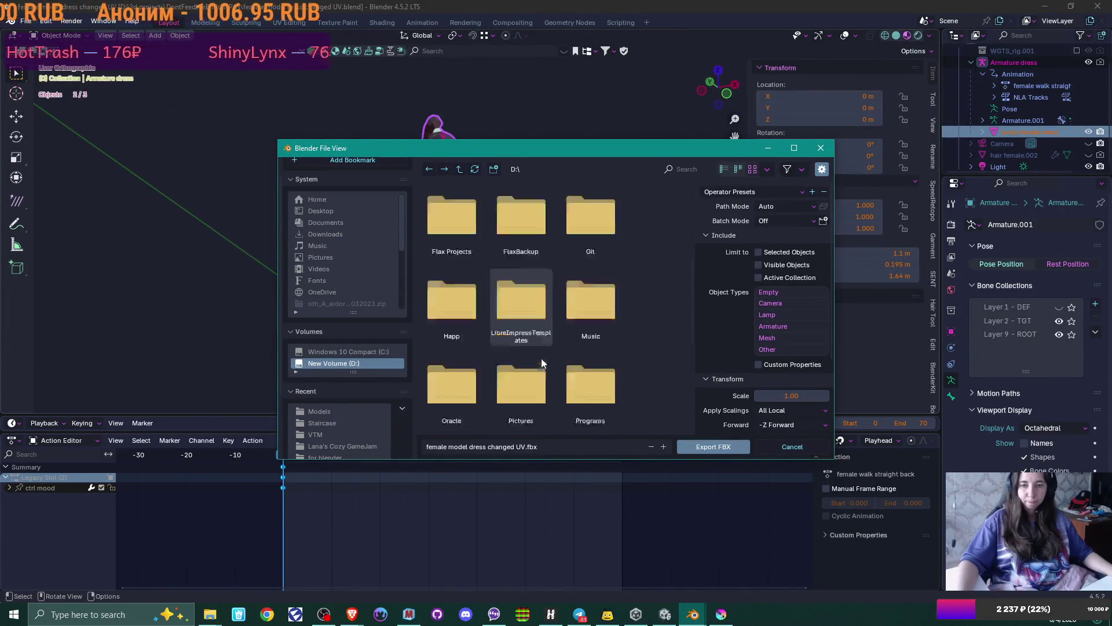
pyautogui.scroll(-5, 541, 358)
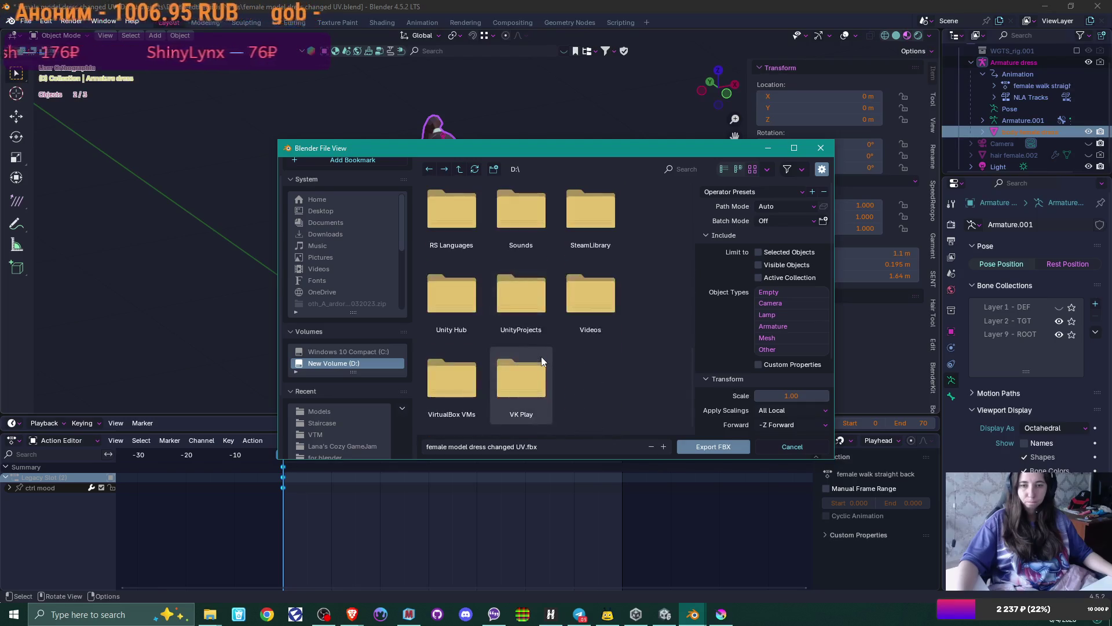
pyautogui.doubleClick(537, 286)
pyautogui.doubleClick(451, 210)
pyautogui.doubleClick(533, 221)
pyautogui.doubleClick(524, 224)
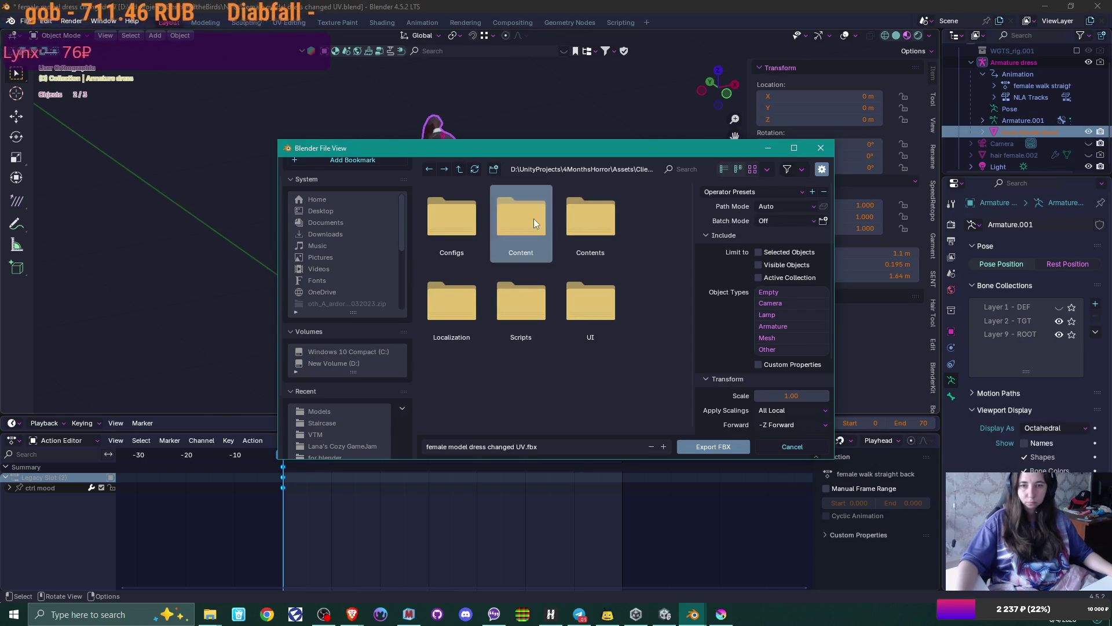
pyautogui.doubleClick(533, 217)
pyautogui.doubleClick(589, 218)
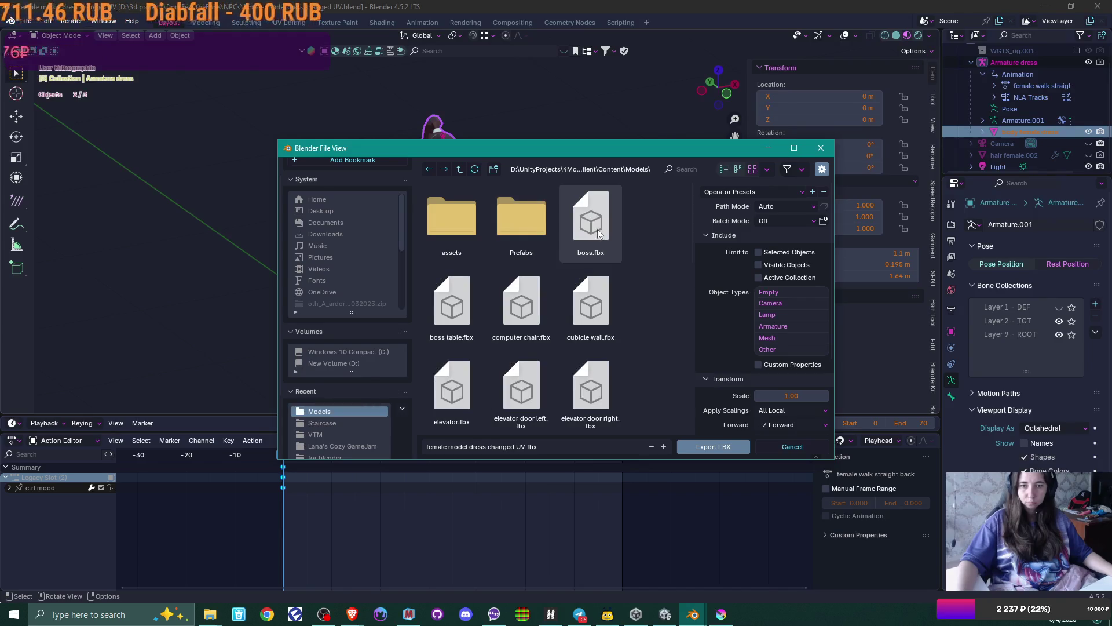
# - Name the file female.fbx, apply the Unity preset, export, then reselect the body and armature
pyautogui.click(473, 444)
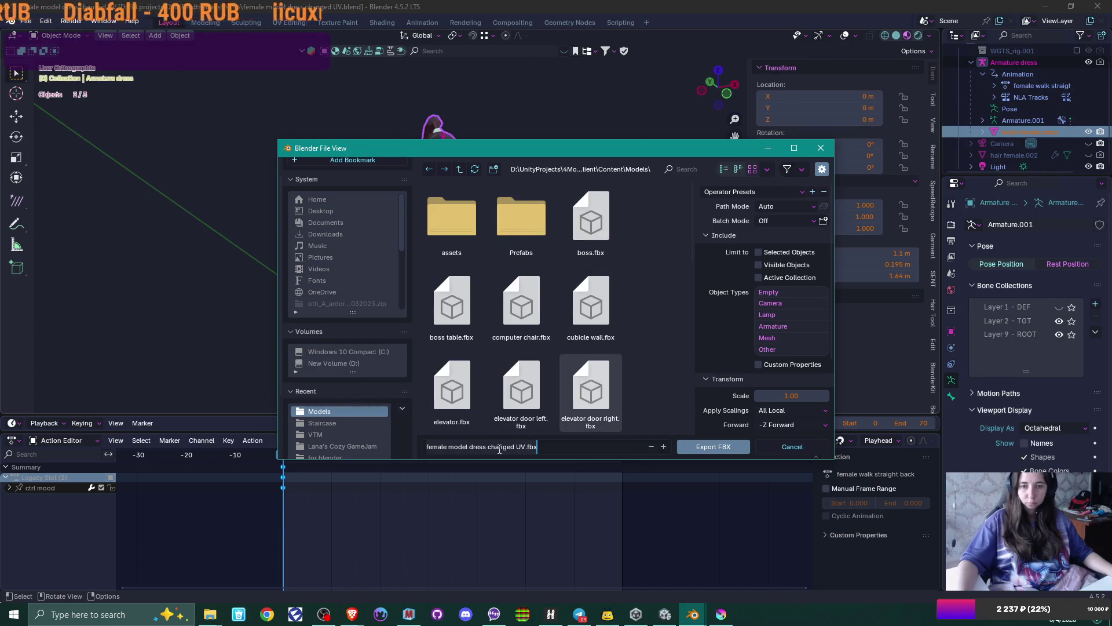
pyautogui.click(518, 446)
pyautogui.press('BackSpace')
pyautogui.press('BackSpace')
pyautogui.press('BackSpace')
pyautogui.press('Delete')
pyautogui.press('Delete')
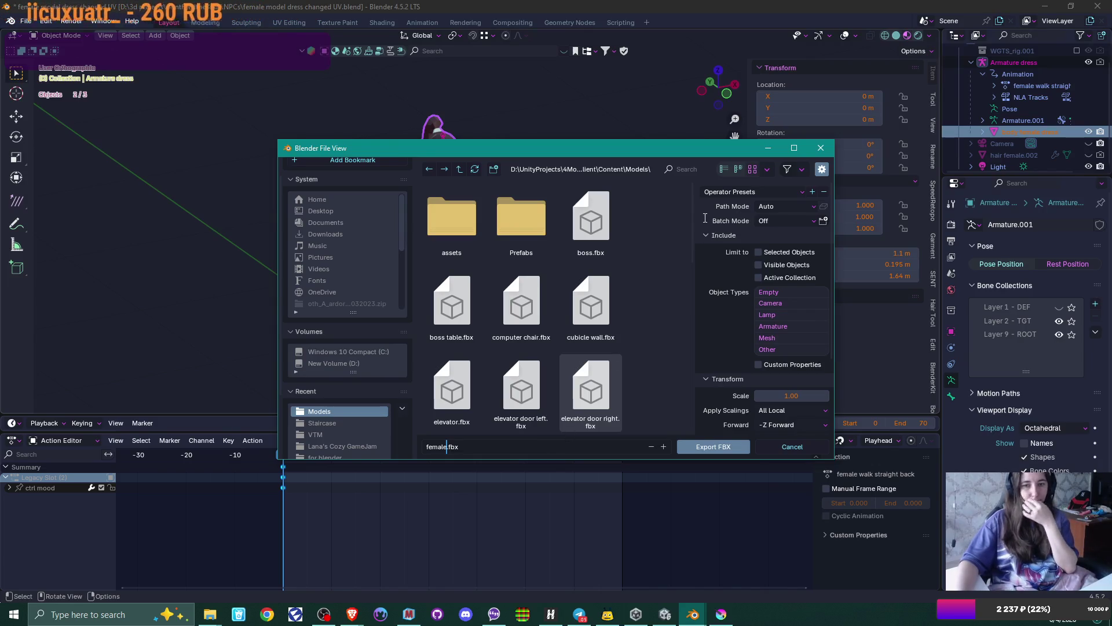
pyautogui.click(791, 190)
pyautogui.click(740, 244)
pyautogui.scroll(-4, 750, 296)
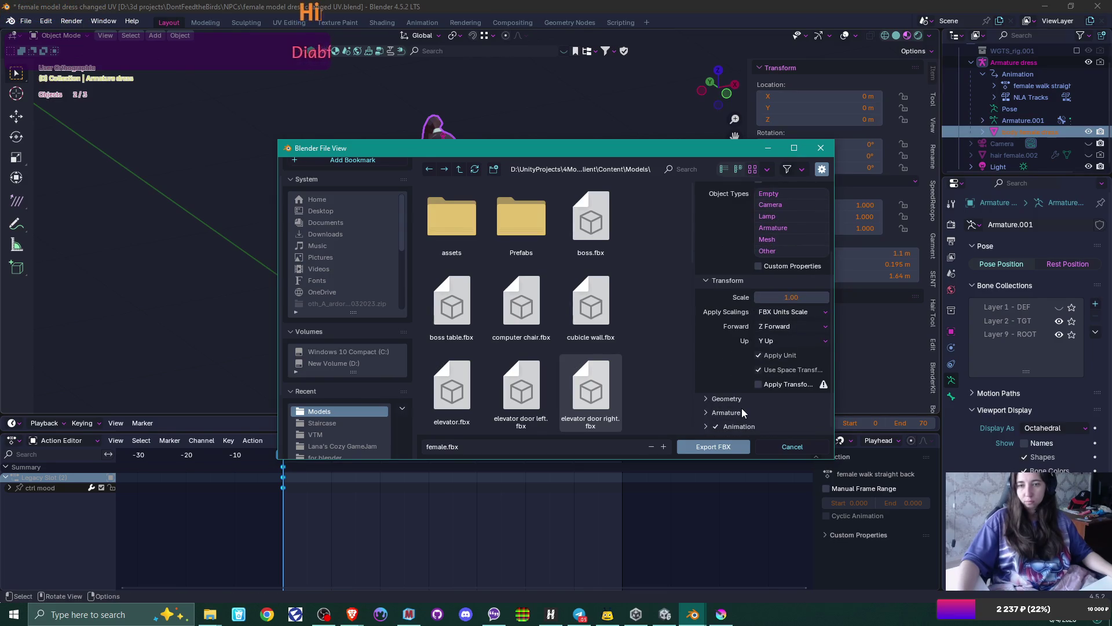
pyautogui.click(702, 447)
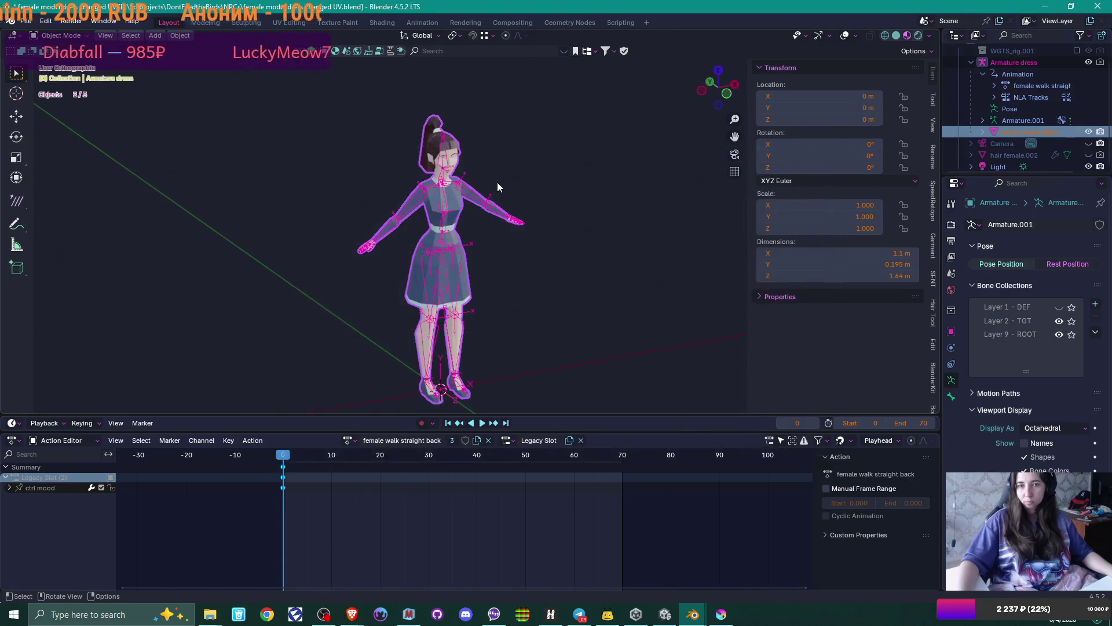
pyautogui.click(461, 203)
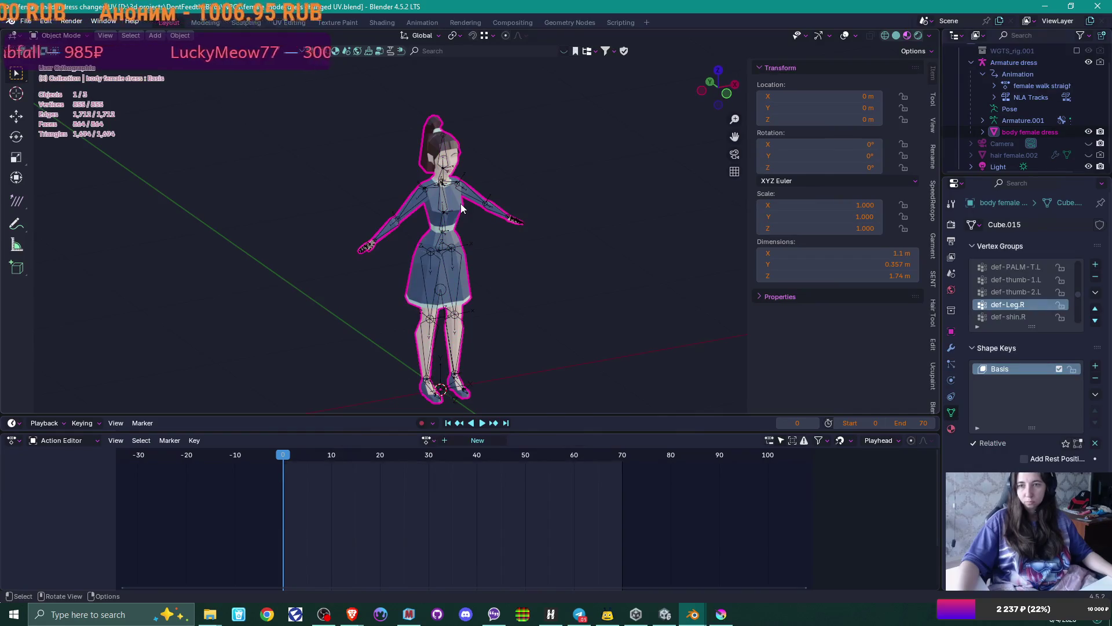
pyautogui.click(446, 211)
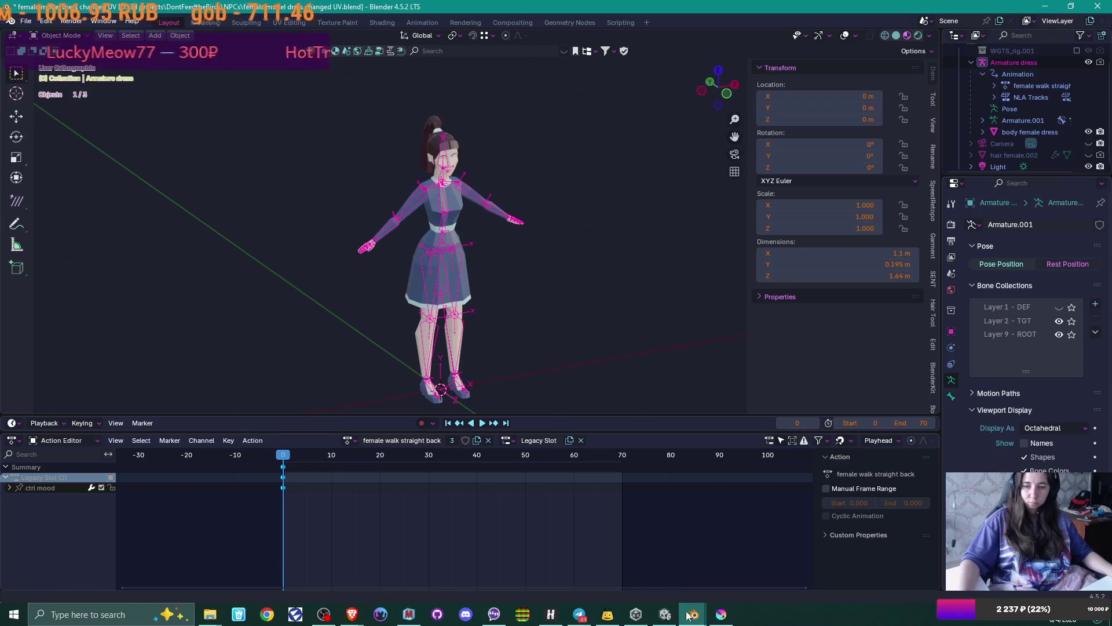
# - Place the female model in the office scene at Position Y 0, Rotation Y 90, by the desk
pyautogui.moveTo(667, 617)
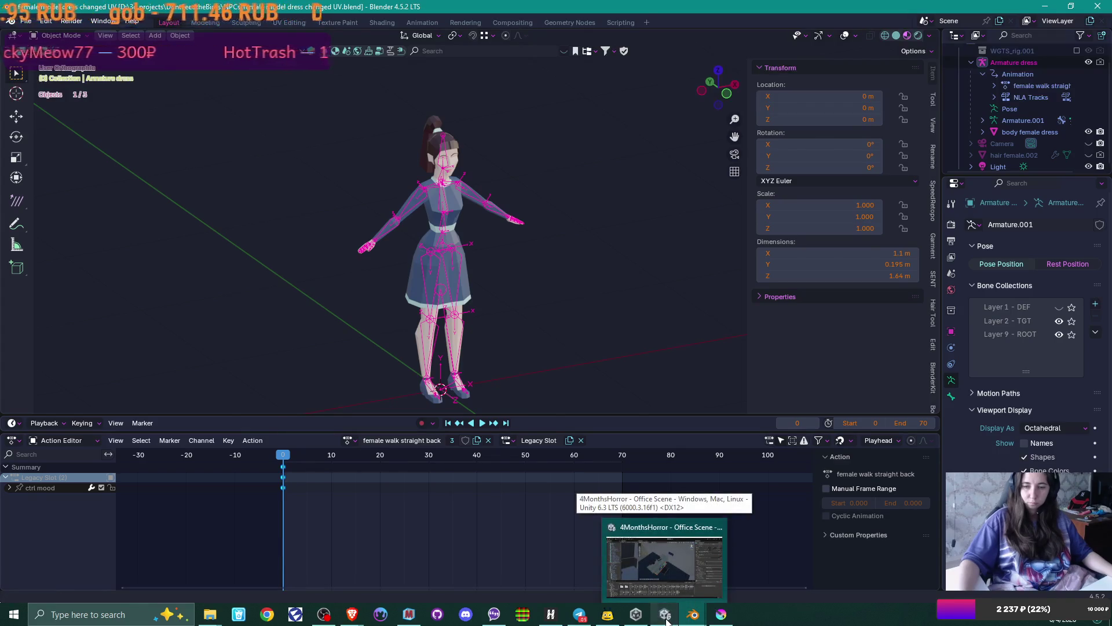
pyautogui.click(664, 556)
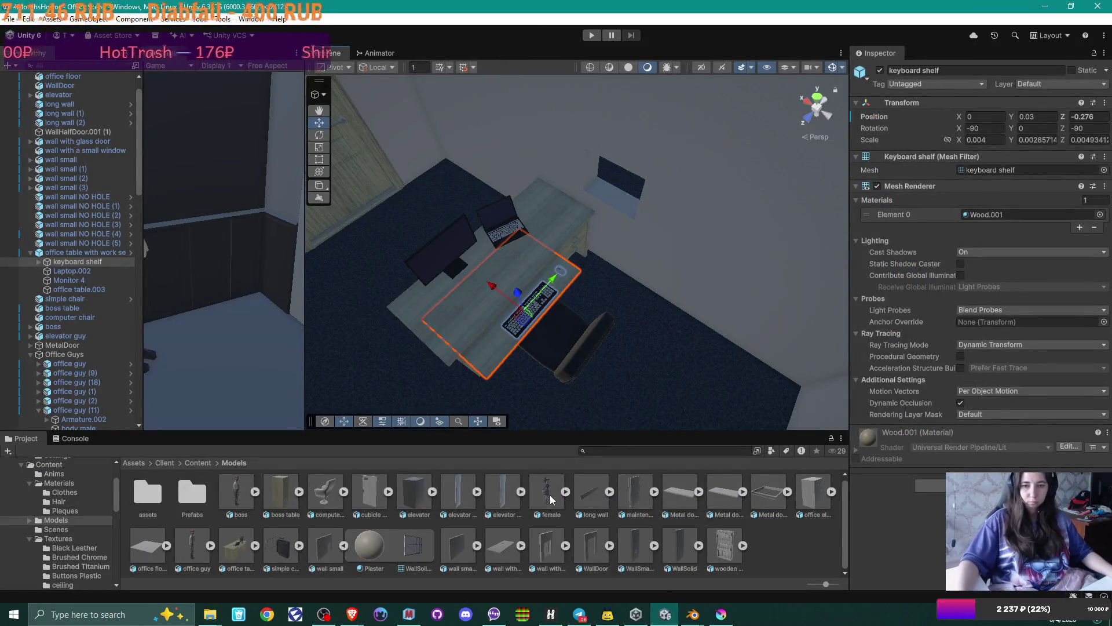
pyautogui.moveTo(548, 495)
pyautogui.mouseDown()
pyautogui.moveTo(546, 353)
pyautogui.moveTo(553, 342)
pyautogui.moveTo(571, 356)
pyautogui.mouseUp()
pyautogui.doubleClick(1037, 146)
pyautogui.write('0')
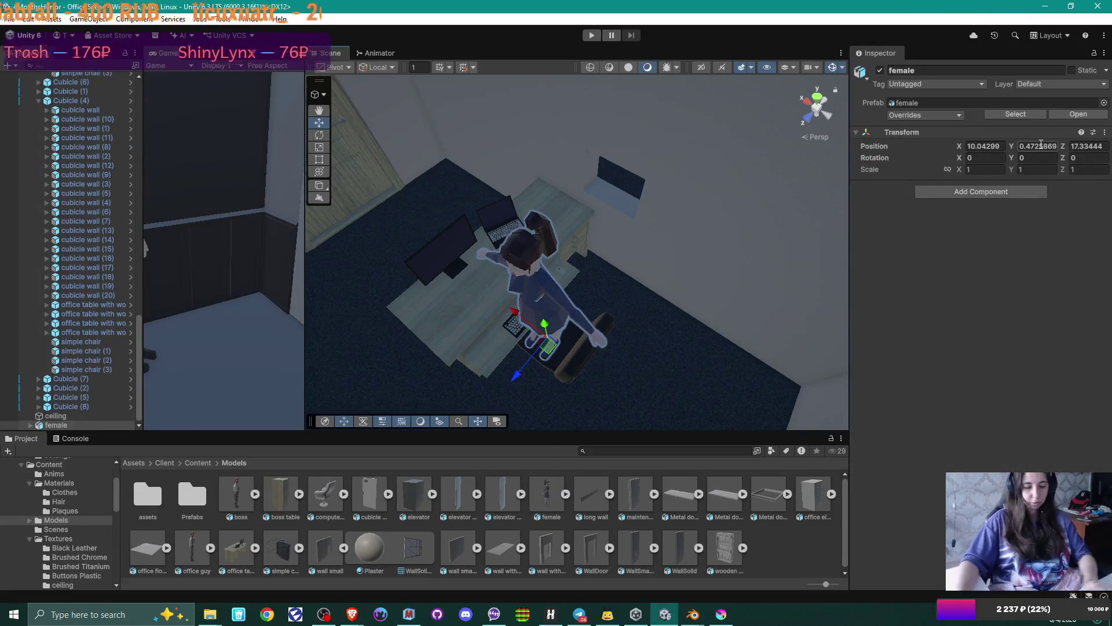
pyautogui.press('Return')
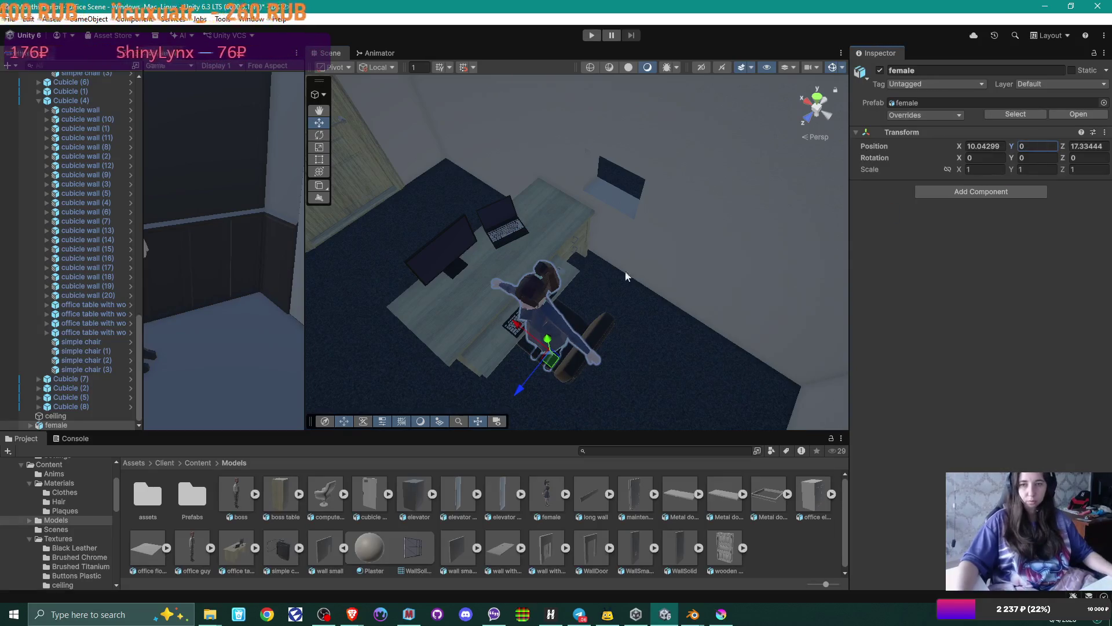
pyautogui.click(1026, 158)
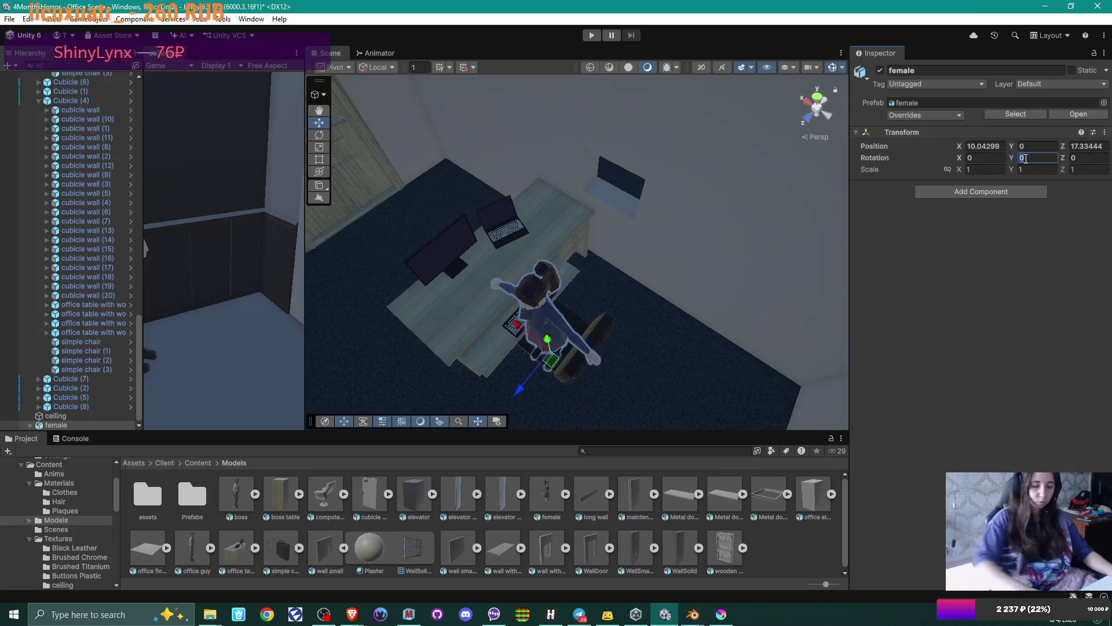
pyautogui.write('-90')
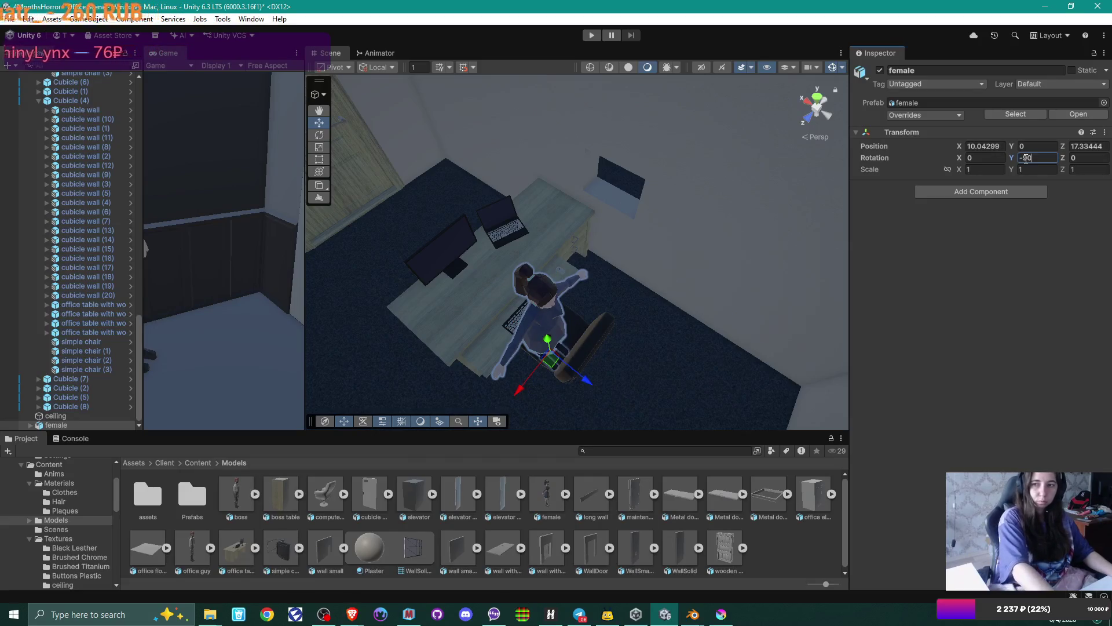
pyautogui.press('BackSpace')
pyautogui.press('BackSpace')
pyautogui.press('BackSpace')
pyautogui.write('90')
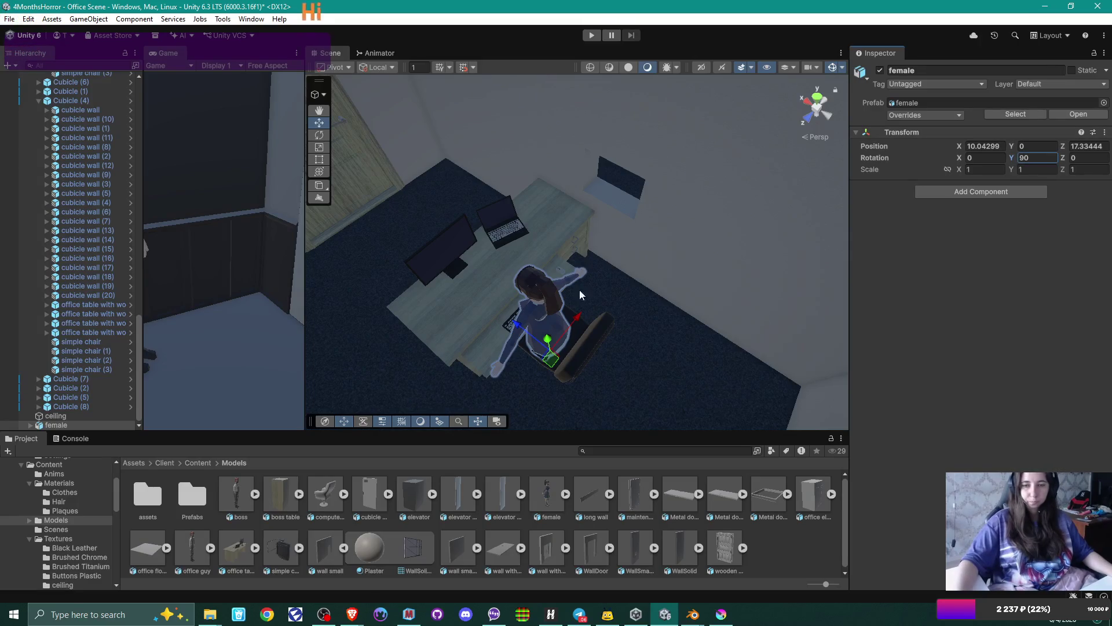
pyautogui.moveTo(517, 329); pyautogui.dragTo(493, 318)
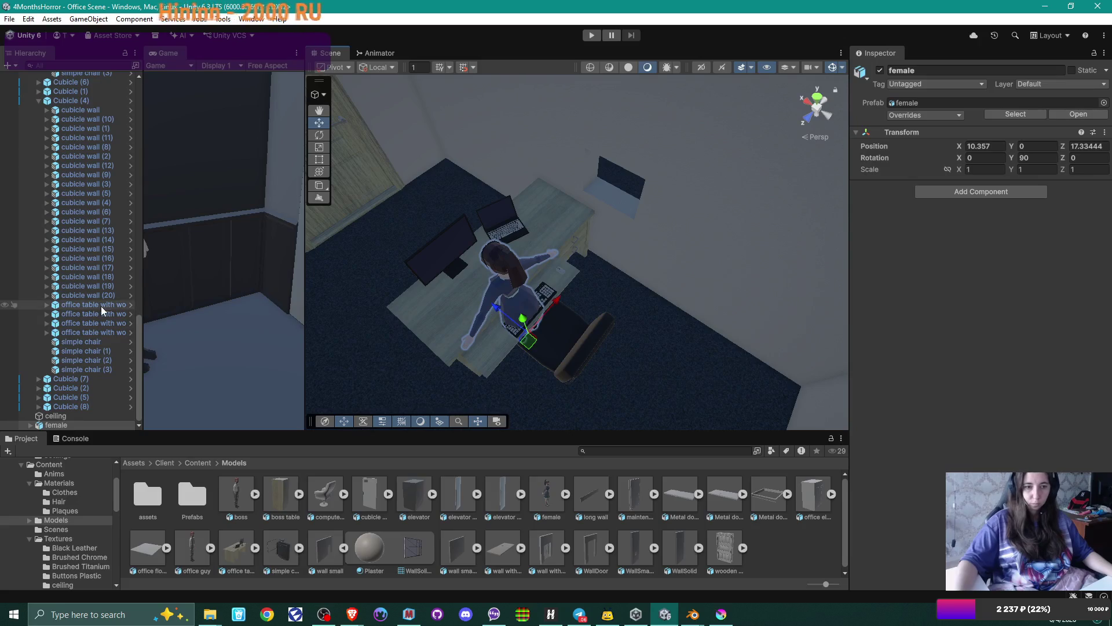
# - Add an Animator with the WorkingGuy controller, nudge her into place, and play the scene
pyautogui.click(982, 193)
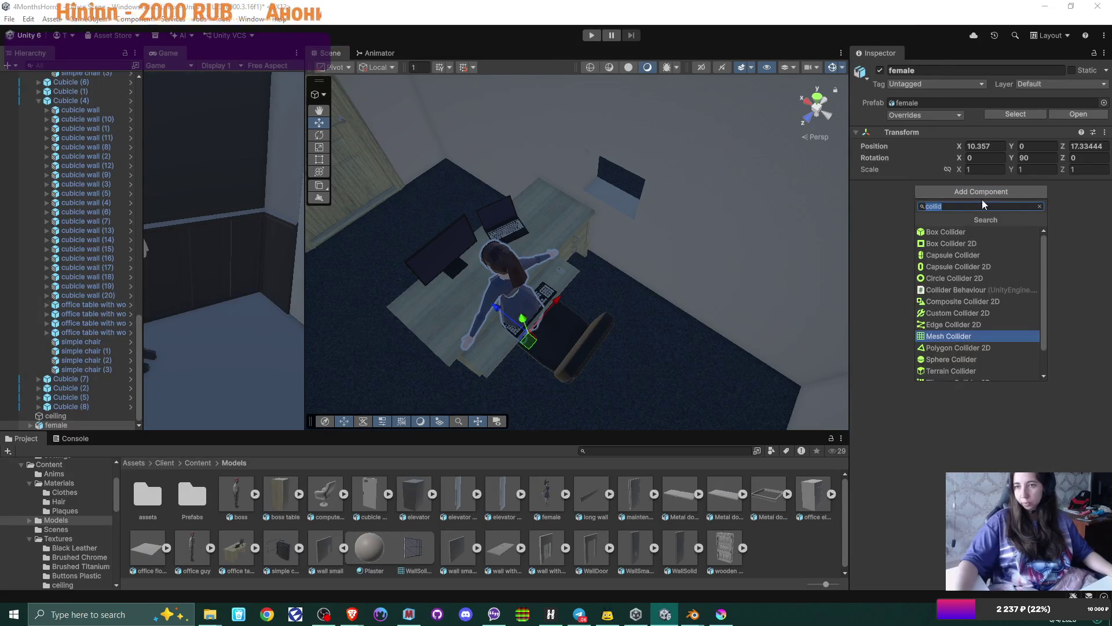
pyautogui.write('anim')
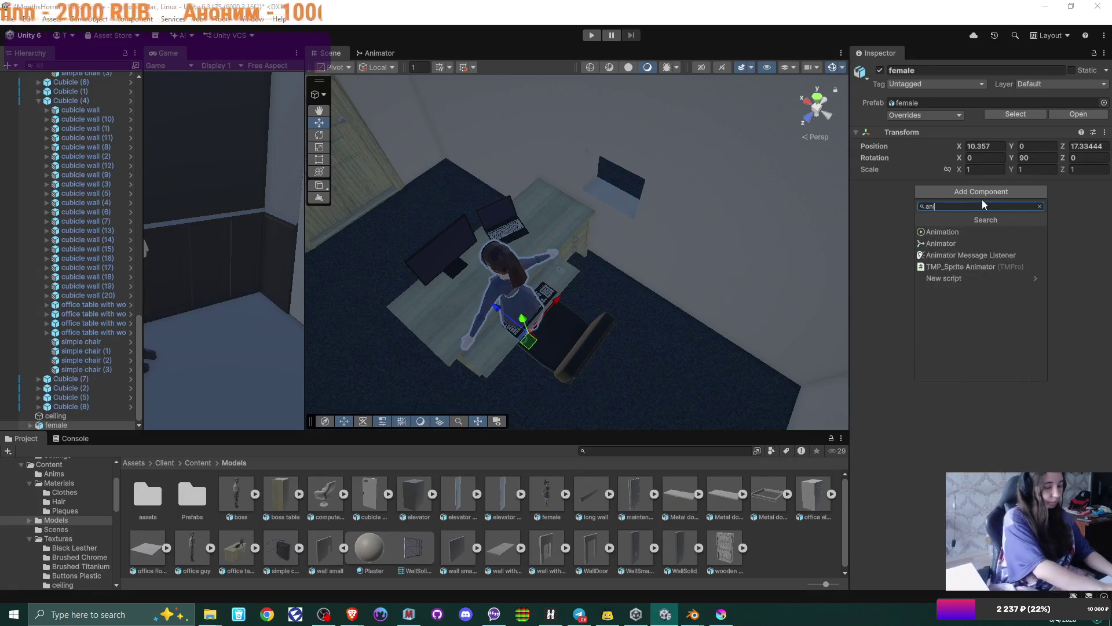
pyautogui.click(946, 243)
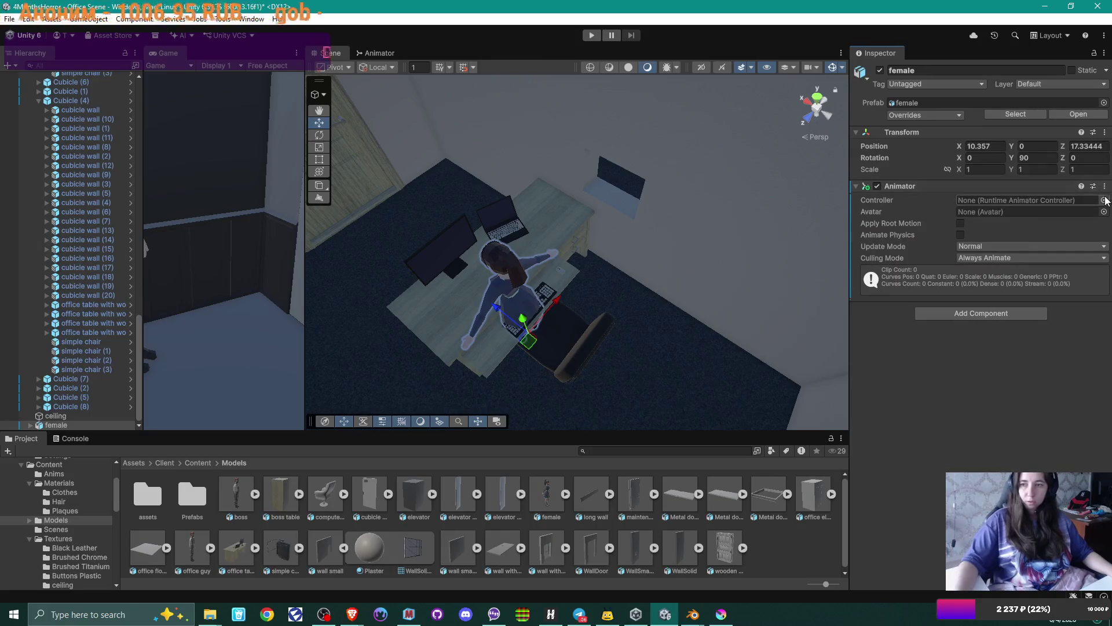
pyautogui.click(1104, 200)
pyautogui.doubleClick(1076, 302)
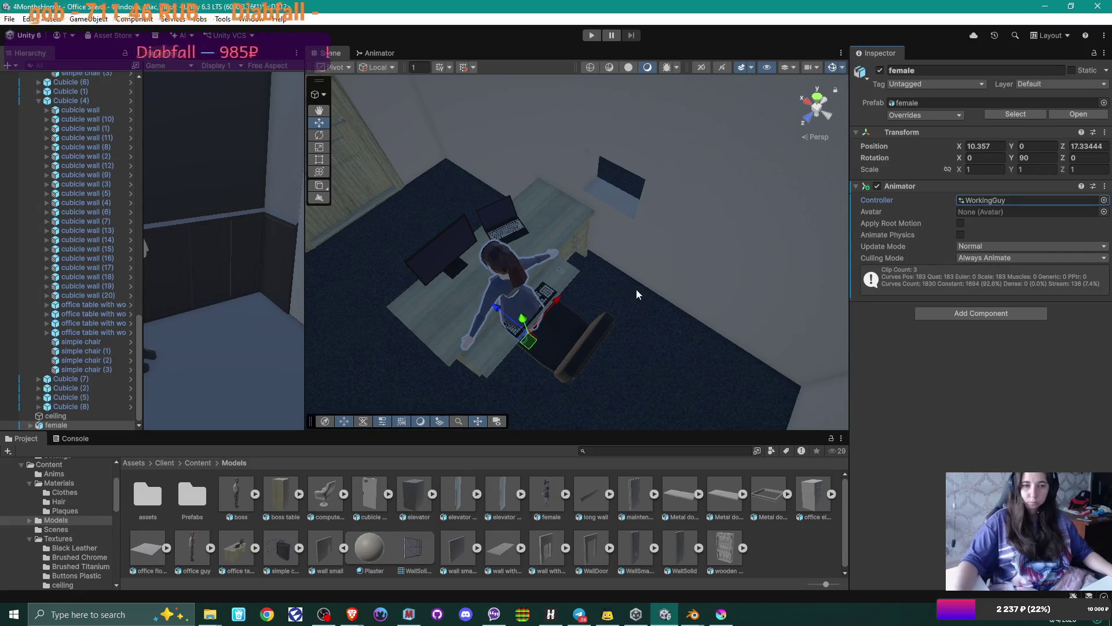
pyautogui.moveTo(636, 294)
pyautogui.keyDown('alt'); pyautogui.mouseDown()
pyautogui.moveTo(521, 311)
pyautogui.moveTo(527, 303)
pyautogui.mouseUp(); pyautogui.keyUp('alt')
pyautogui.moveTo(586, 256)
pyautogui.mouseDown()
pyautogui.moveTo(587, 279)
pyautogui.moveTo(620, 279)
pyautogui.moveTo(597, 276)
pyautogui.mouseUp()
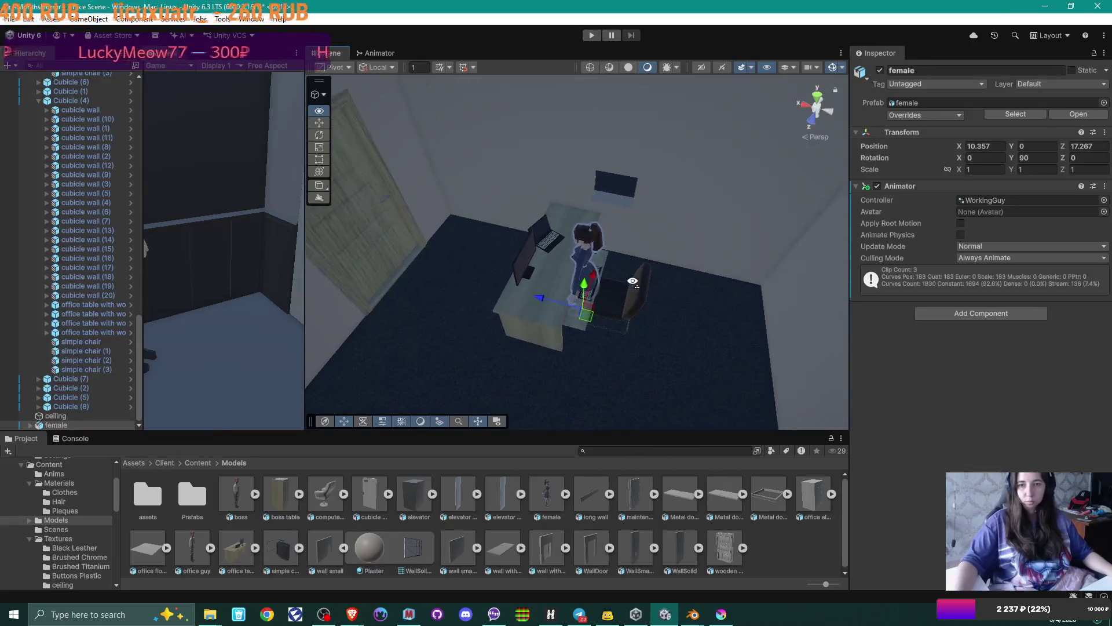
pyautogui.click(592, 35)
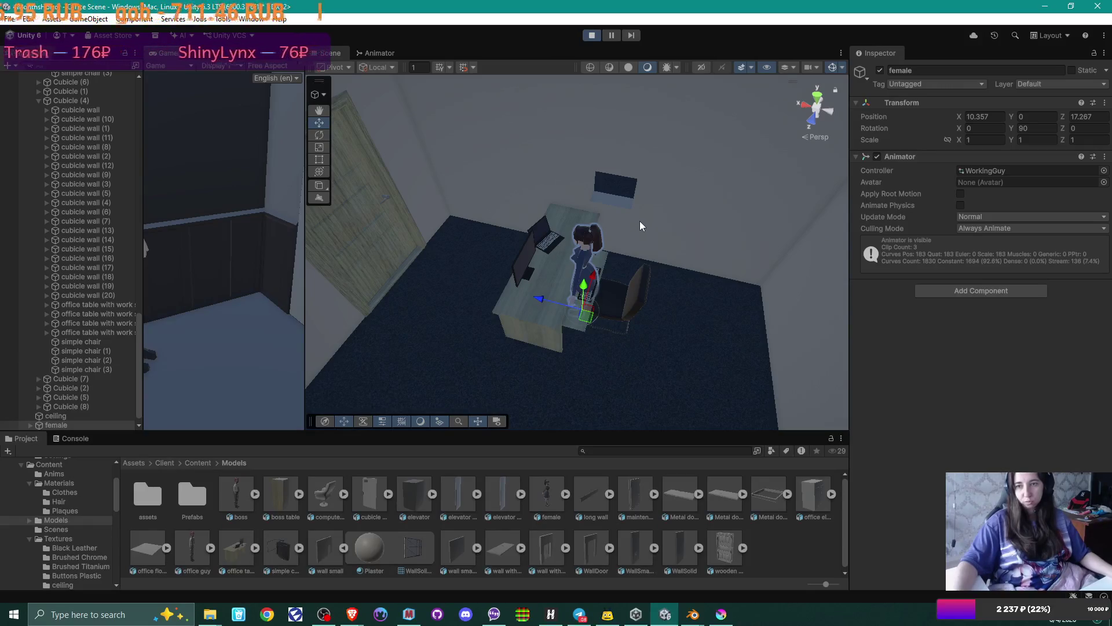
# - Check the console output, frame the view on the female character, and select her body mesh
pyautogui.click(81, 441)
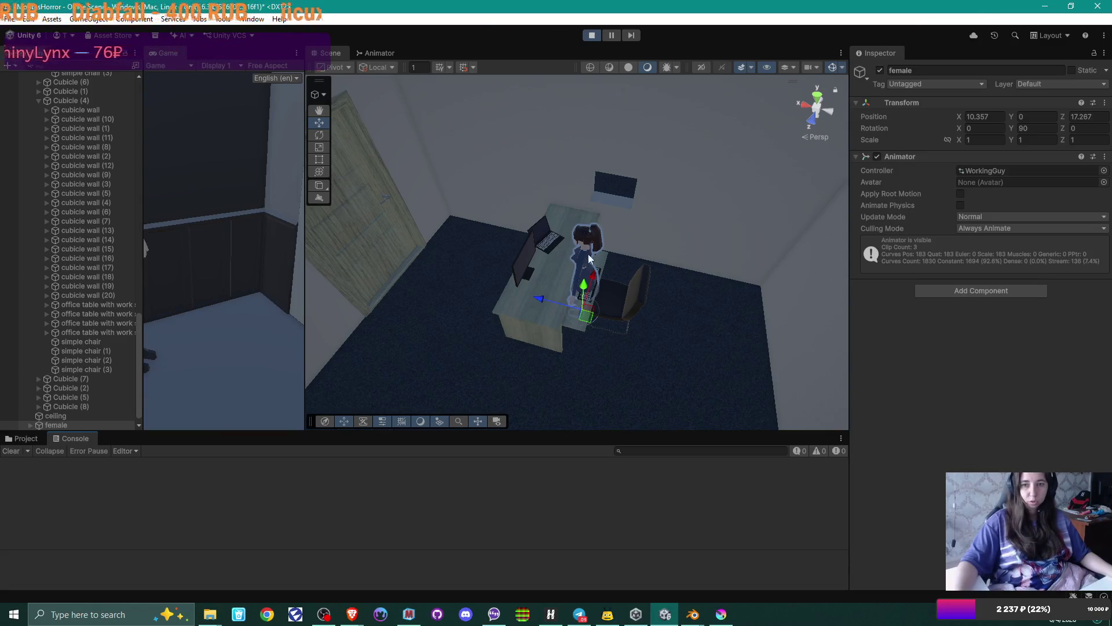
pyautogui.moveTo(678, 253)
pyautogui.mouseDown(button='right')
pyautogui.moveTo(690, 154)
pyautogui.moveTo(706, 164)
pyautogui.moveTo(636, 234)
pyautogui.moveTo(336, 247)
pyautogui.moveTo(633, 226)
pyautogui.moveTo(583, 234)
pyautogui.moveTo(598, 239)
pyautogui.moveTo(658, 232)
pyautogui.moveTo(668, 201)
pyautogui.moveTo(648, 328)
pyautogui.moveTo(717, 314)
pyautogui.moveTo(655, 289)
pyautogui.mouseUp(button='right')
pyautogui.press('f')
pyautogui.click(619, 251)
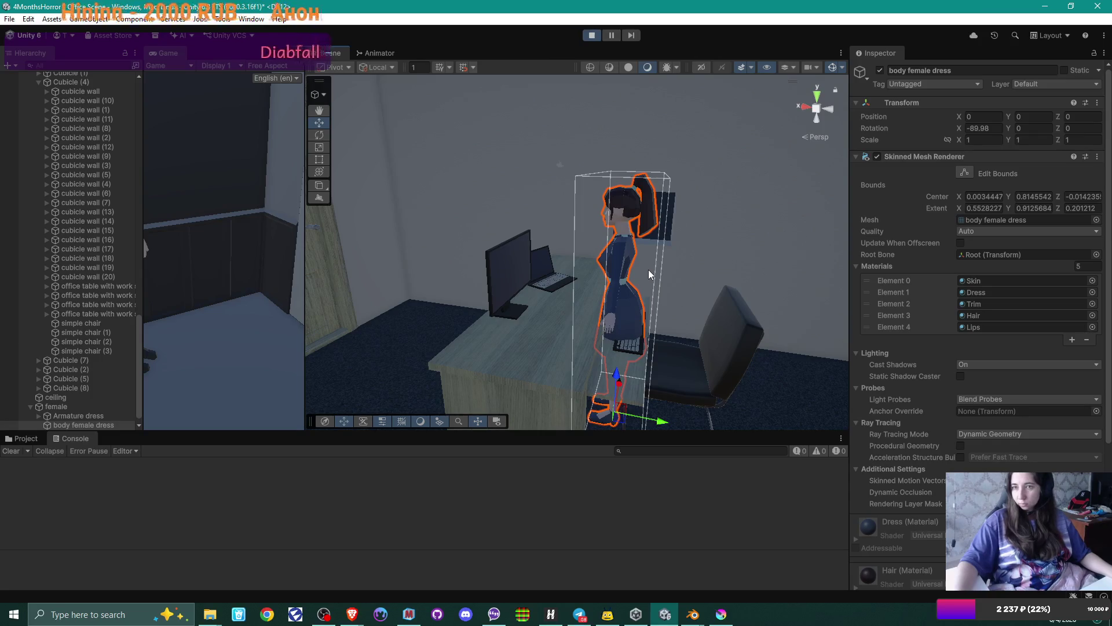
pyautogui.scroll(-6, 965, 270)
pyautogui.scroll(6, 965, 266)
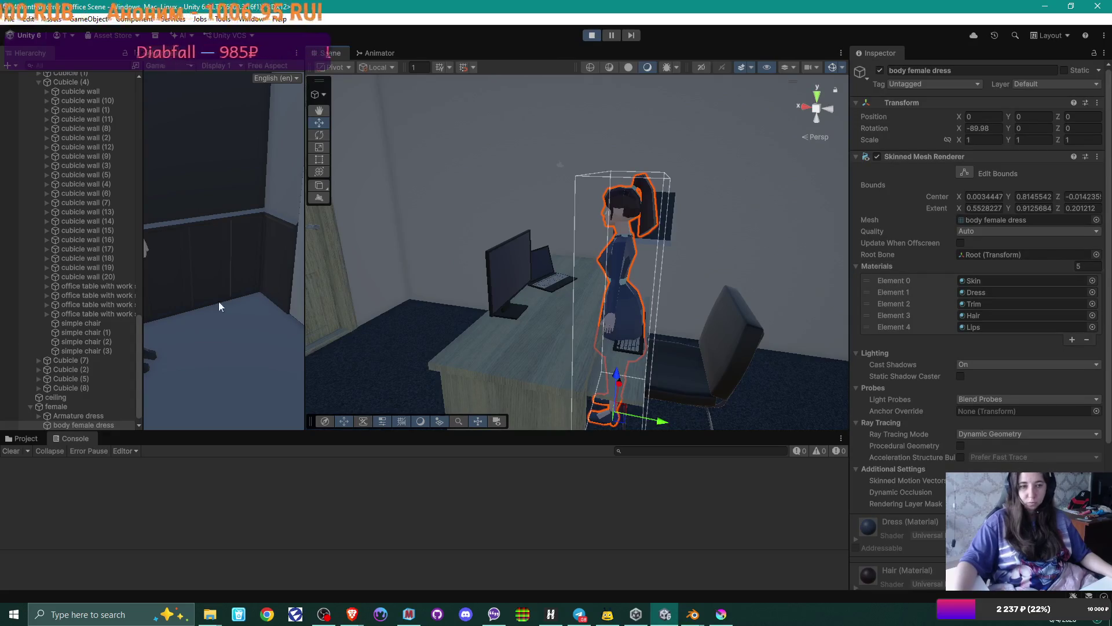
pyautogui.scroll(-1, 100, 342)
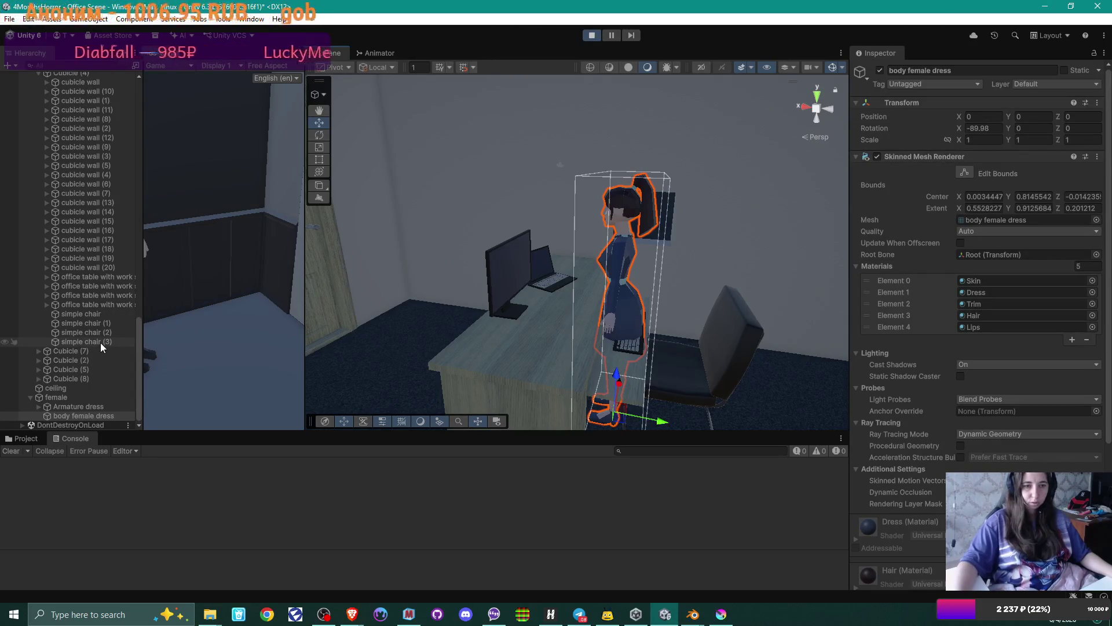
# - Stop Play mode and bring up the 3d projects folder in File Explorer
pyautogui.click(591, 35)
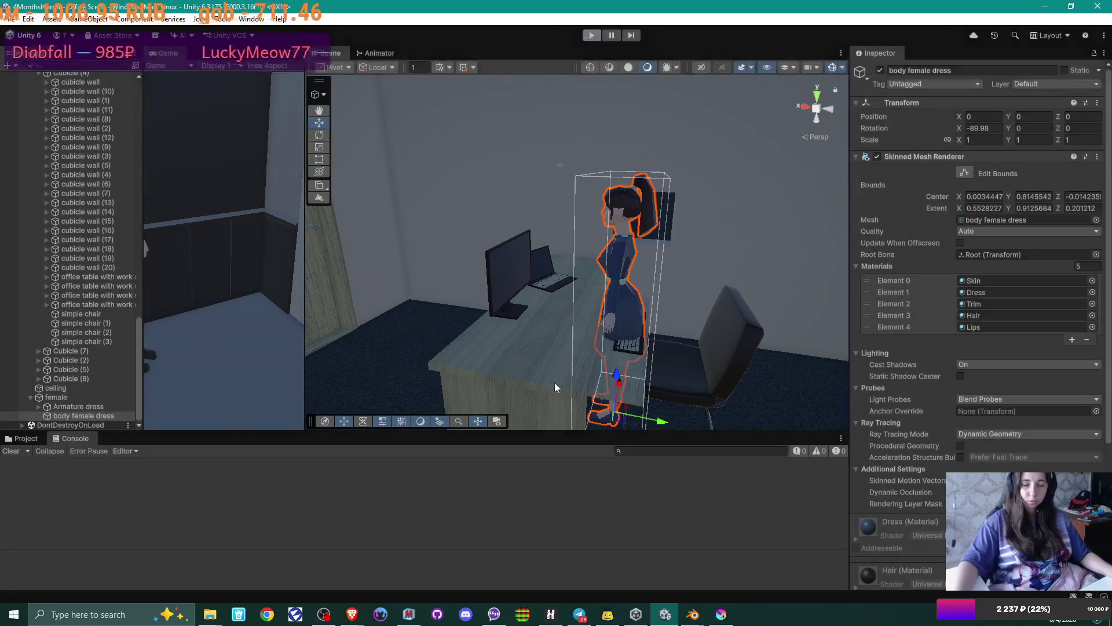
pyautogui.moveTo(210, 614)
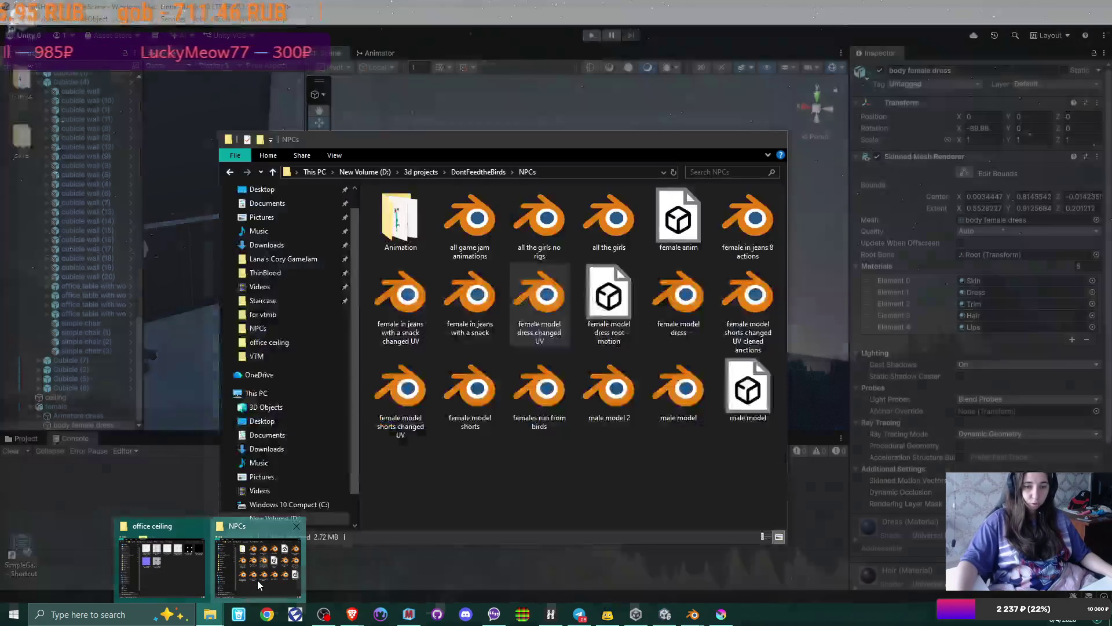
pyautogui.click(258, 580)
pyautogui.click(421, 171)
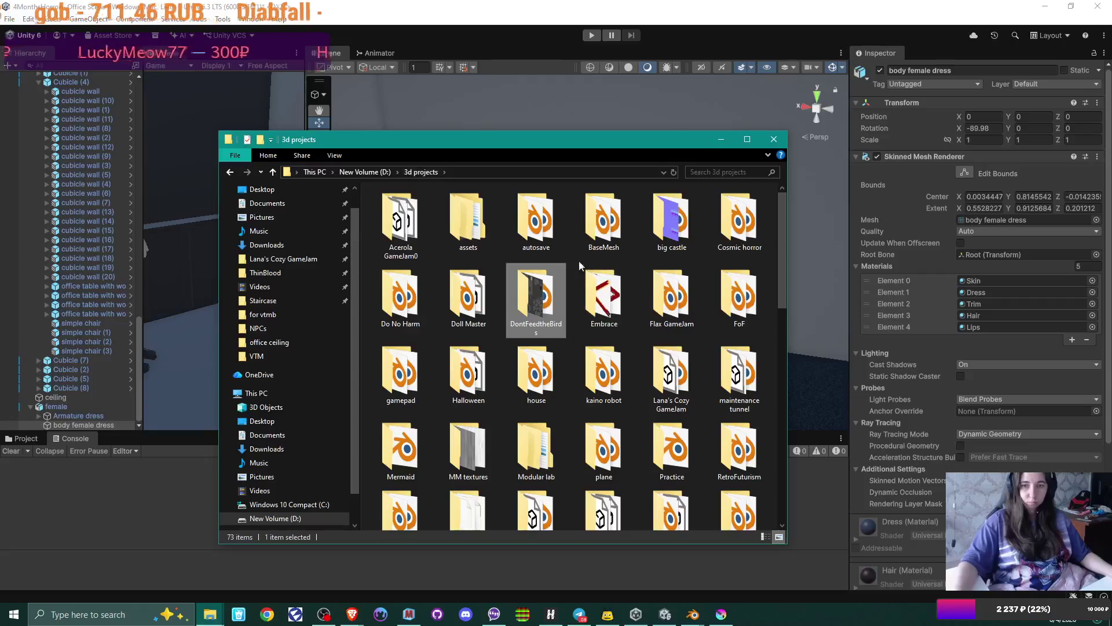
# - Open the nurse character render image from Pictures\3D
pyautogui.scroll(-5, 496, 287)
pyautogui.scroll(5, 496, 288)
pyautogui.click(301, 222)
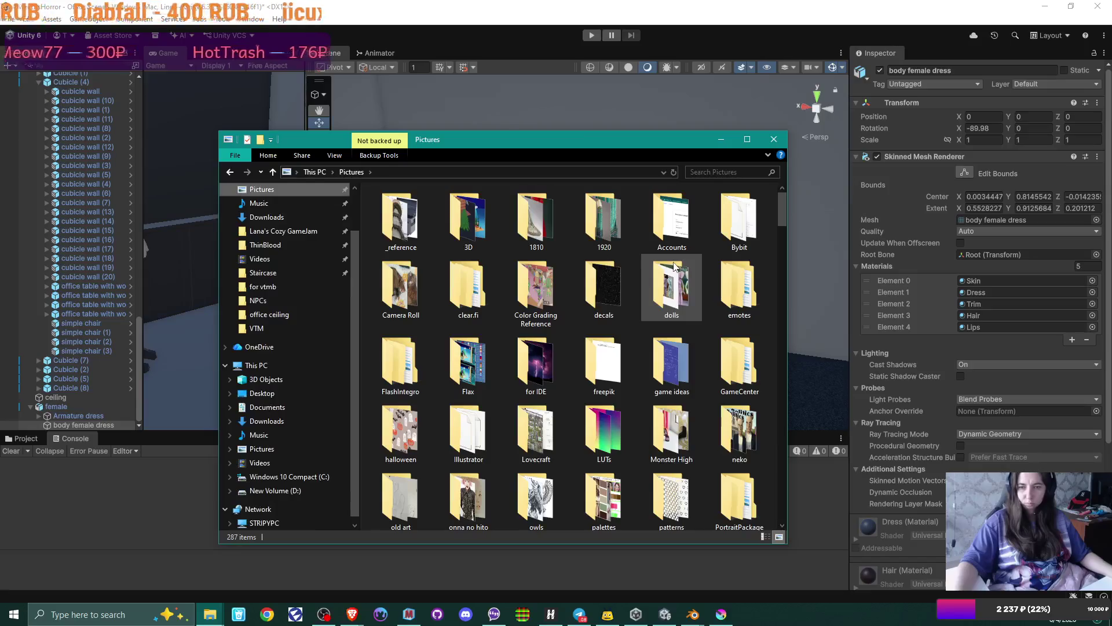
pyautogui.doubleClick(467, 220)
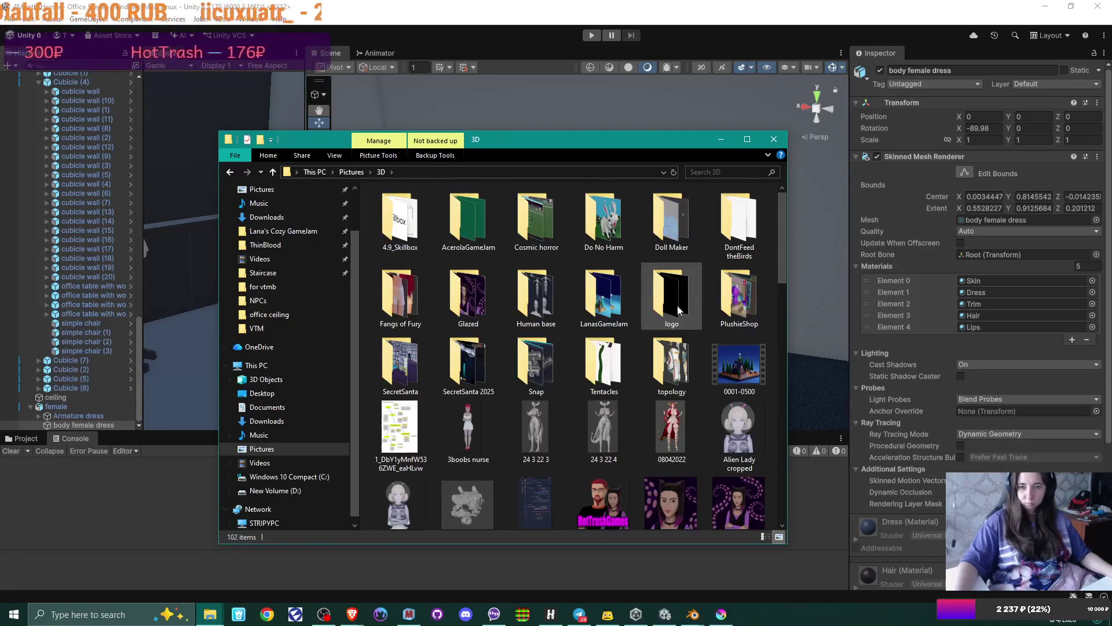
pyautogui.doubleClick(472, 433)
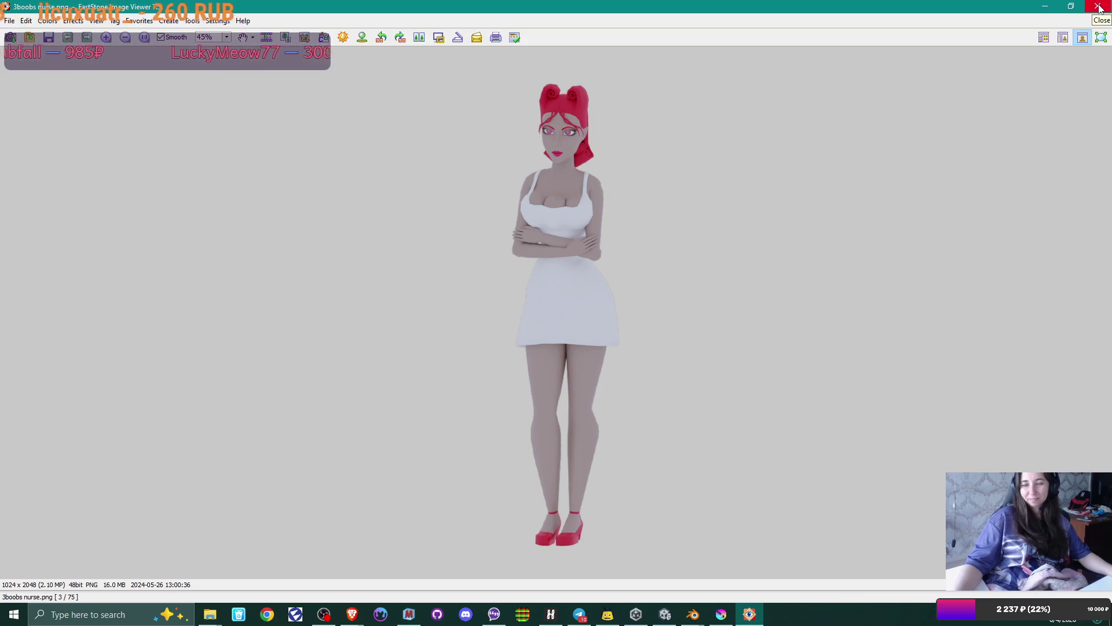
# - Close the image viewer and the 3D folder window, bringing up the Blender windows
pyautogui.click(1099, 7)
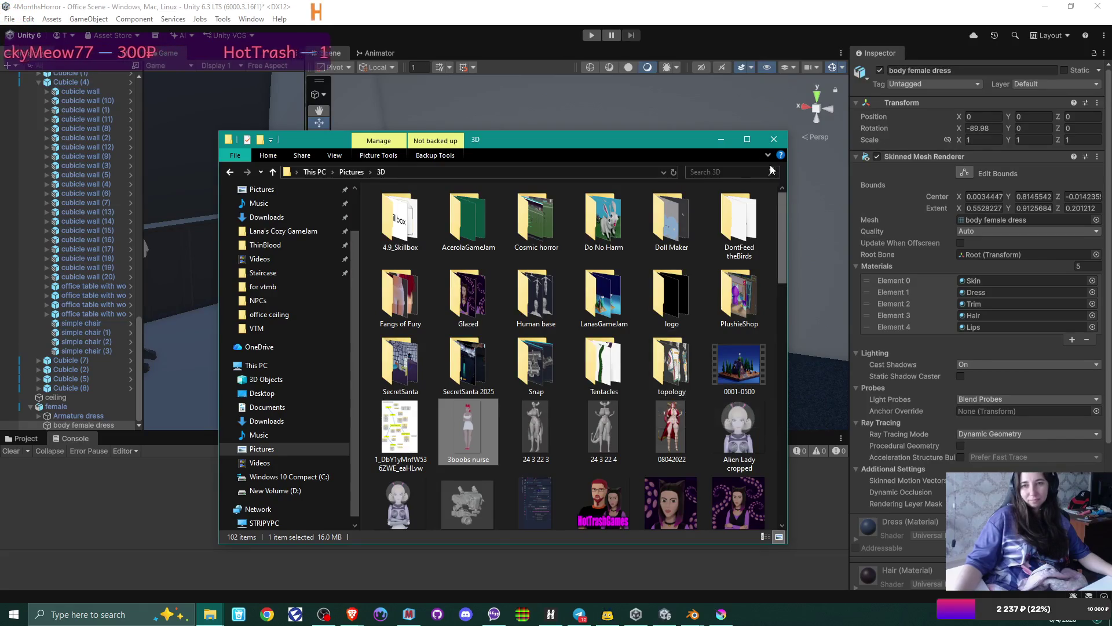
pyautogui.click(774, 139)
pyautogui.click(692, 614)
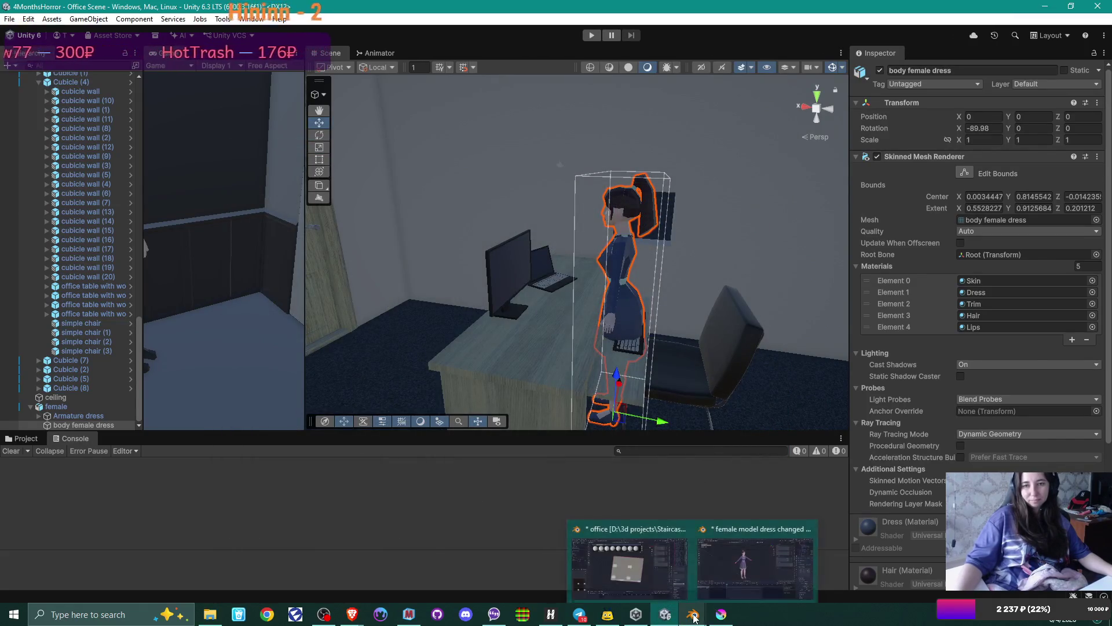
# - Copy the dress body mesh and the female armature from the female model dress file
pyautogui.click(716, 570)
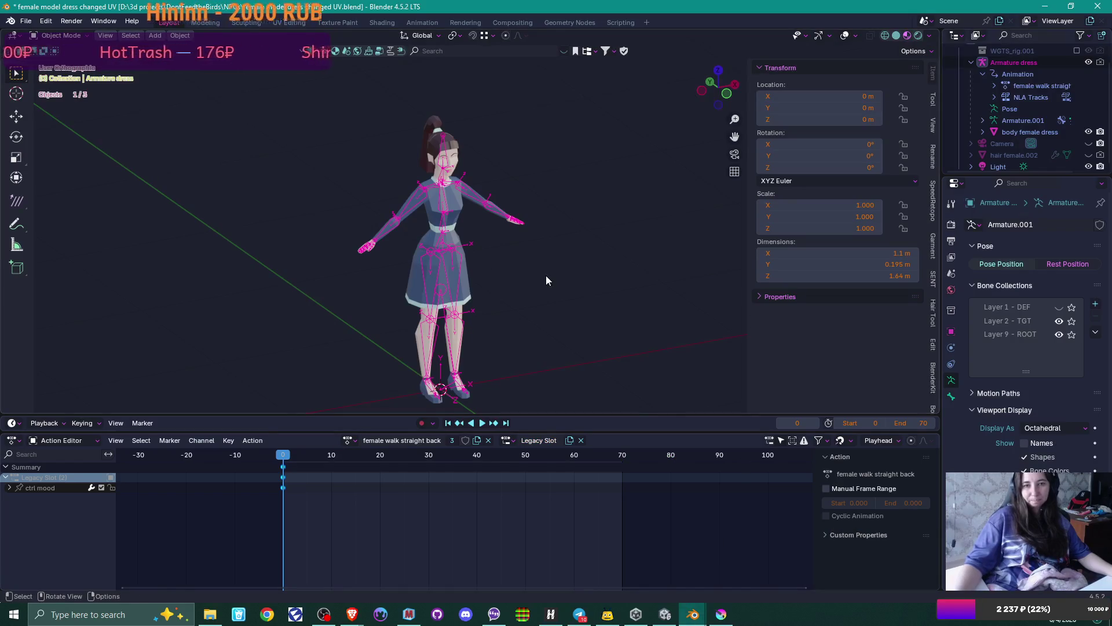
pyautogui.scroll(1, 545, 281)
pyautogui.moveTo(552, 262)
pyautogui.mouseDown(button='middle')
pyautogui.moveTo(461, 273)
pyautogui.moveTo(421, 260)
pyautogui.moveTo(452, 239)
pyautogui.mouseUp(button='middle')
pyautogui.keyDown('shift'); pyautogui.click(452, 238); pyautogui.keyUp('shift')
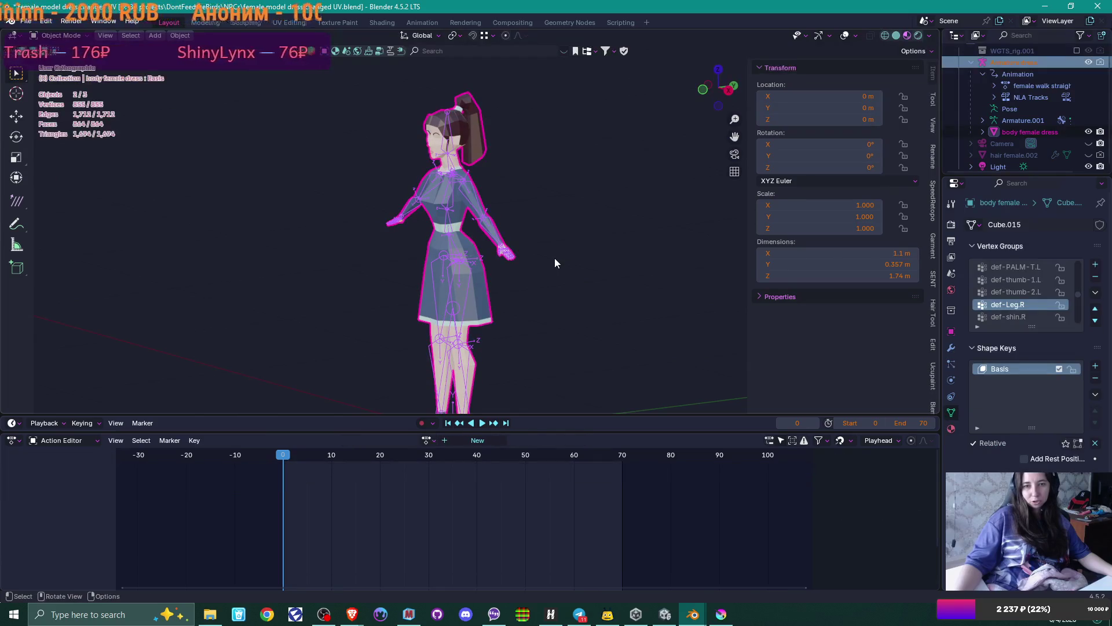
pyautogui.keyDown('shift'); pyautogui.click(509, 212); pyautogui.keyUp('shift')
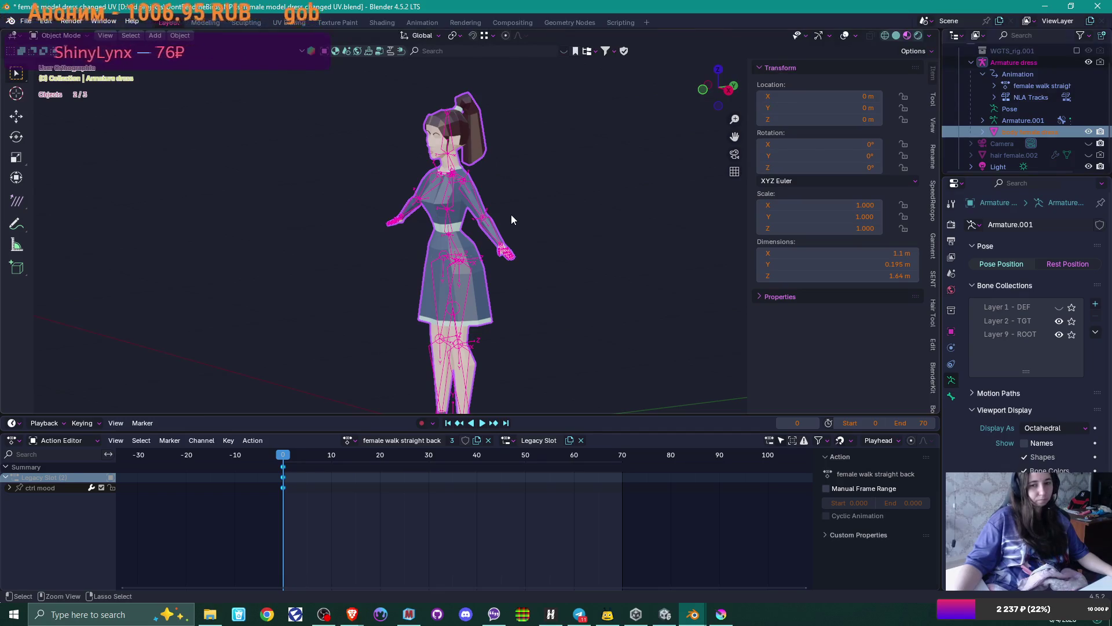
pyautogui.hotkey('ctrl', 'c')
pyautogui.click(481, 216)
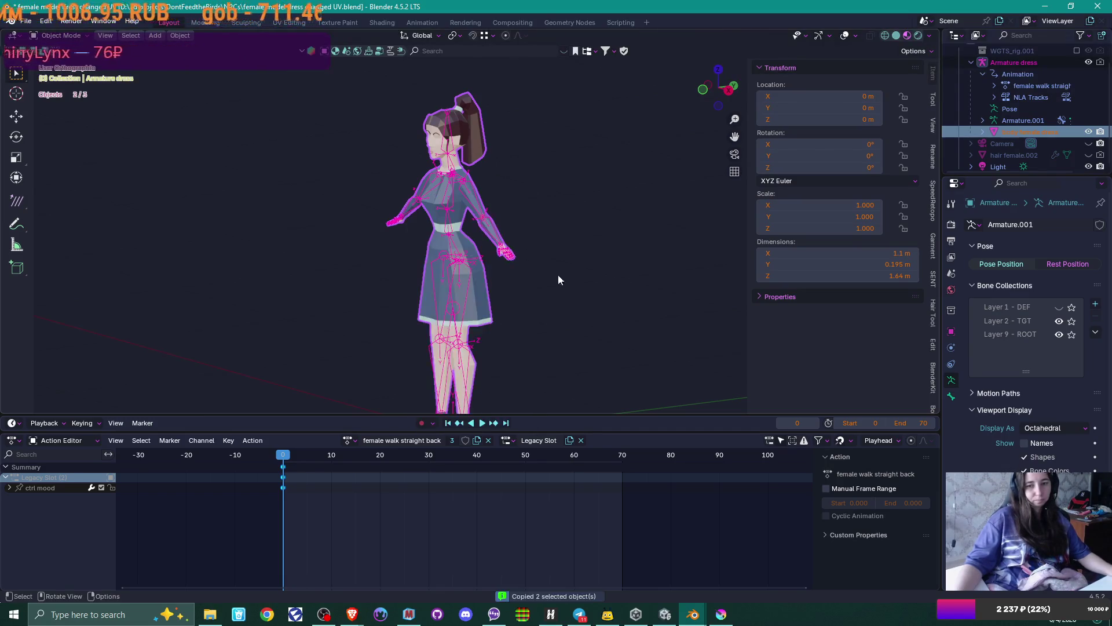
# - Open the '3 bodies with sit down anim' file from the Staircase project folder
pyautogui.moveTo(693, 614)
pyautogui.click(661, 573)
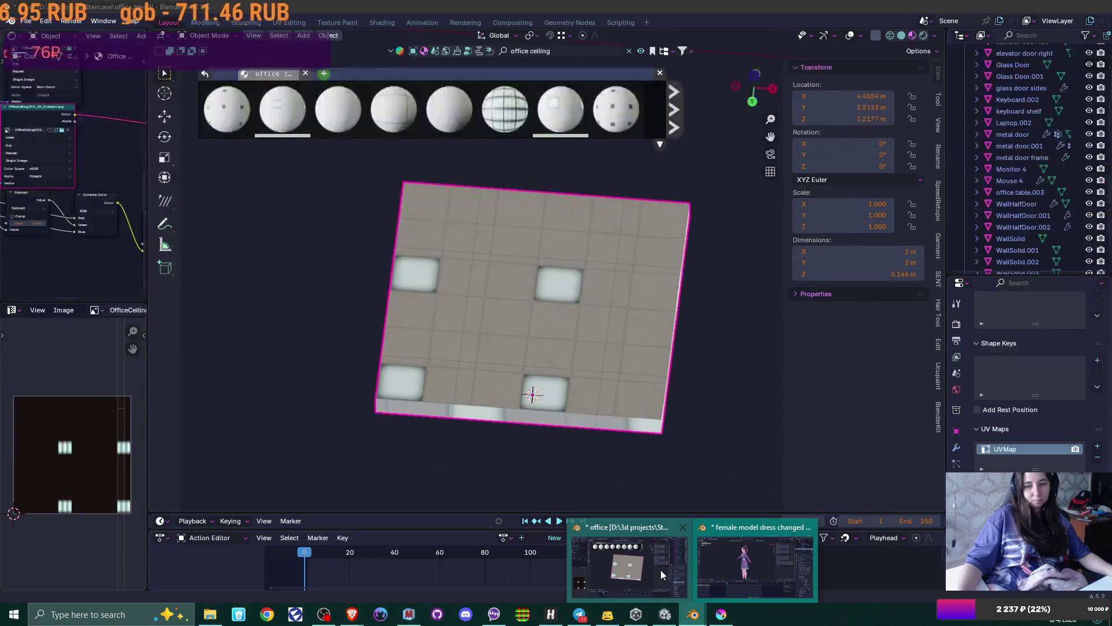
pyautogui.click(753, 565)
pyautogui.click(210, 614)
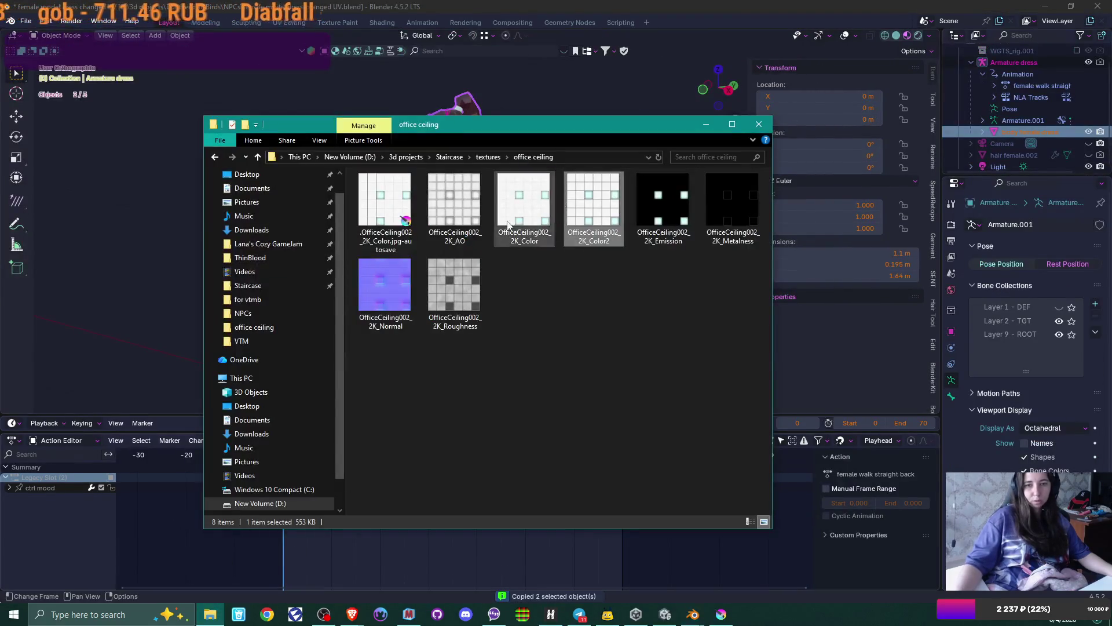
pyautogui.click(450, 157)
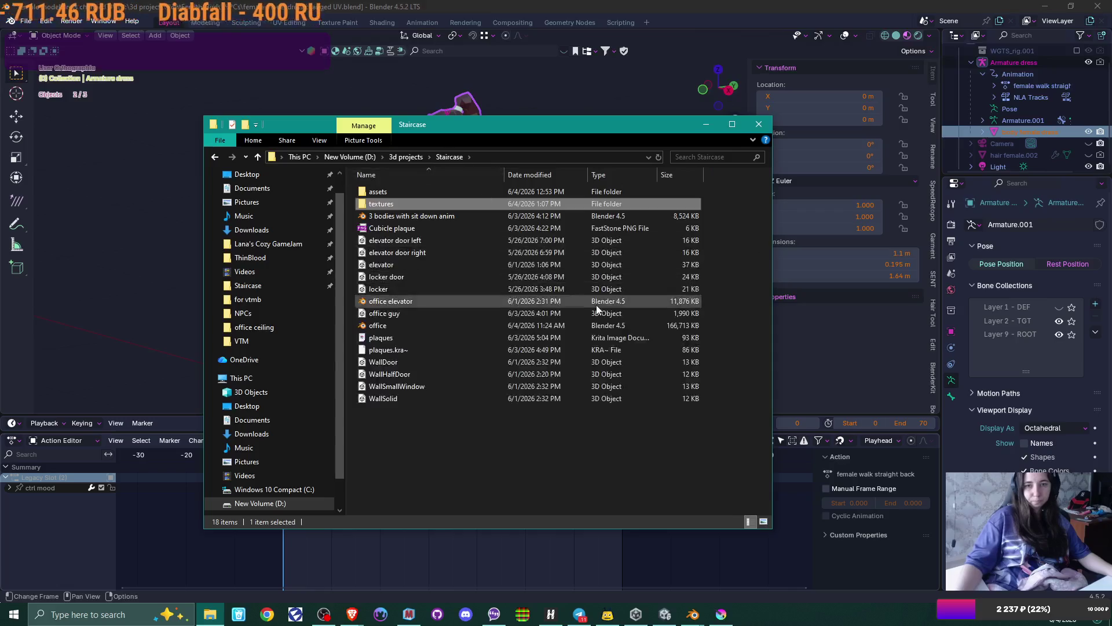
pyautogui.doubleClick(424, 218)
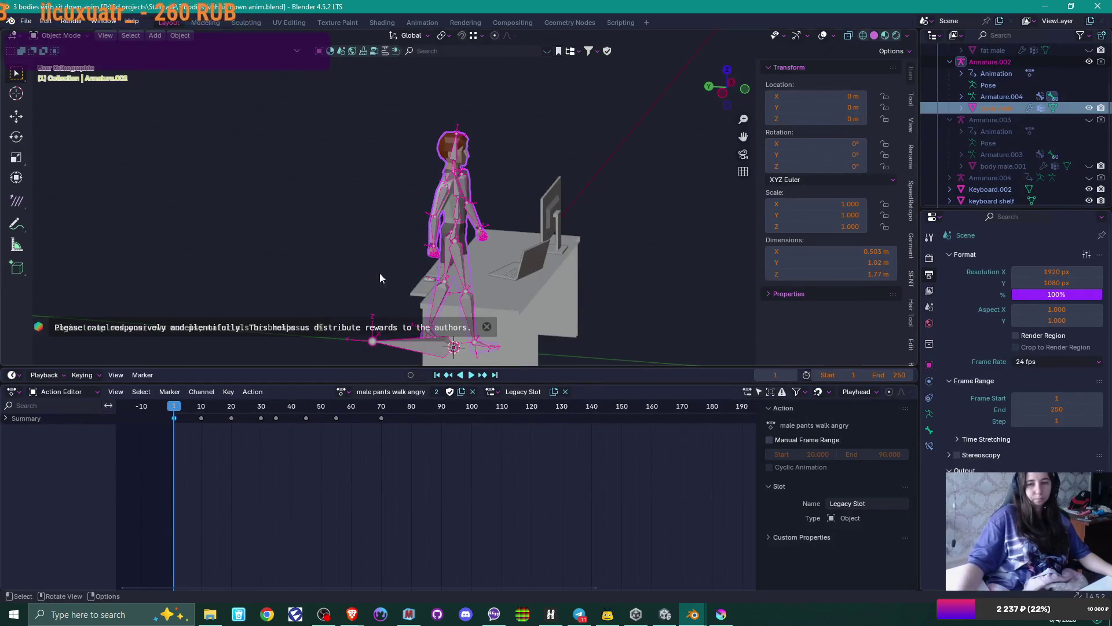
# - Paste the female armature and dress body, then hide the male figure and its armature
pyautogui.click(339, 270)
pyautogui.hotkey('ctrl', 'v')
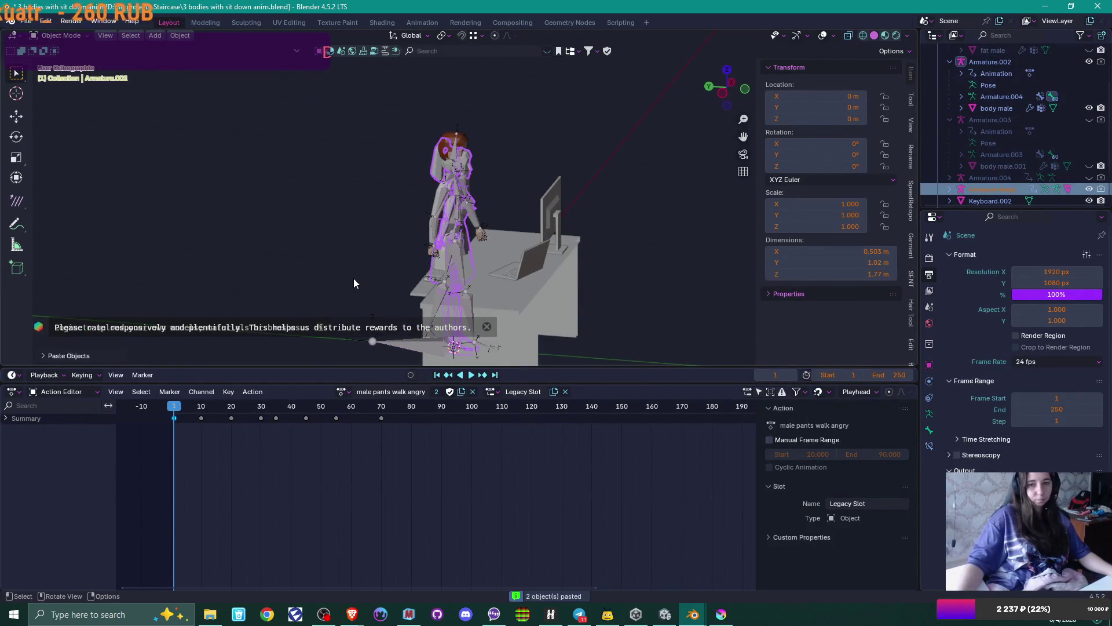
pyautogui.keyDown('shift'); pyautogui.click(469, 150); pyautogui.keyUp('shift')
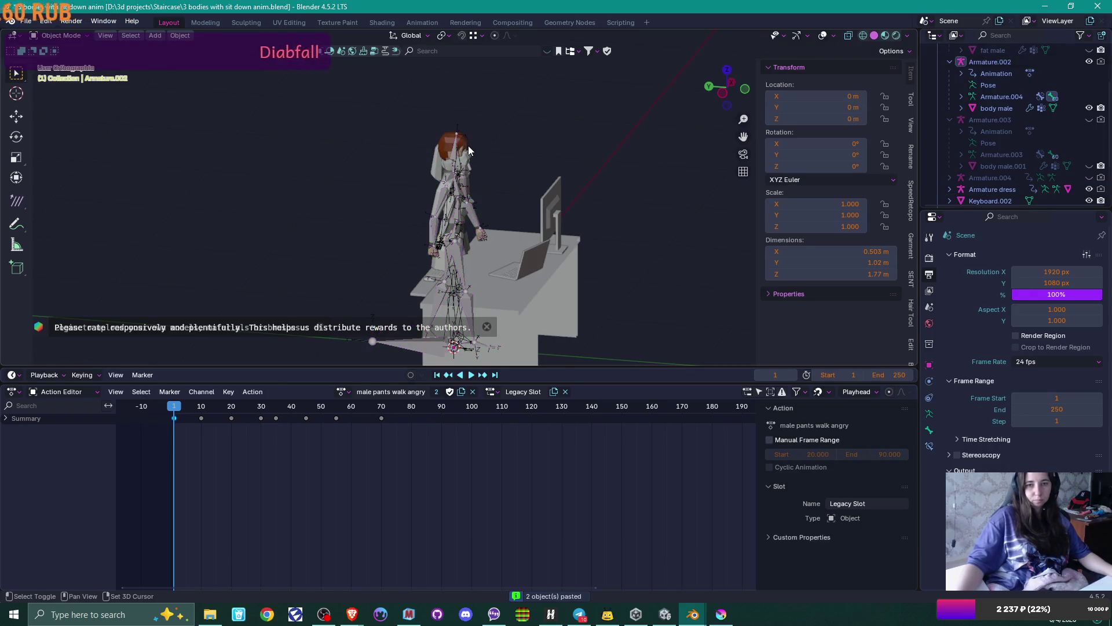
pyautogui.keyDown('shift'); pyautogui.click(458, 144); pyautogui.keyUp('shift')
pyautogui.keyDown('shift'); pyautogui.click(457, 143); pyautogui.keyUp('shift')
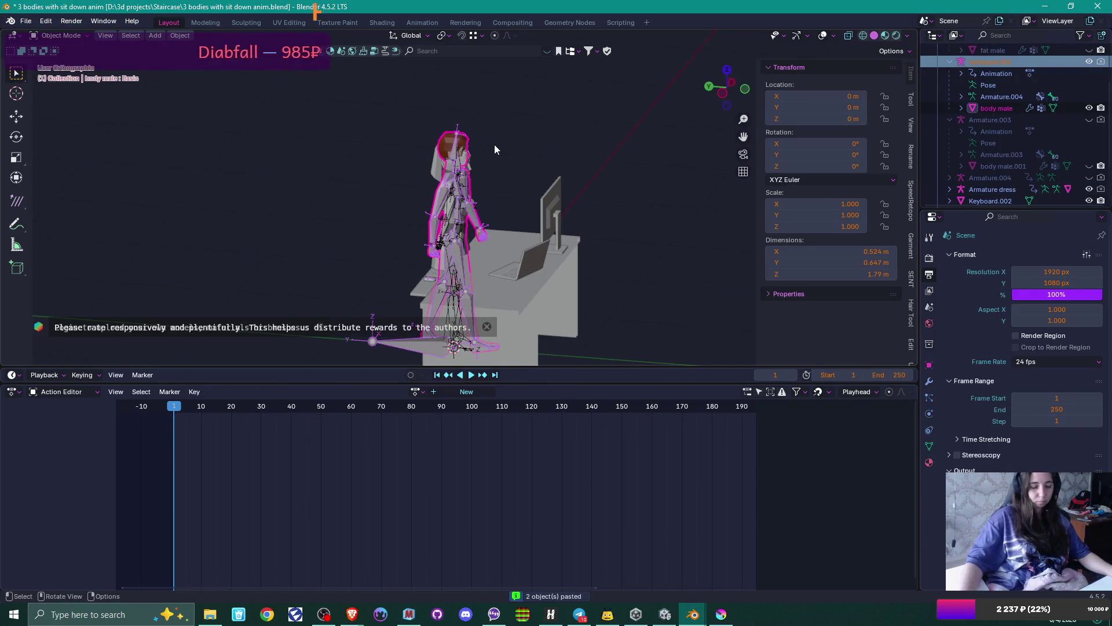
pyautogui.press('h')
pyautogui.moveTo(568, 172)
pyautogui.mouseDown(button='middle')
pyautogui.moveTo(528, 207)
pyautogui.moveTo(512, 193)
pyautogui.mouseUp(button='middle')
pyautogui.scroll(3, 512, 192)
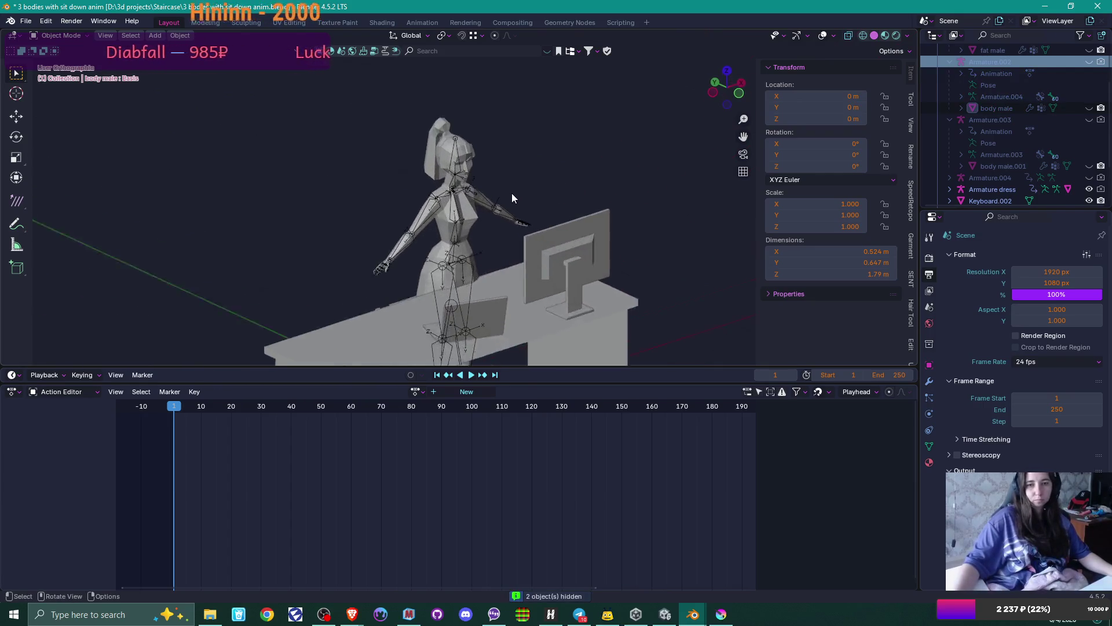
# - Assign the Idle action to the pasted female armature and show its bone collections
pyautogui.click(452, 230)
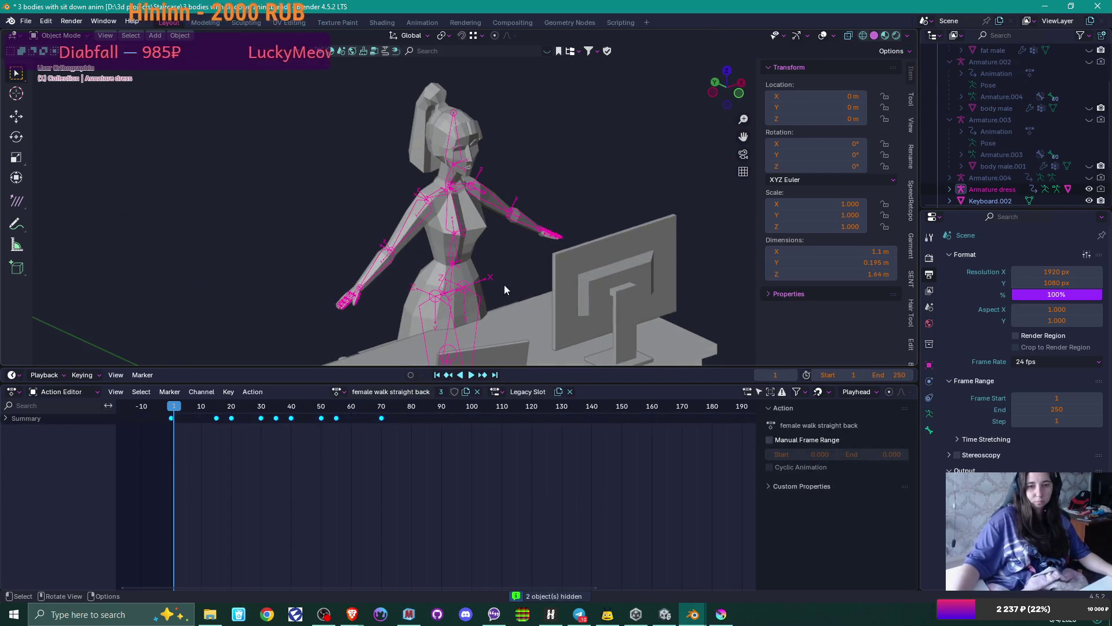
pyautogui.click(344, 391)
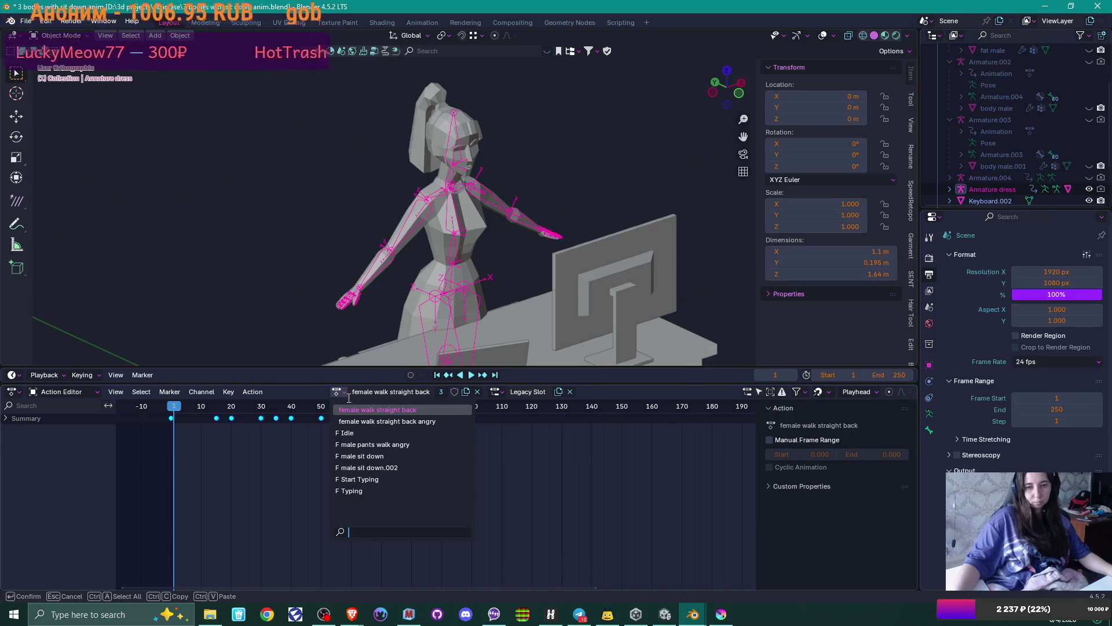
pyautogui.click(400, 422)
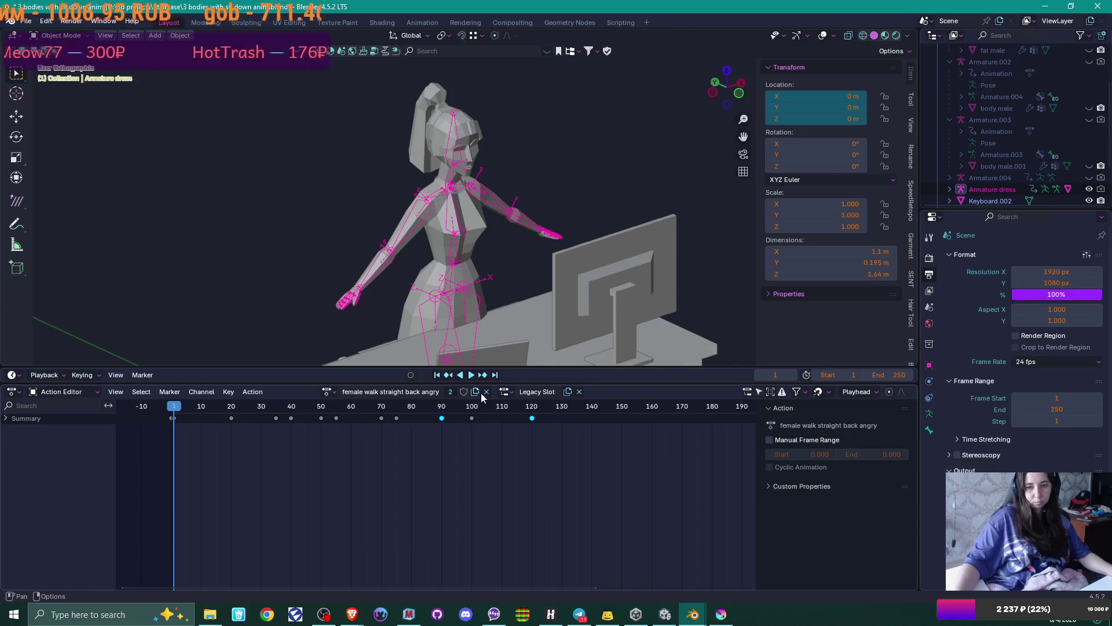
pyautogui.click(485, 392)
pyautogui.click(419, 392)
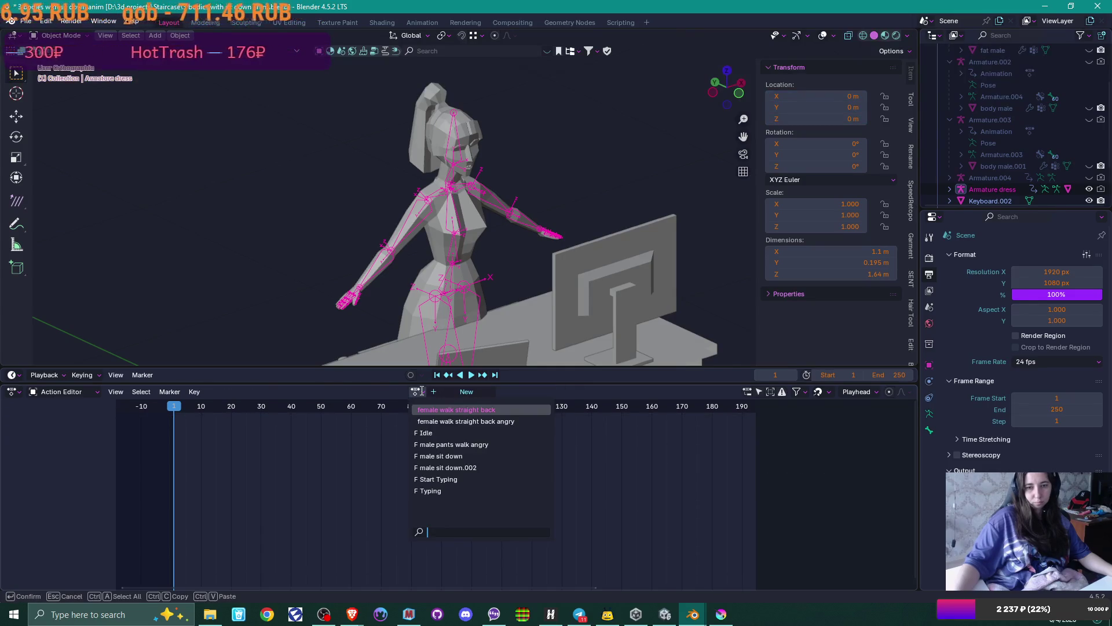
pyautogui.click(453, 432)
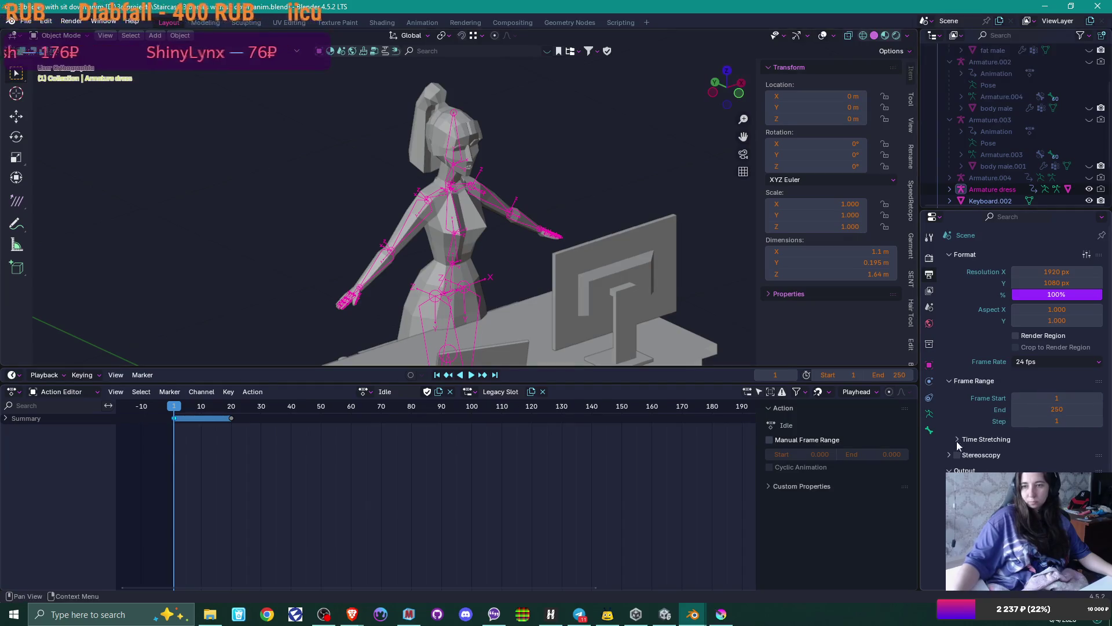
pyautogui.click(928, 413)
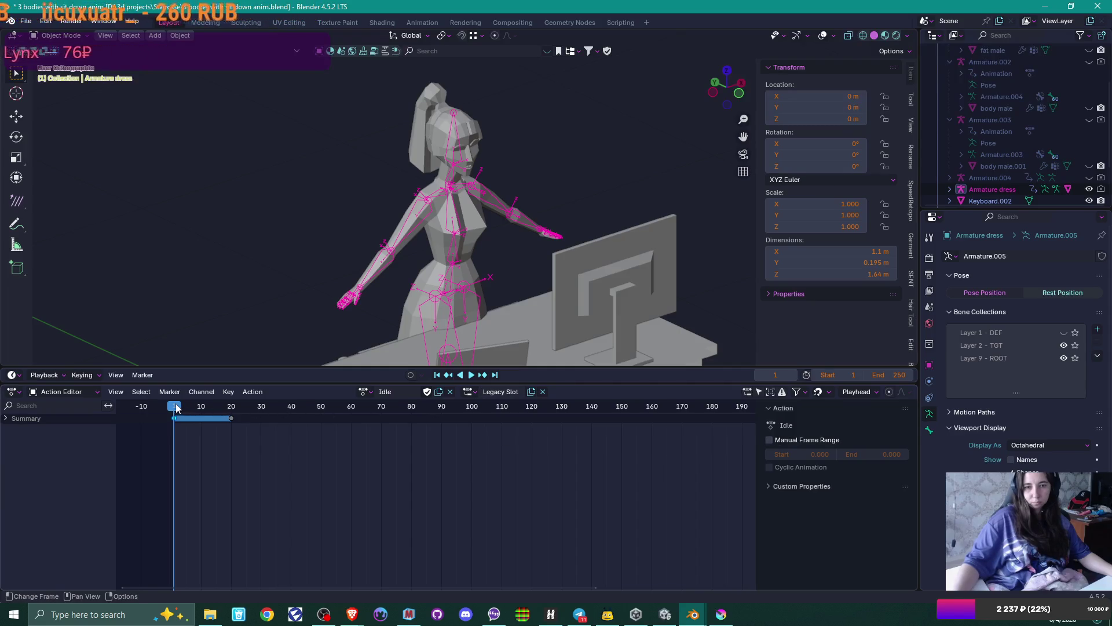
# - Scrub the Idle animation, keep the Legacy Slot, and select the TGT bone collection
pyautogui.moveTo(174, 408)
pyautogui.mouseDown()
pyautogui.moveTo(293, 406)
pyautogui.moveTo(165, 405)
pyautogui.mouseUp()
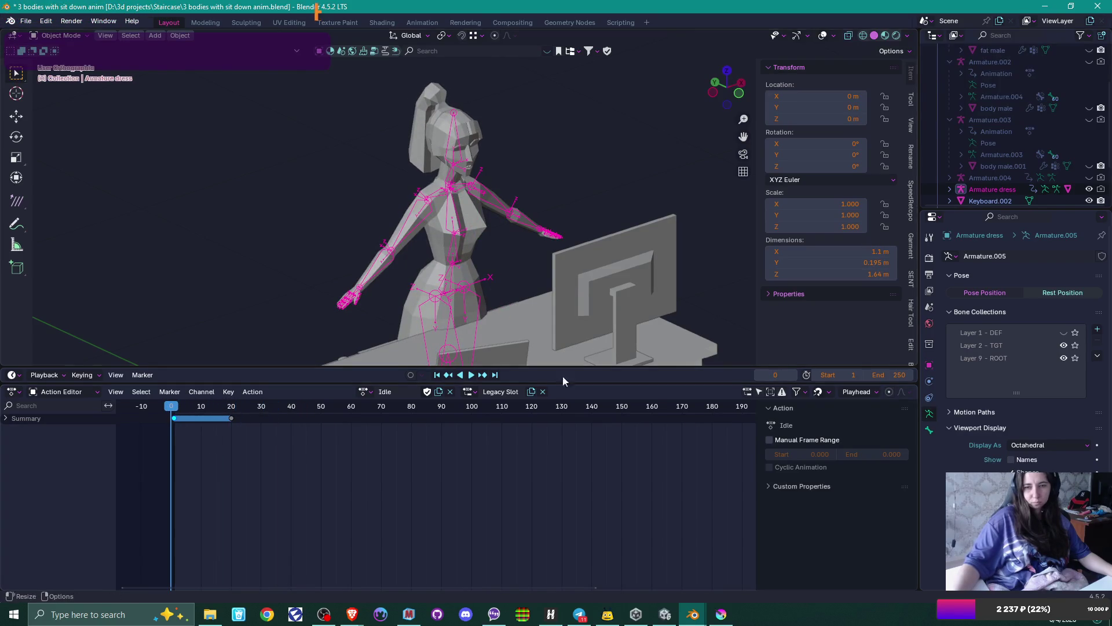
pyautogui.click(469, 392)
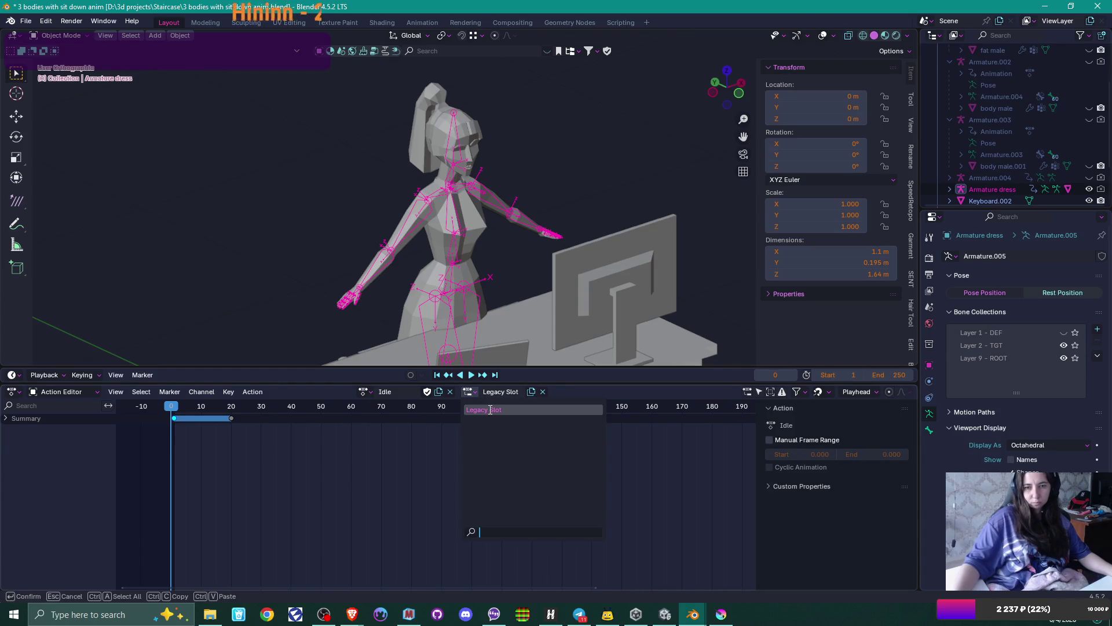
pyautogui.click(490, 410)
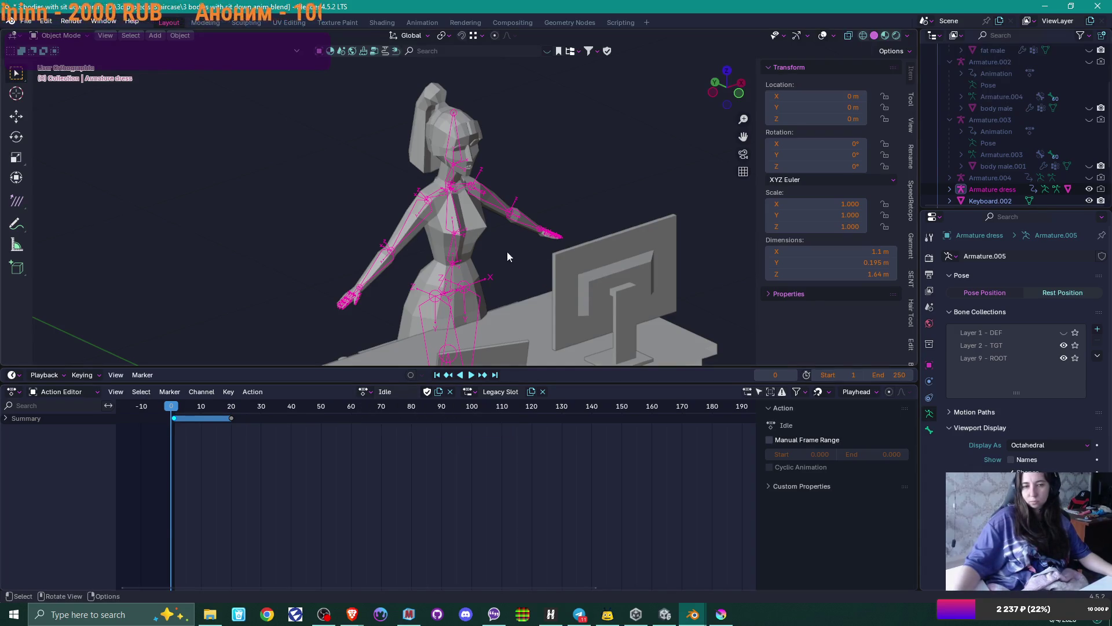
pyautogui.keyDown('shift'); pyautogui.moveTo(476, 279); pyautogui.dragTo(536, 212, button='middle'); pyautogui.keyUp('shift')
pyautogui.click(1004, 346)
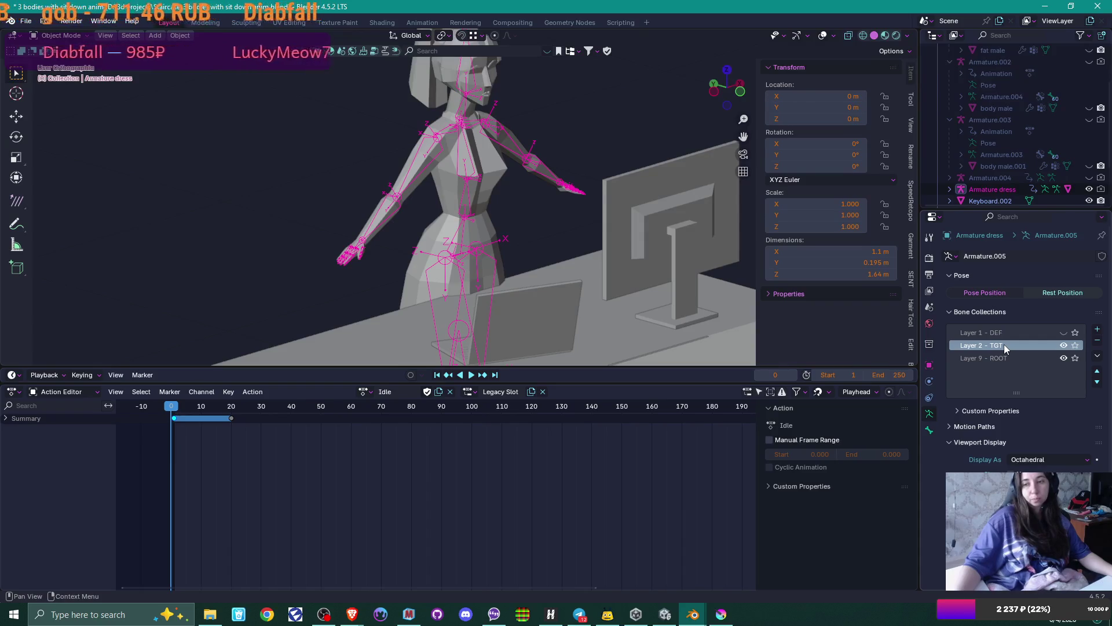
pyautogui.moveTo(526, 200)
pyautogui.mouseDown(button='middle')
pyautogui.moveTo(510, 203)
pyautogui.moveTo(824, 339)
pyautogui.mouseUp(button='middle')
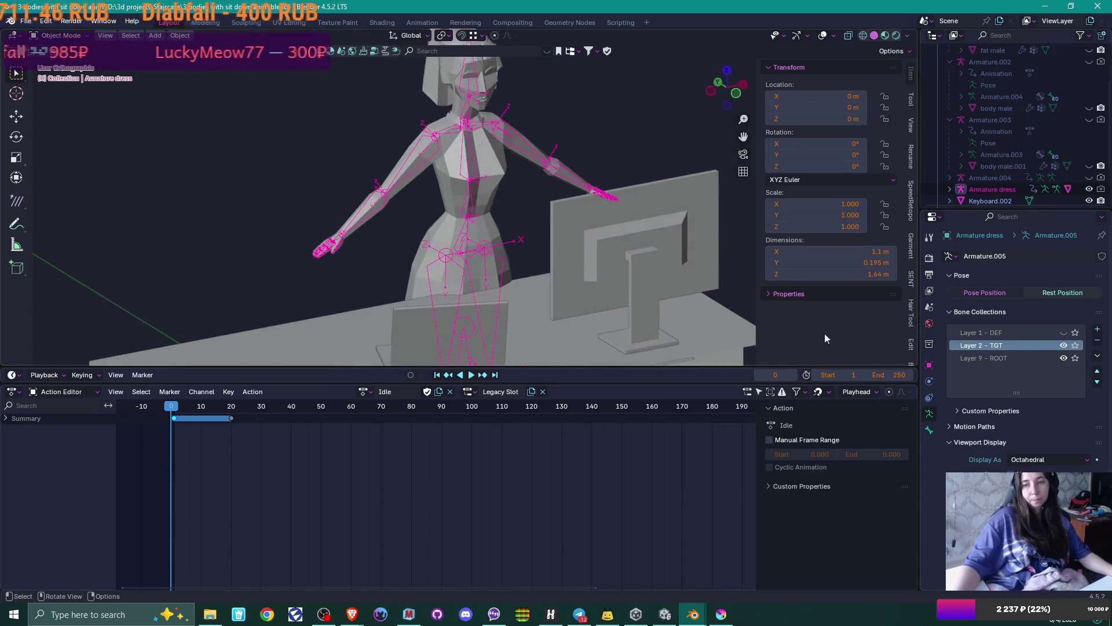
# - Review the dress body mesh's def- vertex groups in Object Data properties
pyautogui.click(487, 177)
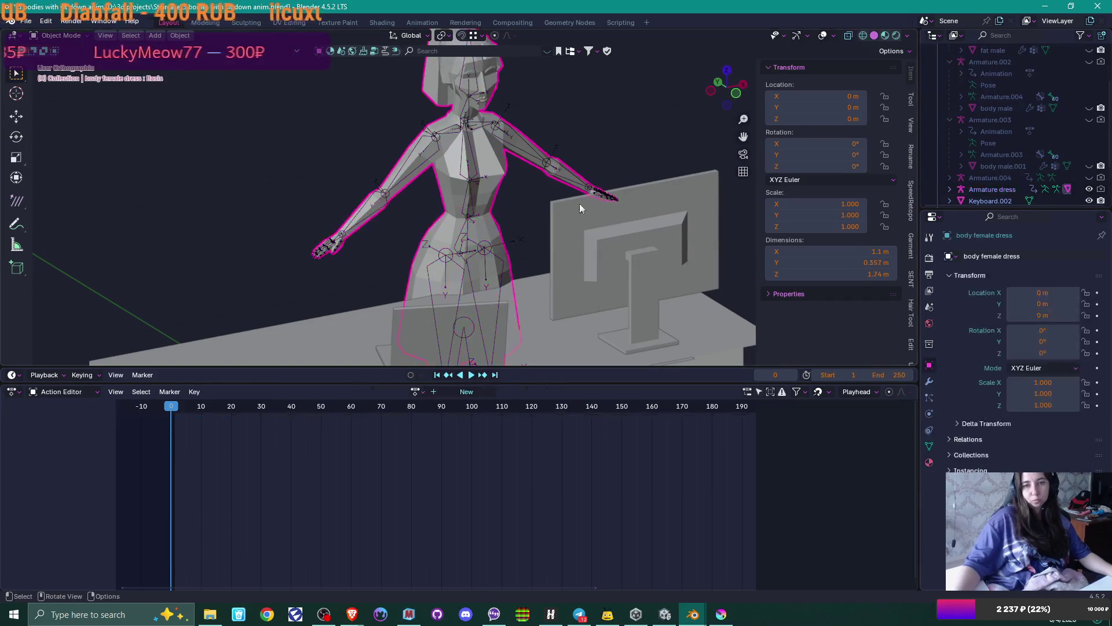
pyautogui.click(929, 447)
pyautogui.scroll(10, 1015, 311)
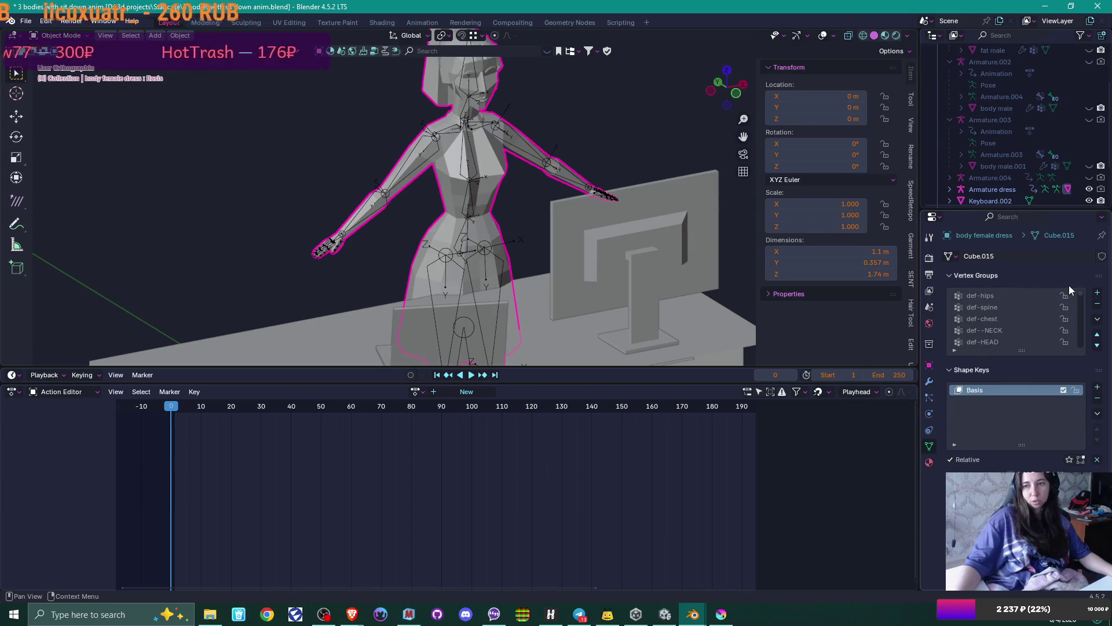
pyautogui.moveTo(1081, 294); pyautogui.dragTo(1076, 368)
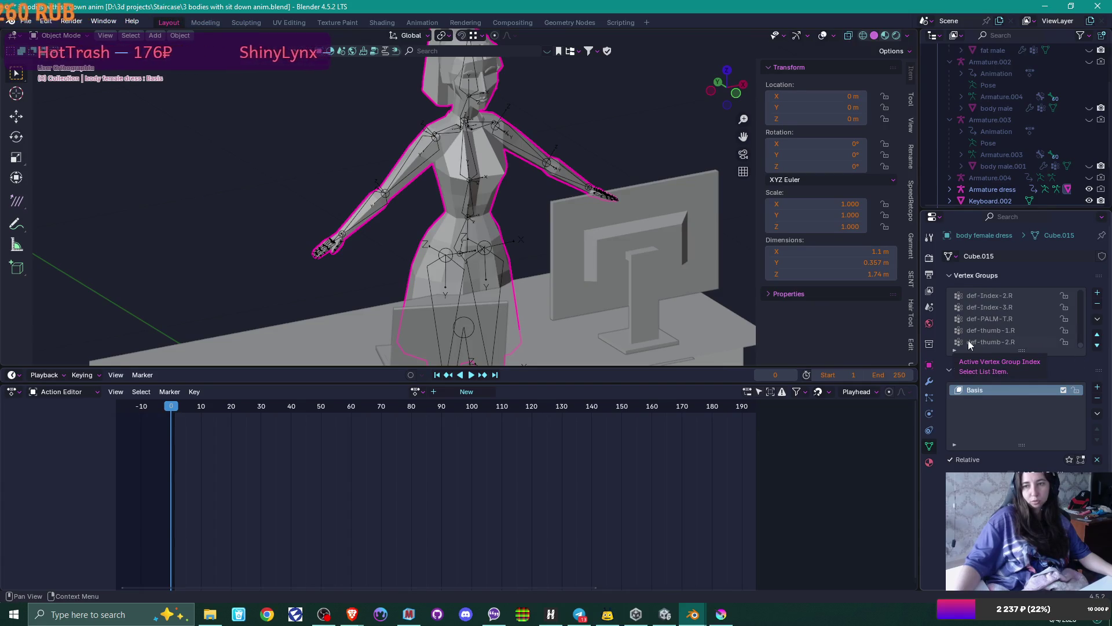
pyautogui.scroll(6, 1071, 173)
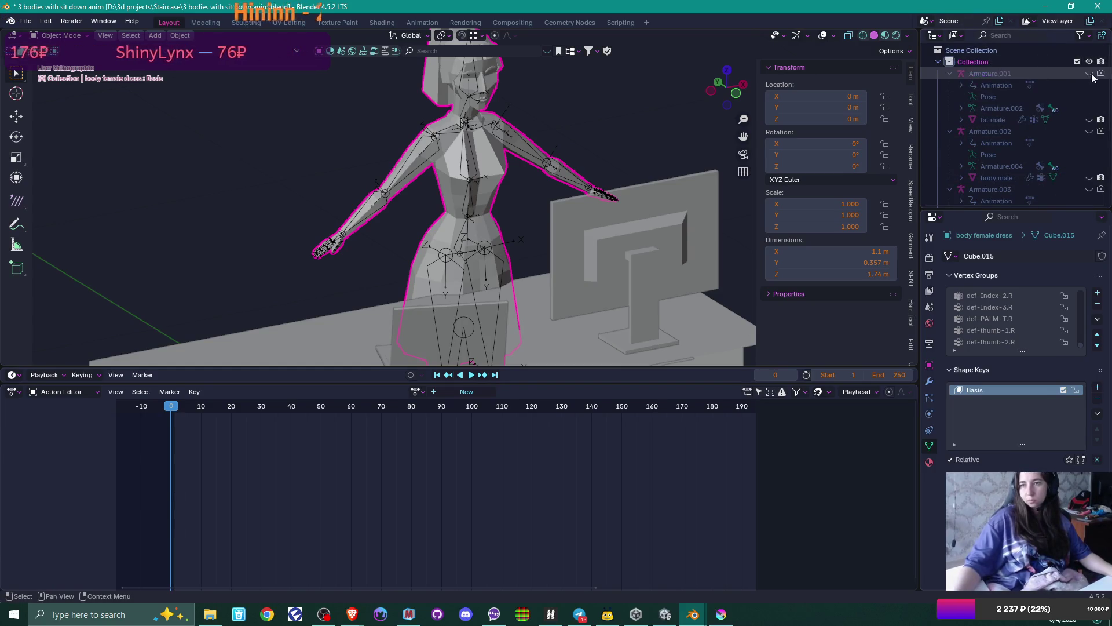
# - Compare against Armature.001's DEF bones, then put the dress armature into Edit Mode
pyautogui.click(1089, 73)
pyautogui.click(520, 123)
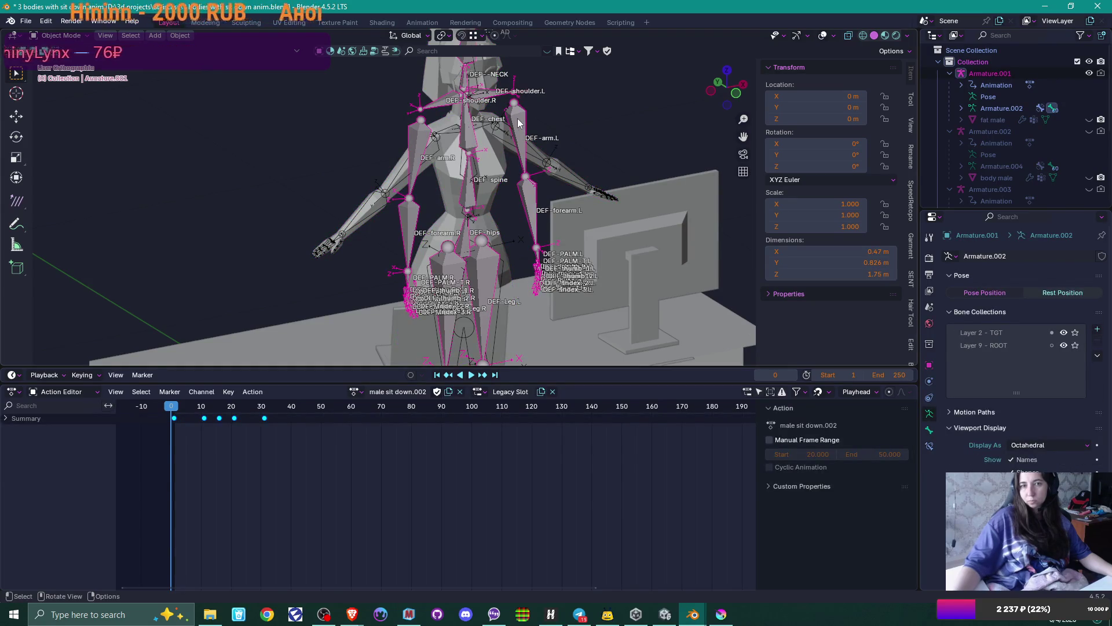
pyautogui.click(1090, 75)
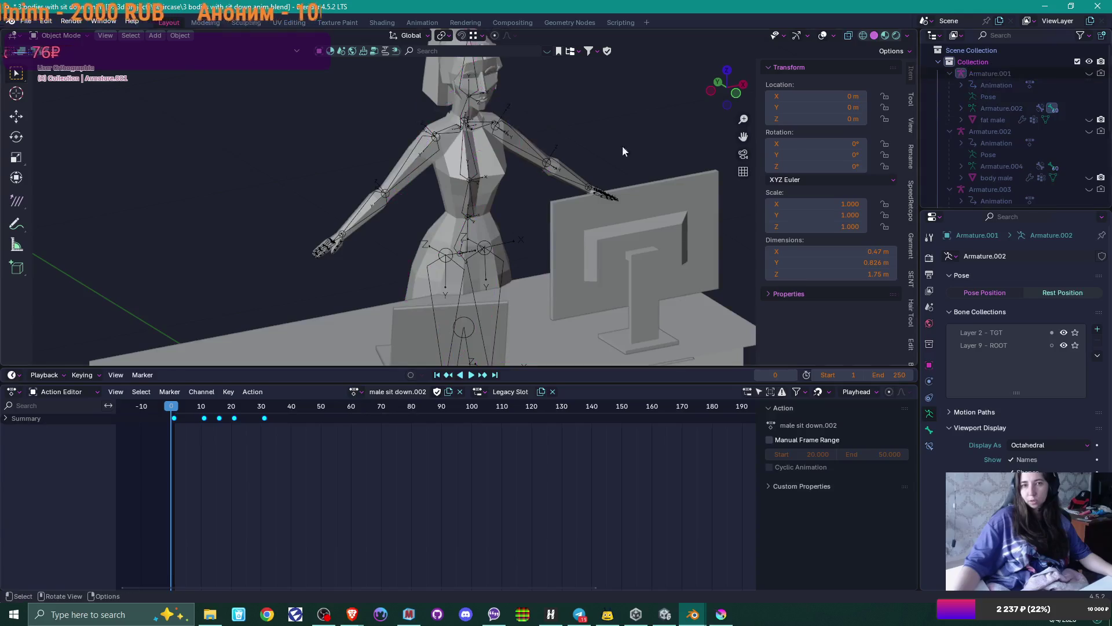
pyautogui.click(495, 127)
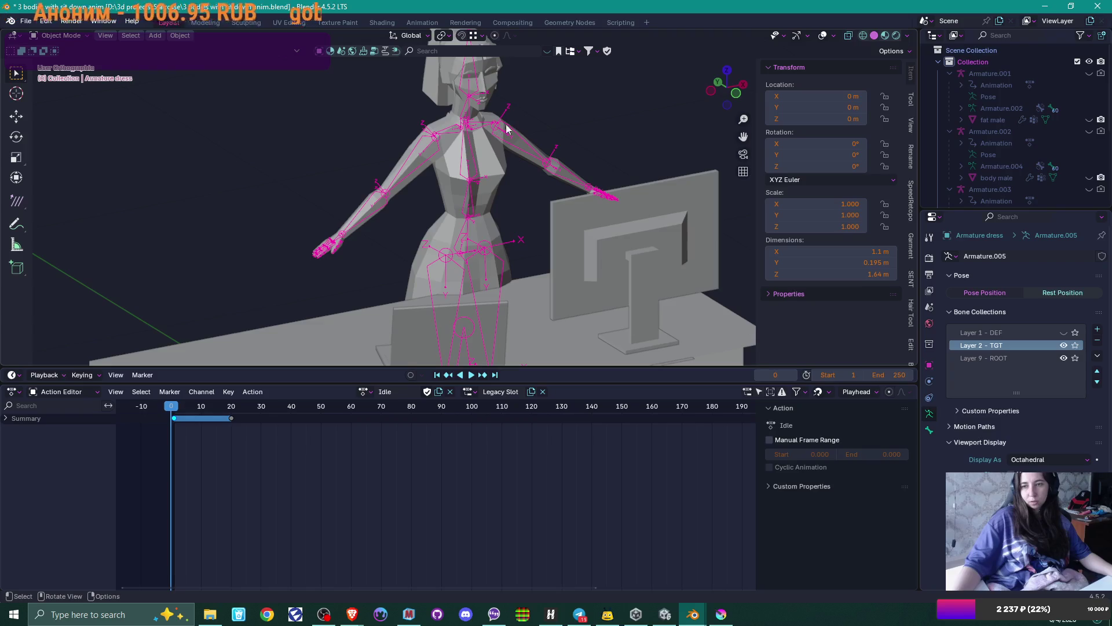
pyautogui.press('Tab')
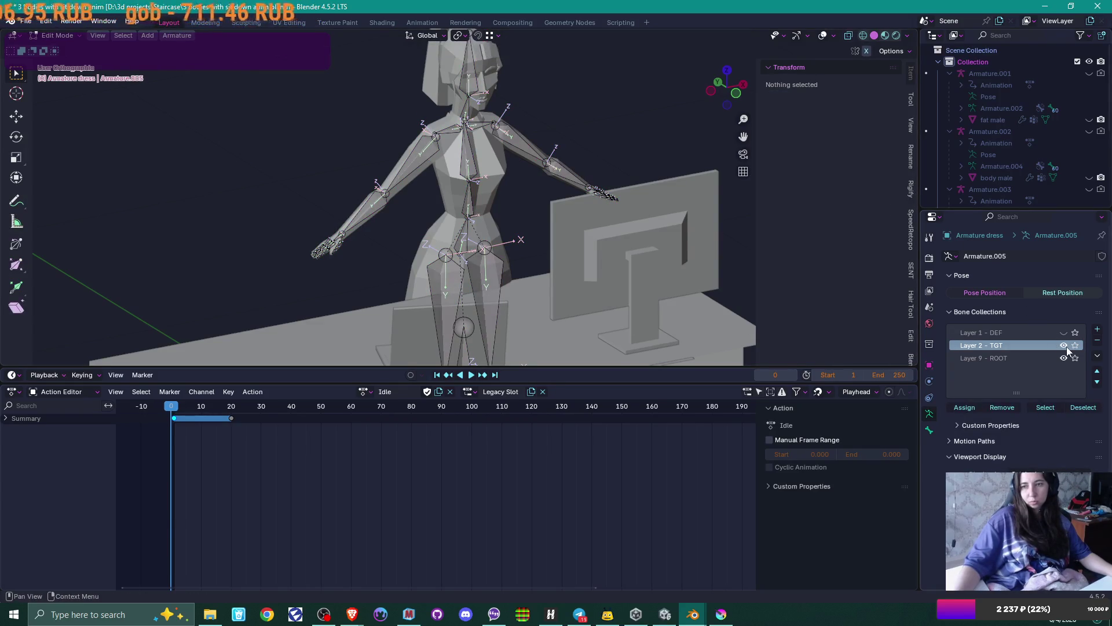
# - Hide the Layer 2 - TGT bone collection and show Layer 1 - DEF
pyautogui.click(415, 158)
pyautogui.scroll(-5, 1016, 425)
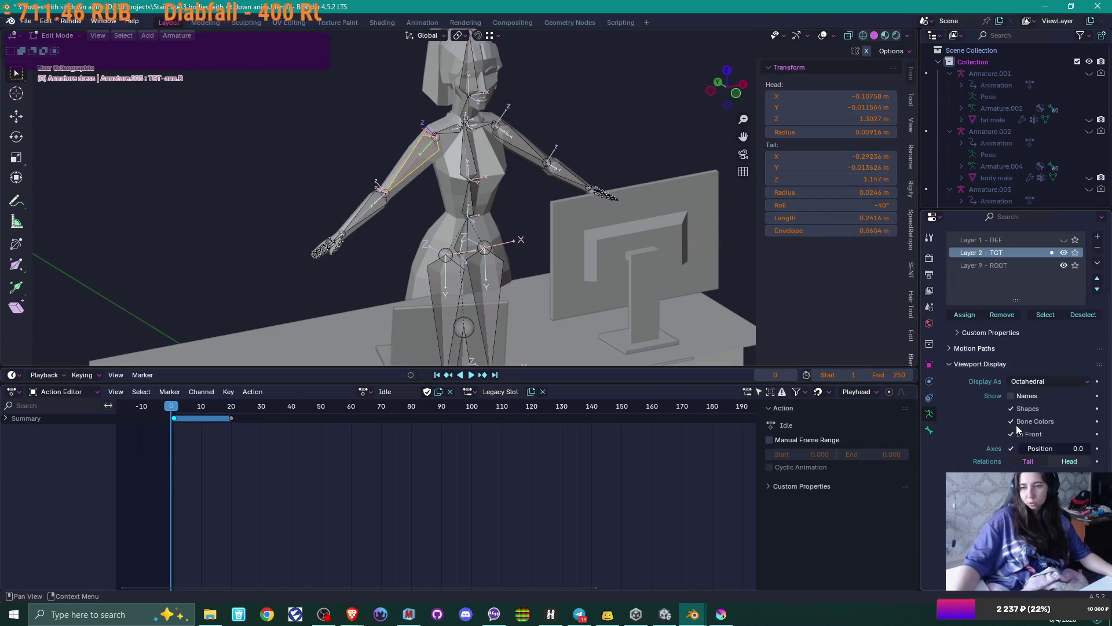
pyautogui.click(928, 430)
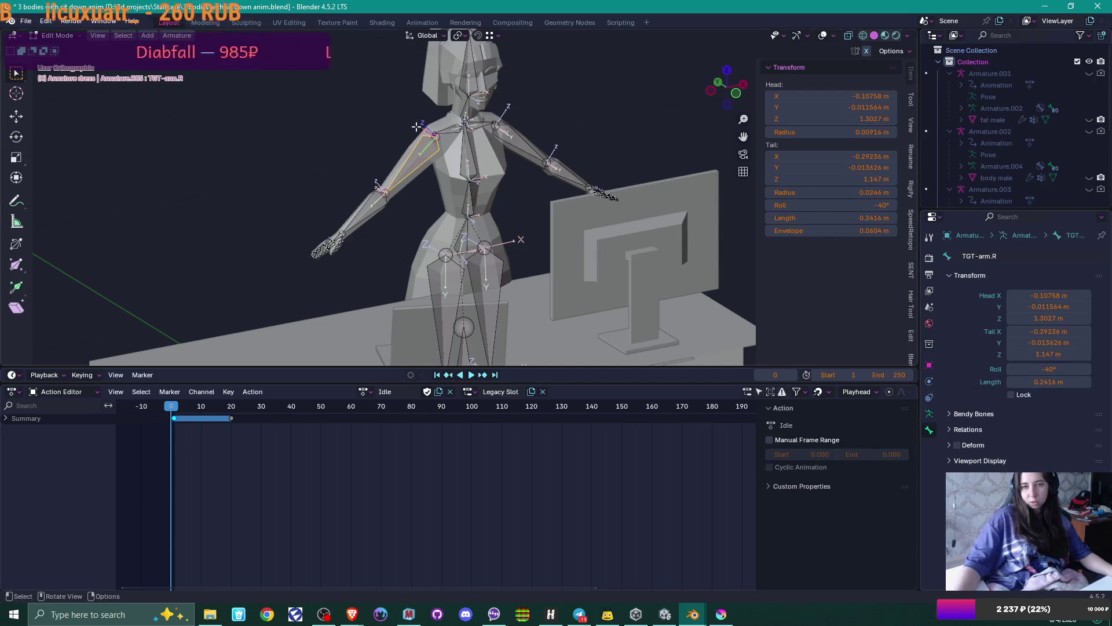
pyautogui.click(929, 413)
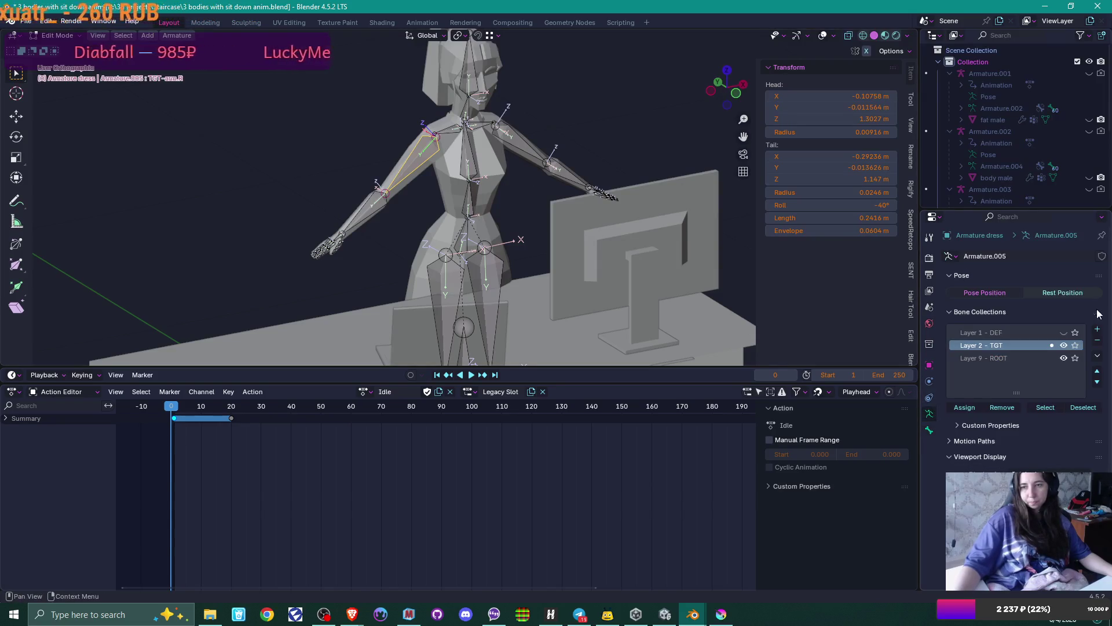
pyautogui.click(1064, 345)
pyautogui.click(1063, 332)
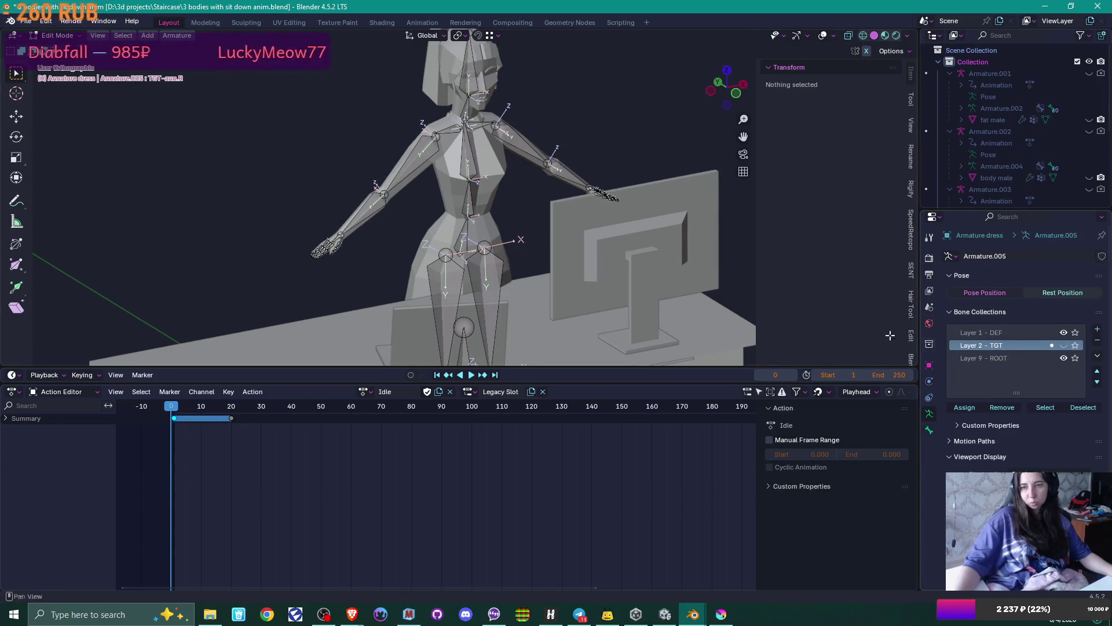
# - Select the def-arm.R bone, display bone names, and bring up the Simple Rename tools
pyautogui.click(409, 155)
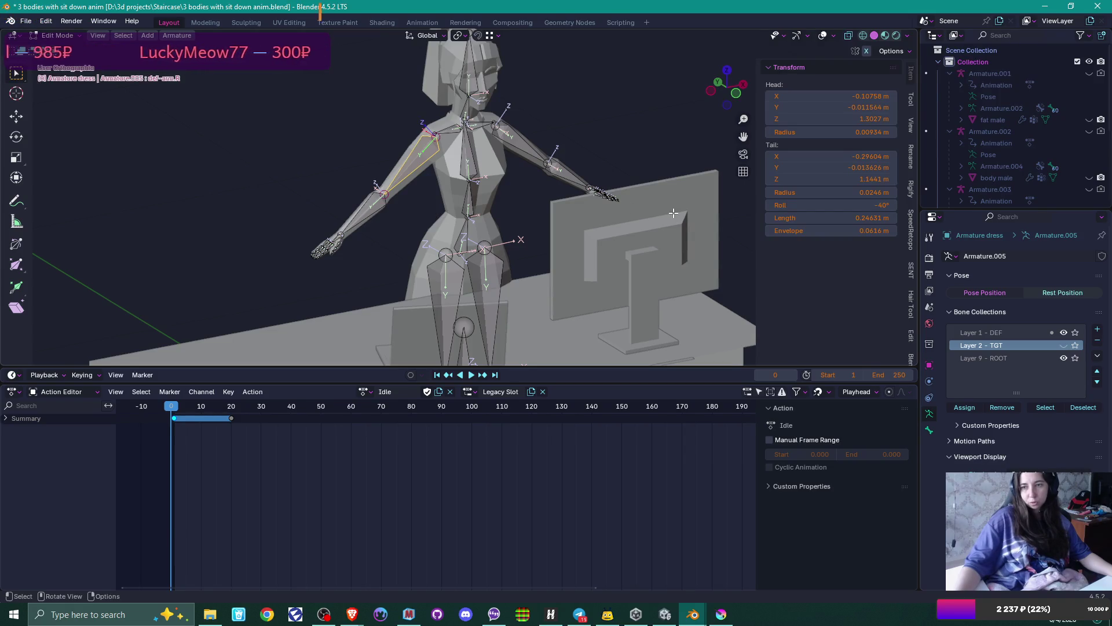
pyautogui.scroll(2, 510, 185)
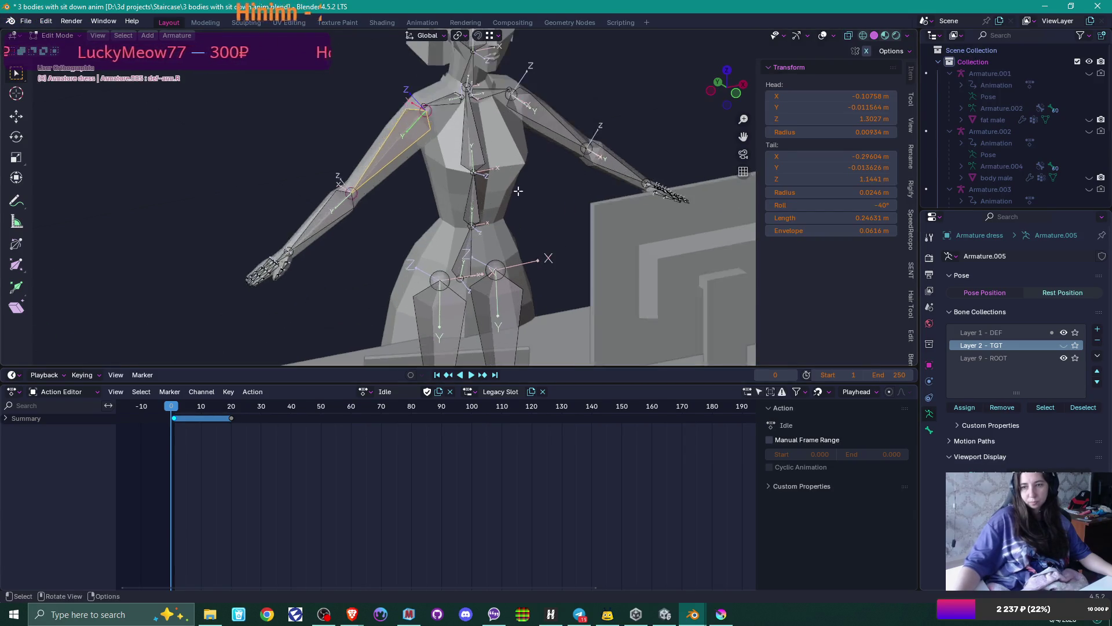
pyautogui.scroll(-3, 1027, 425)
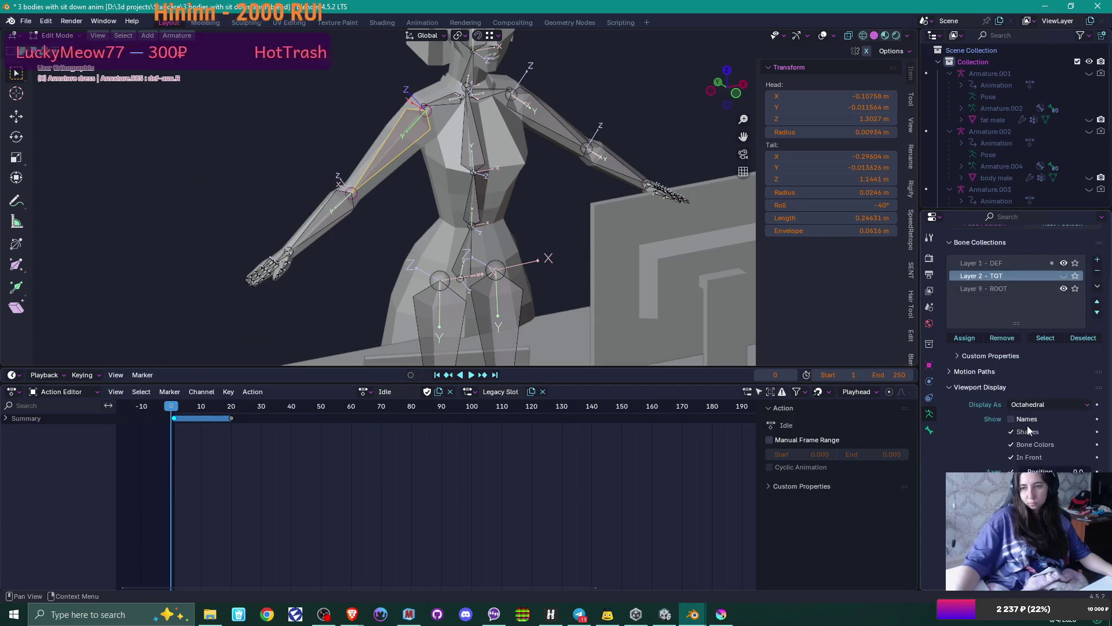
pyautogui.click(1013, 419)
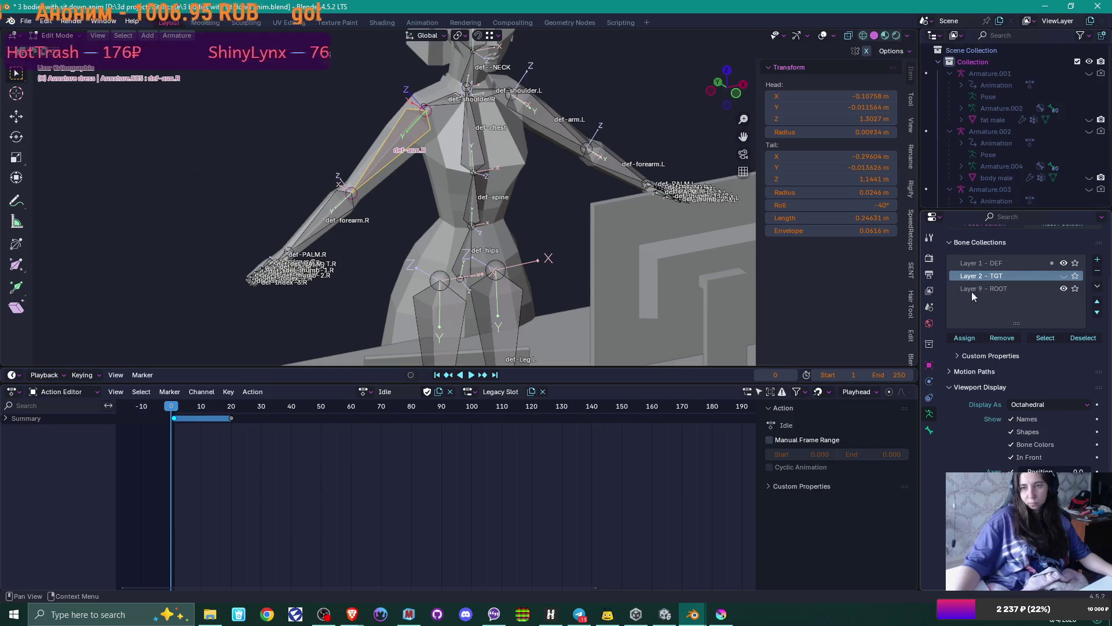
pyautogui.click(912, 155)
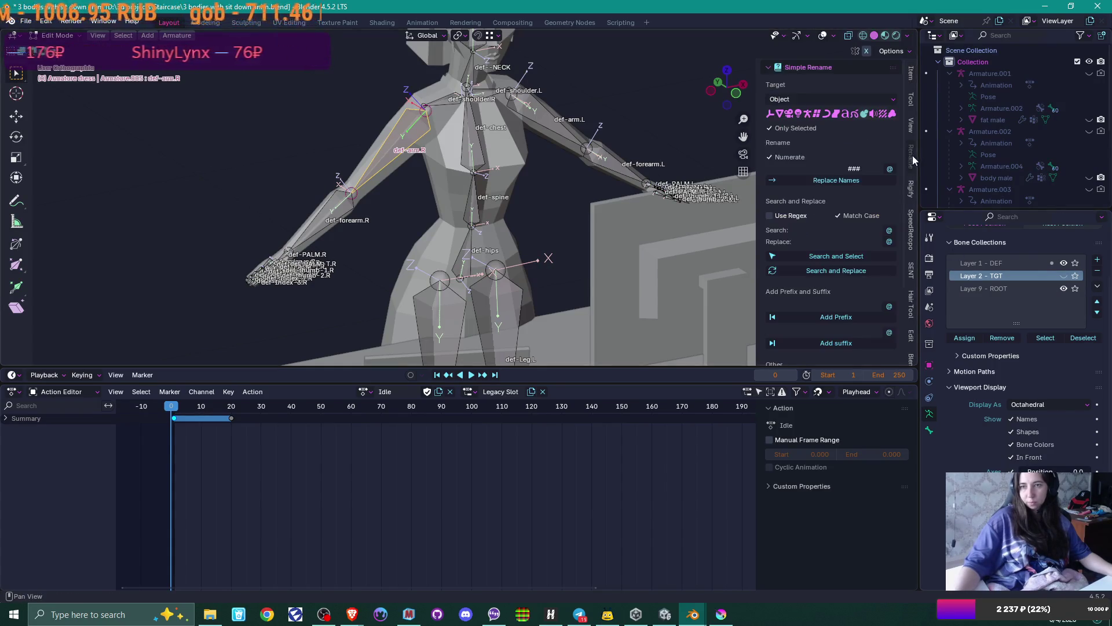
# - Set the Simple Rename target to bones and rename the selected bone to def
pyautogui.click(790, 99)
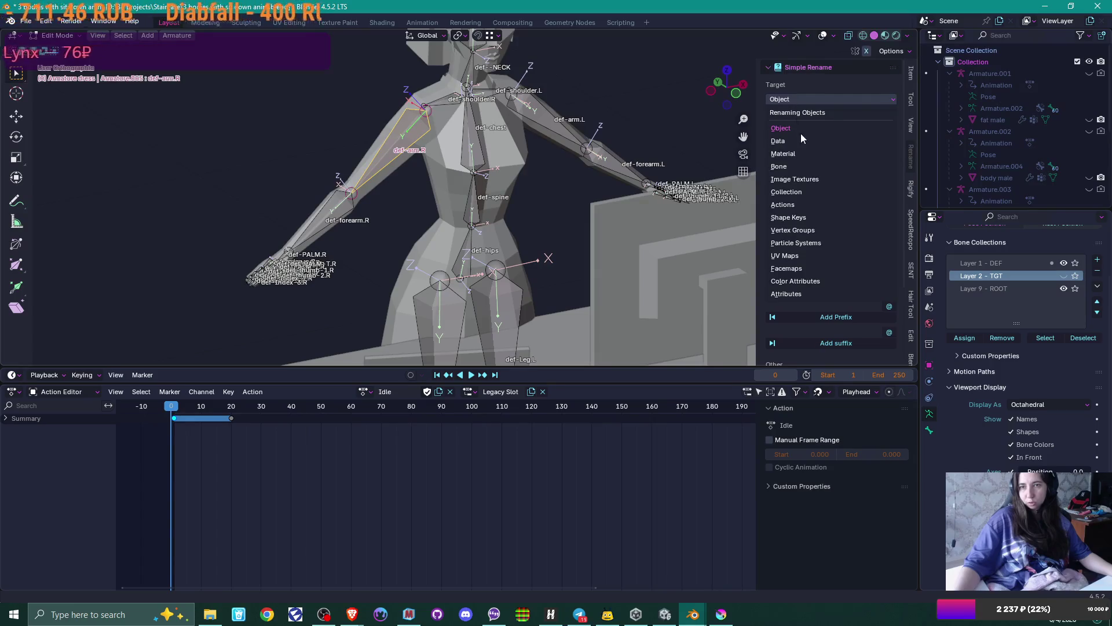
pyautogui.click(812, 165)
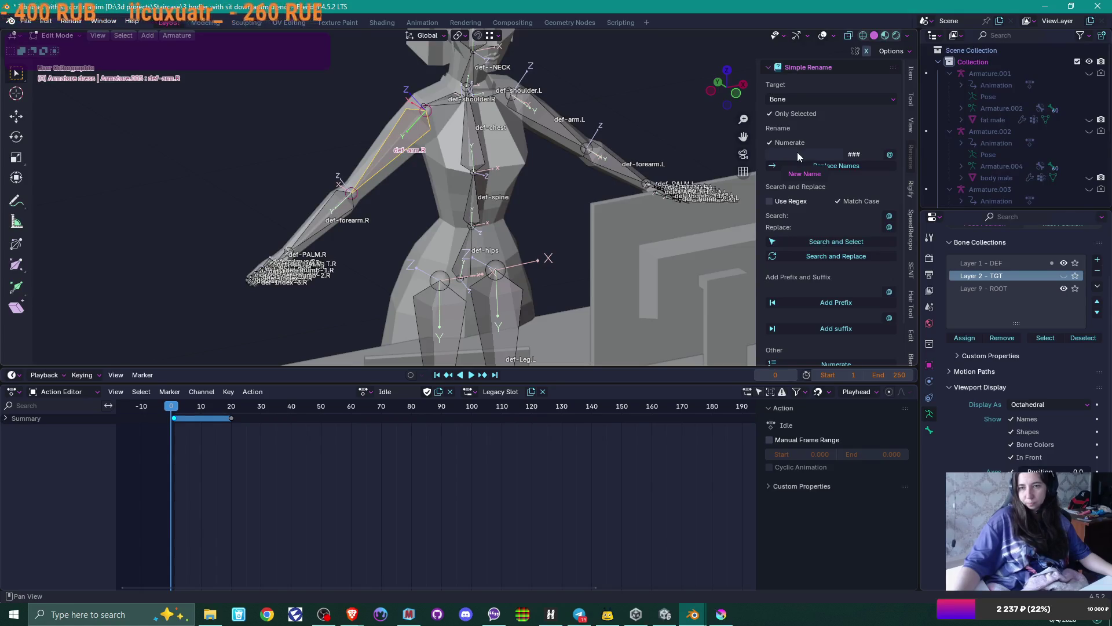
pyautogui.click(769, 142)
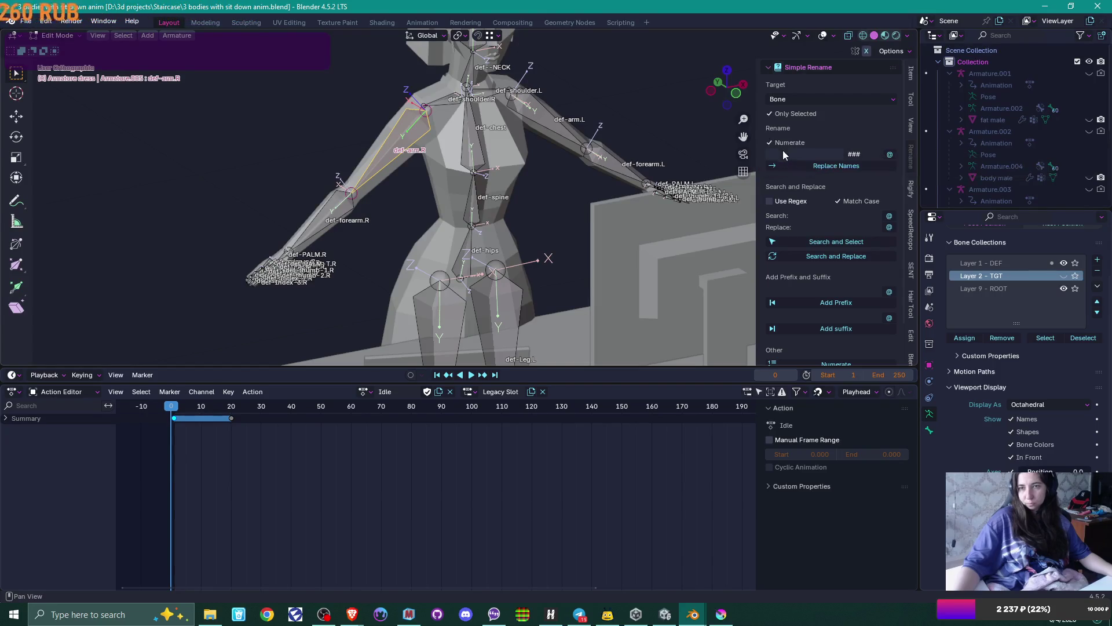
pyautogui.click(790, 153)
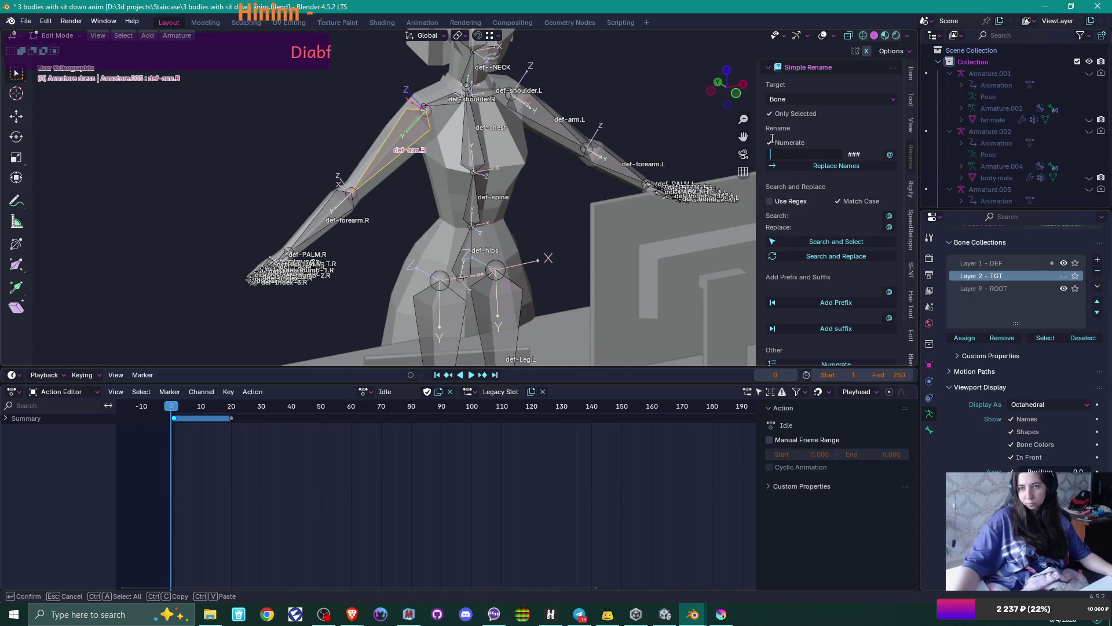
pyautogui.click(770, 142)
pyautogui.click(789, 156)
pyautogui.write('def')
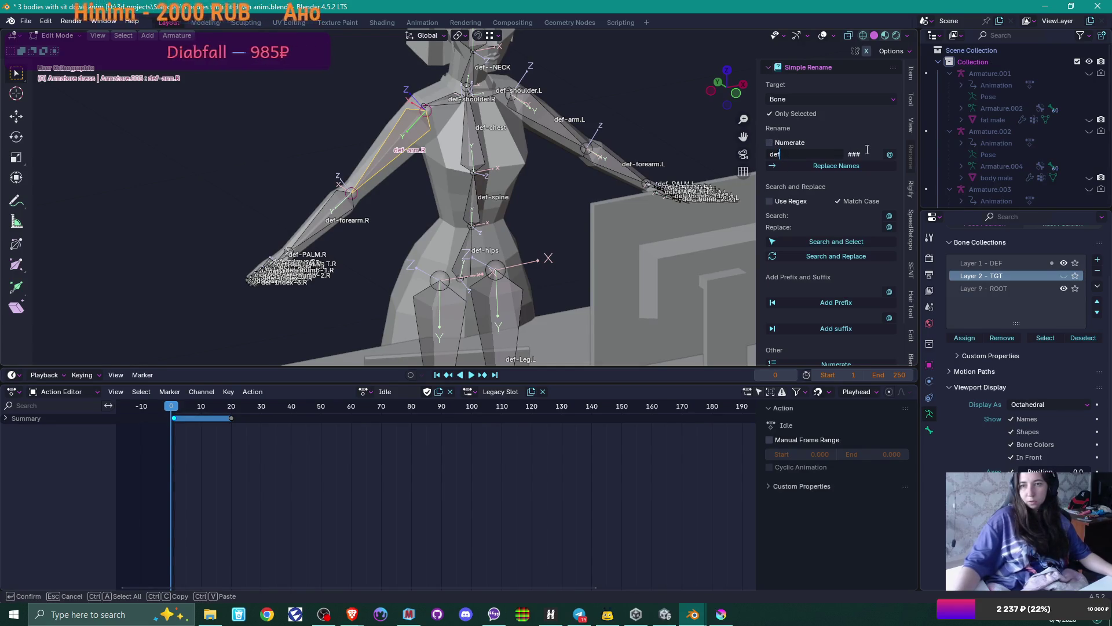
pyautogui.press('Return')
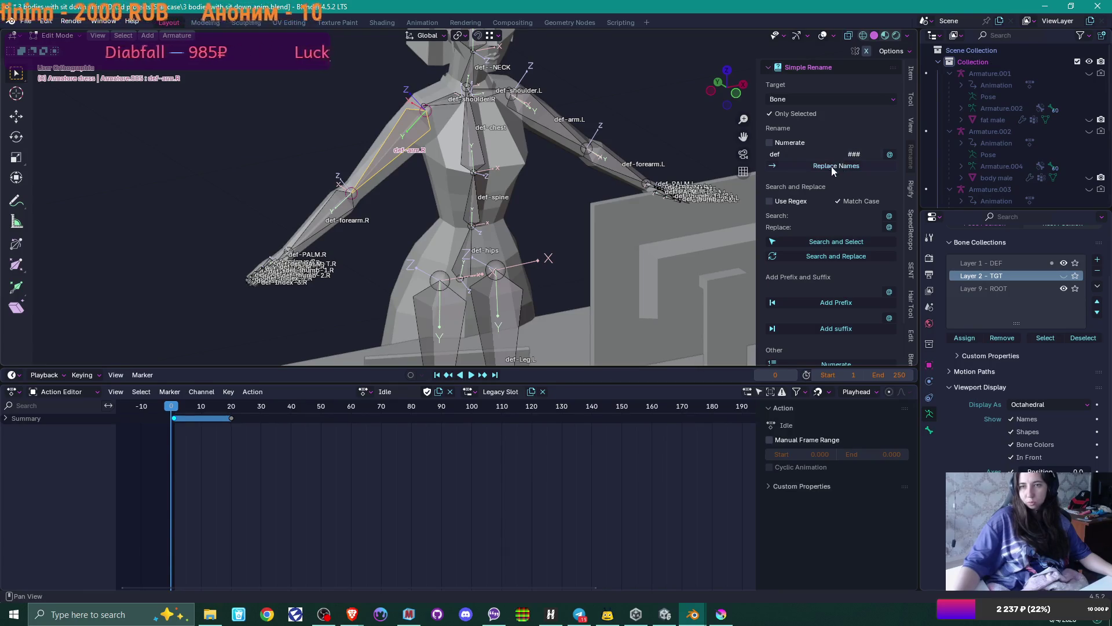
pyautogui.click(774, 167)
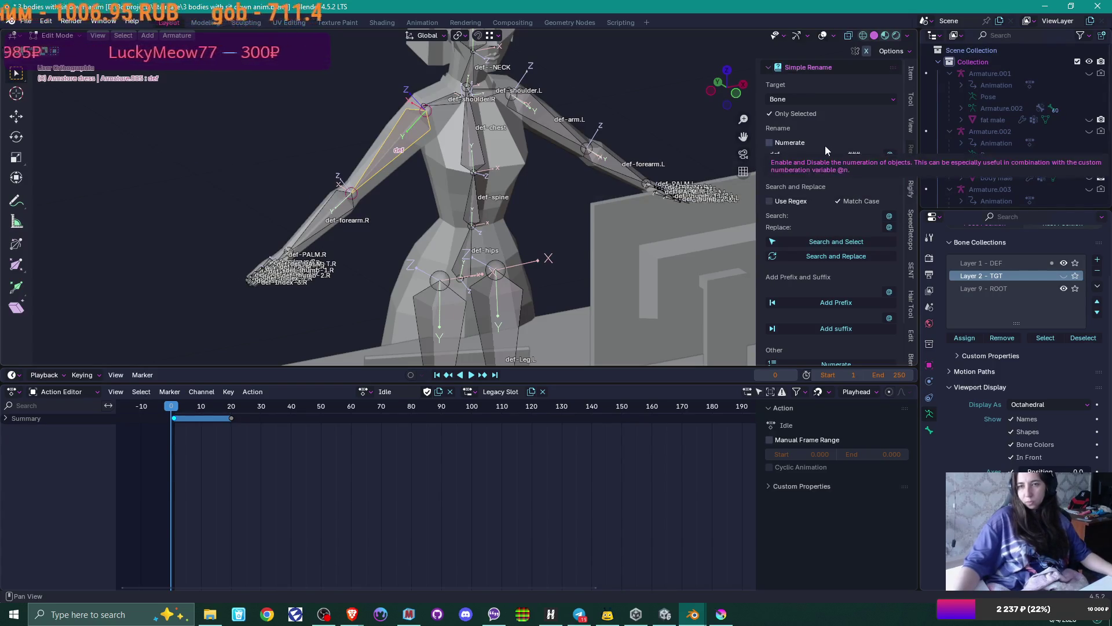
# - Try a DEF numbering pattern and name replacement, then reconfirm def and toggle Only Selected
pyautogui.click(863, 156)
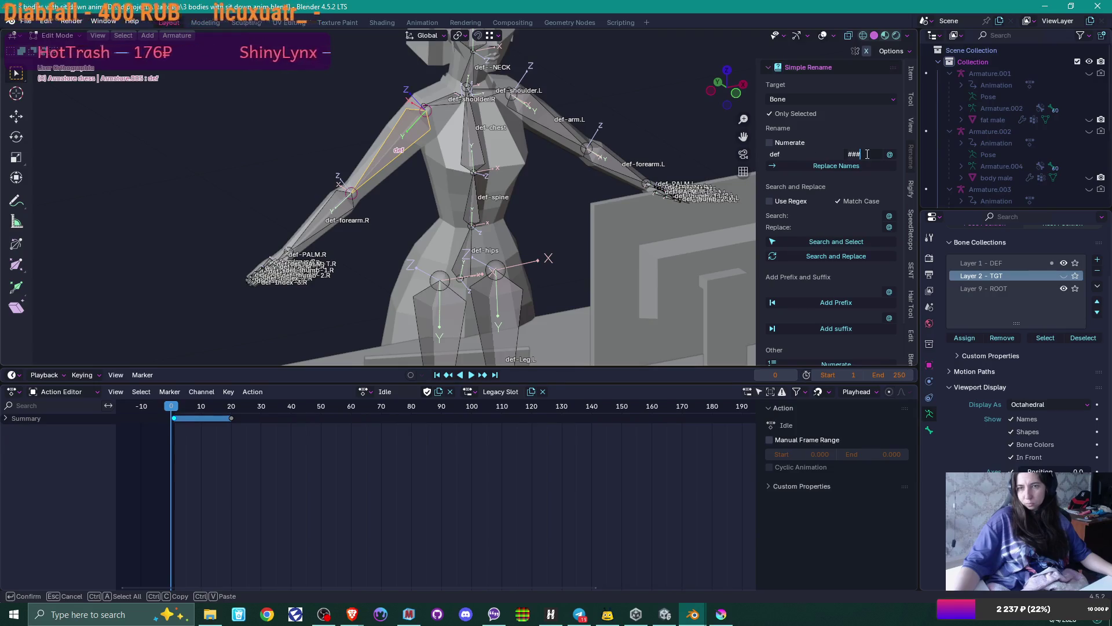
pyautogui.write('DEF')
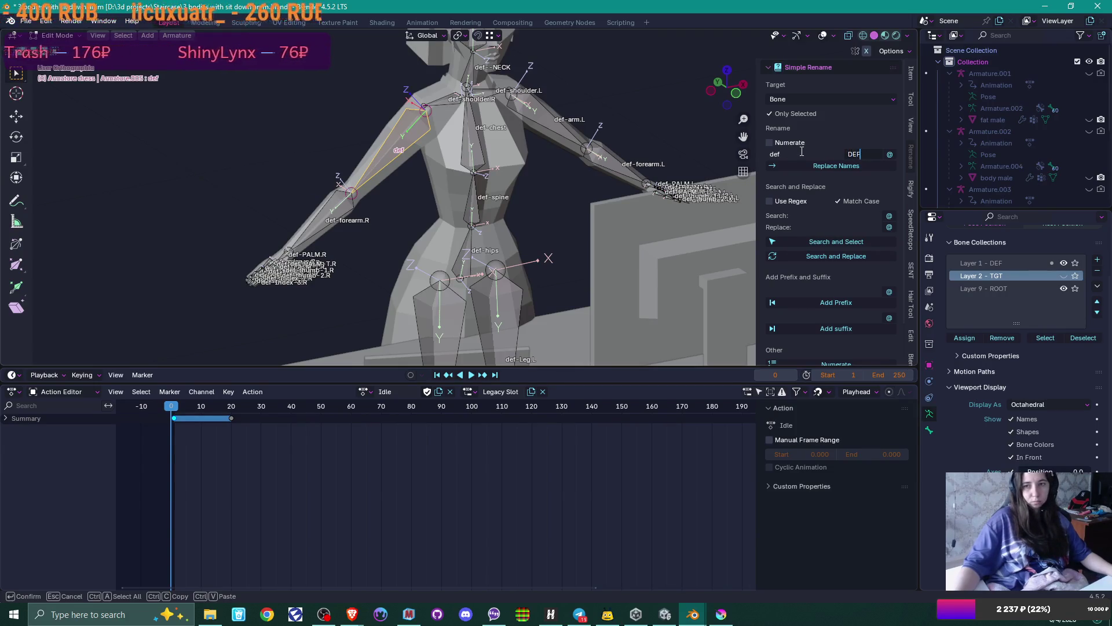
pyautogui.press('Return')
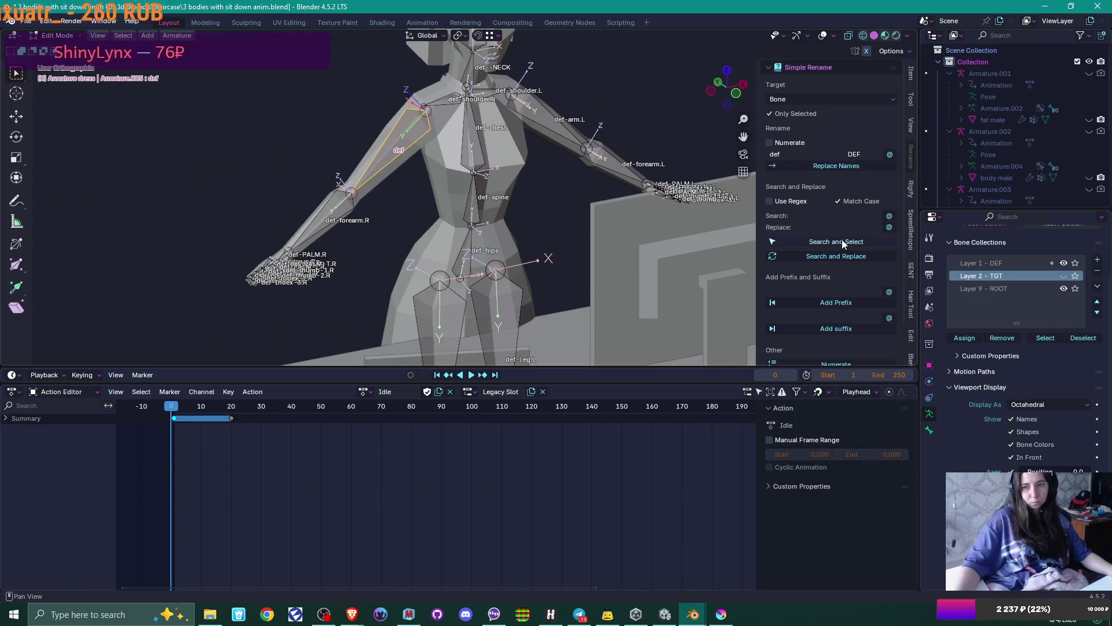
pyautogui.click(850, 256)
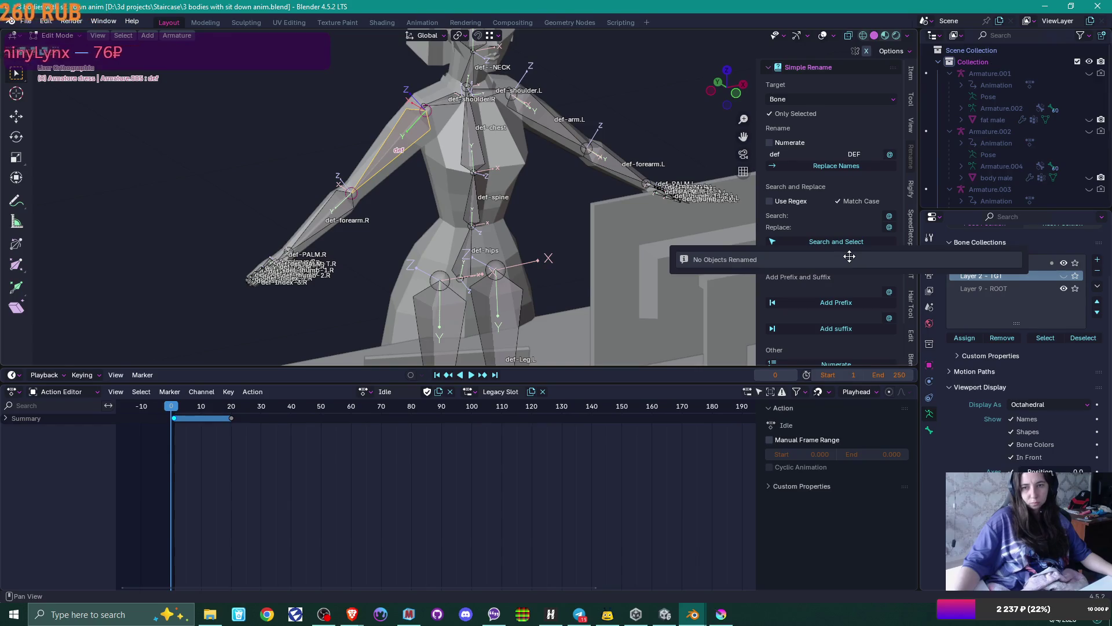
pyautogui.click(843, 226)
pyautogui.click(833, 166)
pyautogui.click(833, 166)
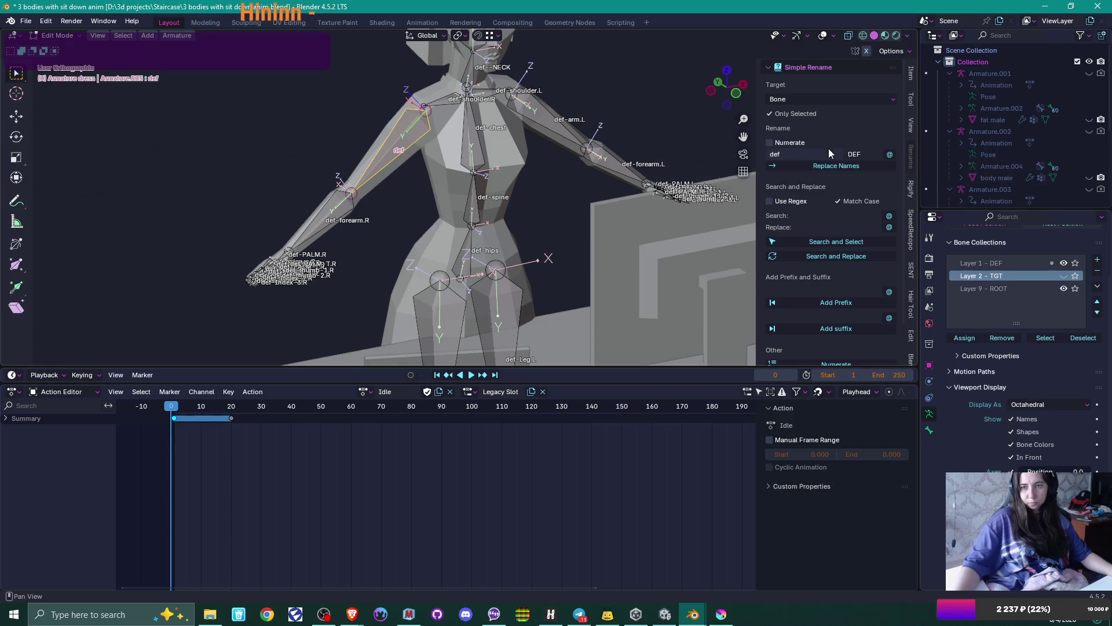
pyautogui.click(870, 154)
pyautogui.press('BackSpace')
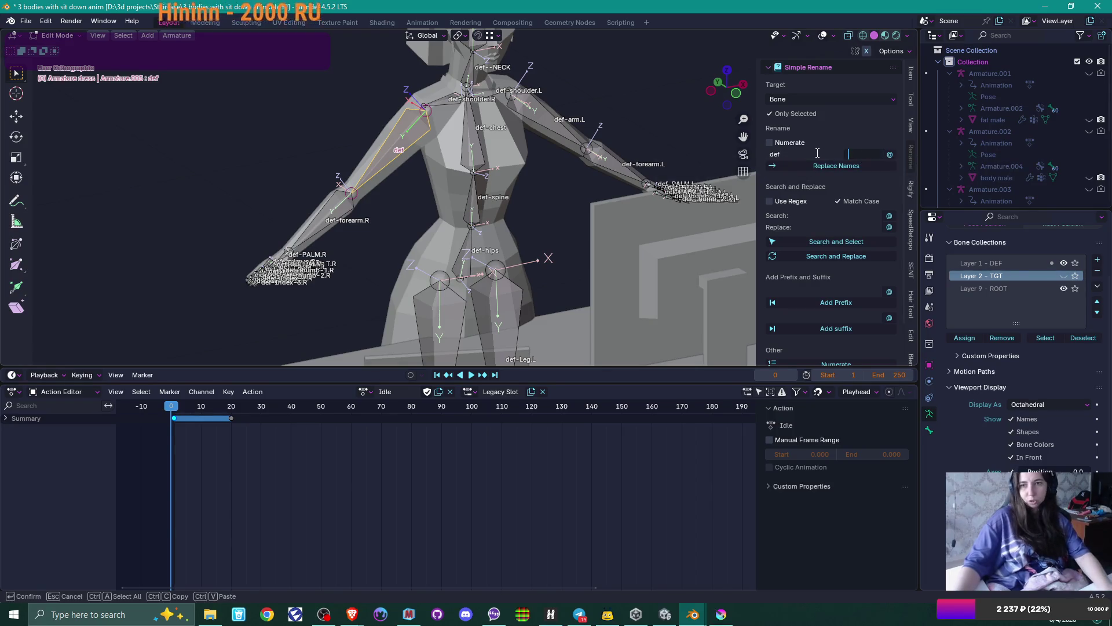
pyautogui.press('Return')
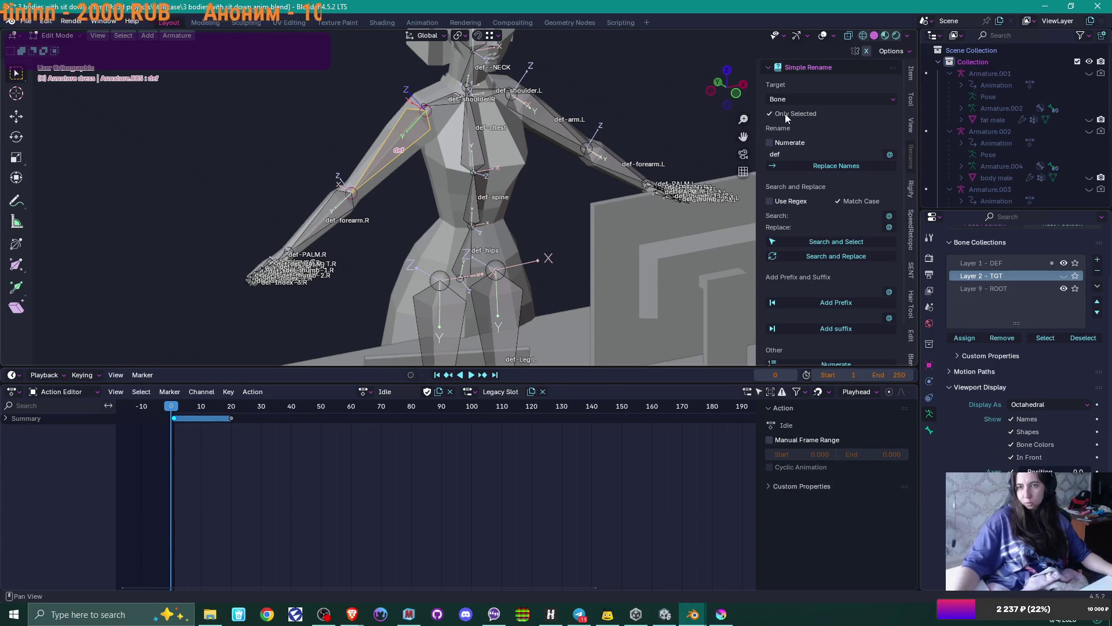
pyautogui.click(770, 114)
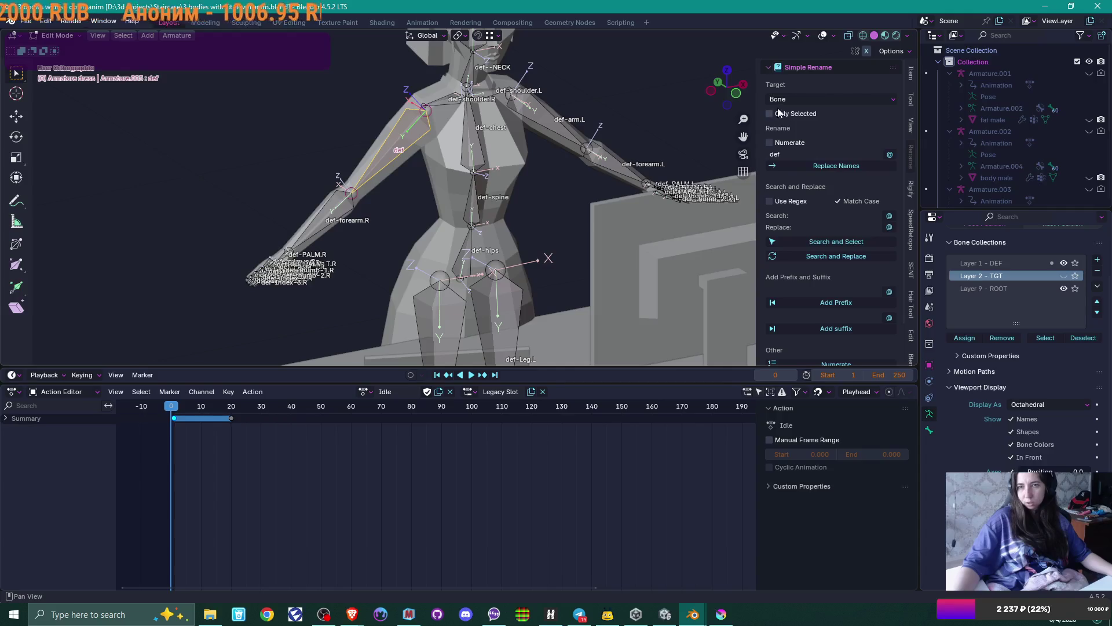
# - Select all bones and rename them to numbered DEF names like def.001 and def.002
pyautogui.press('a')
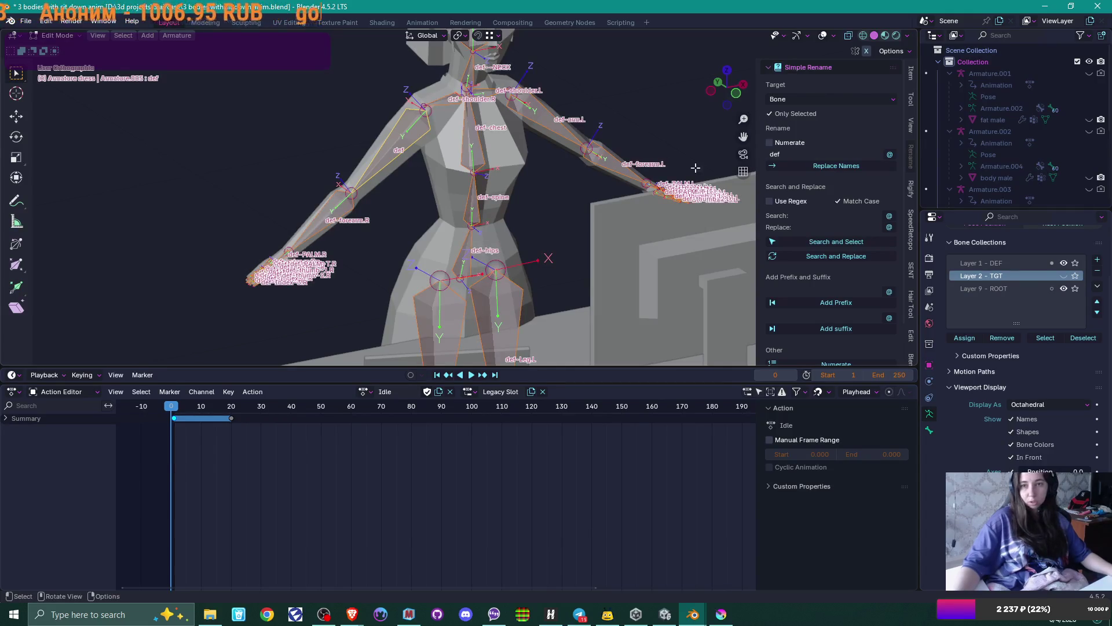
pyautogui.click(861, 155)
pyautogui.write('DEF')
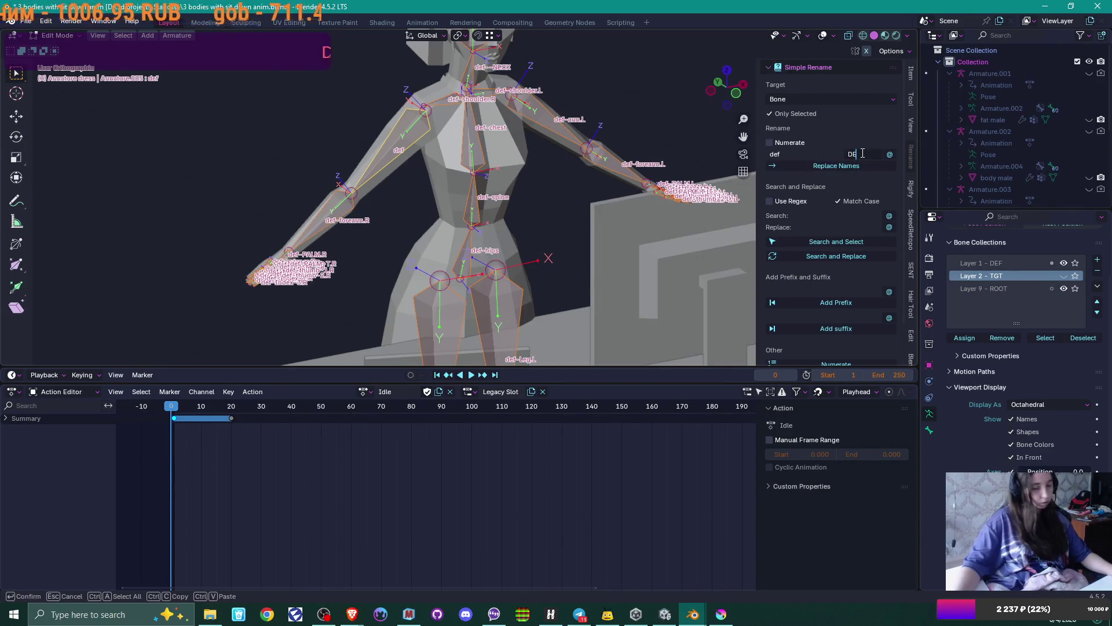
pyautogui.press('Return')
pyautogui.click(857, 165)
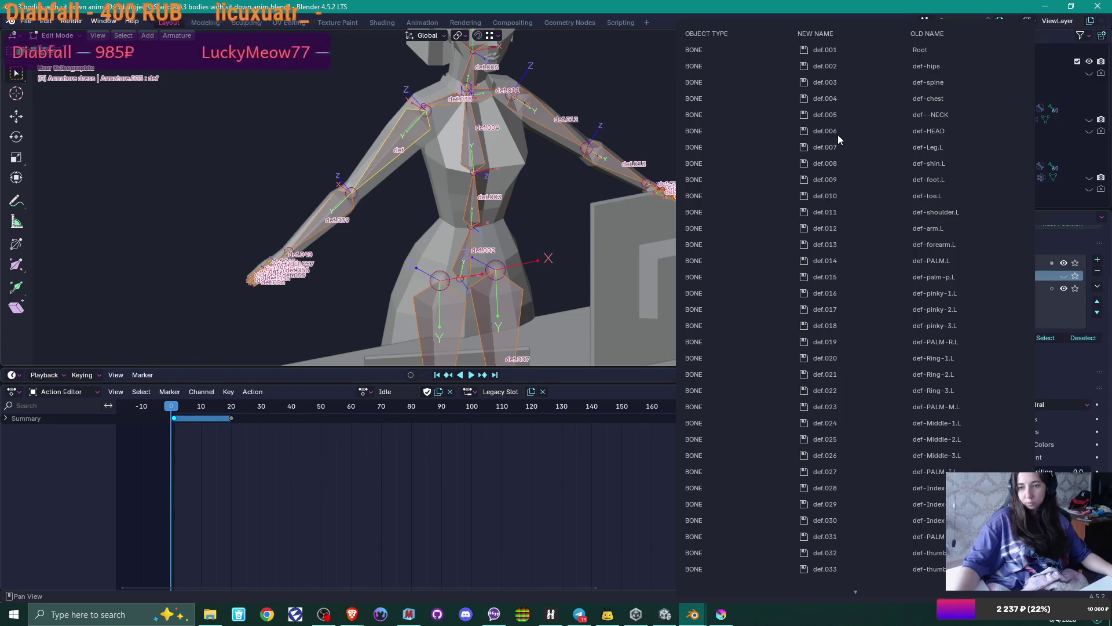
pyautogui.click(747, 174)
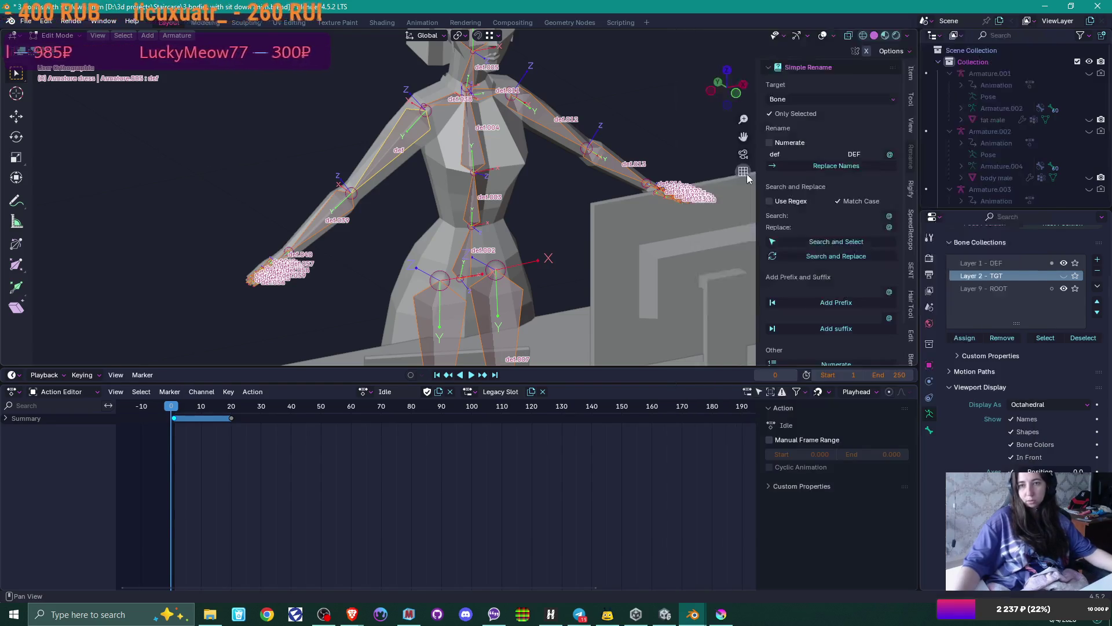
pyautogui.click(803, 155)
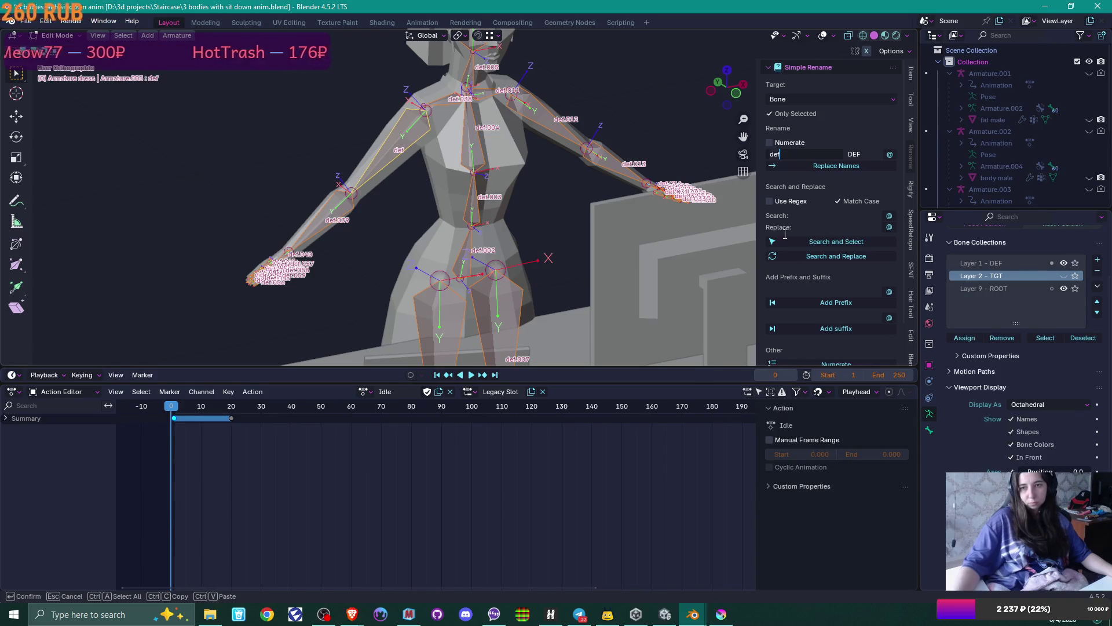
pyautogui.press('Home')
# - Clear the new-name field and set the search text to 'def'
pyautogui.press('Delete')
pyautogui.press('Delete')
pyautogui.press('Delete')
pyautogui.click(814, 215)
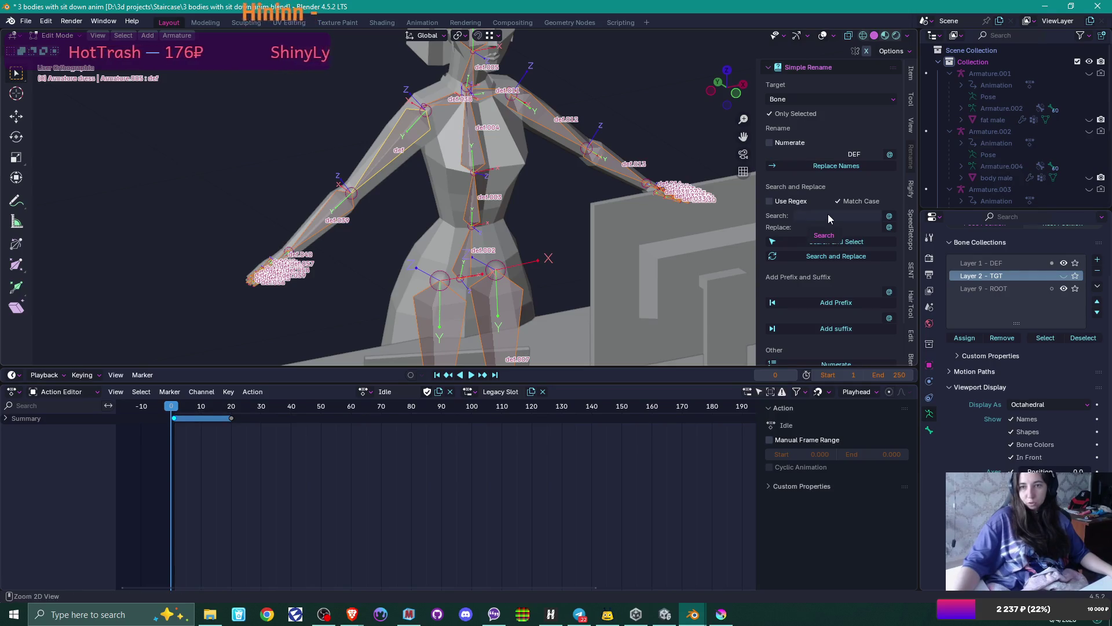
pyautogui.click(828, 214)
pyautogui.write('def')
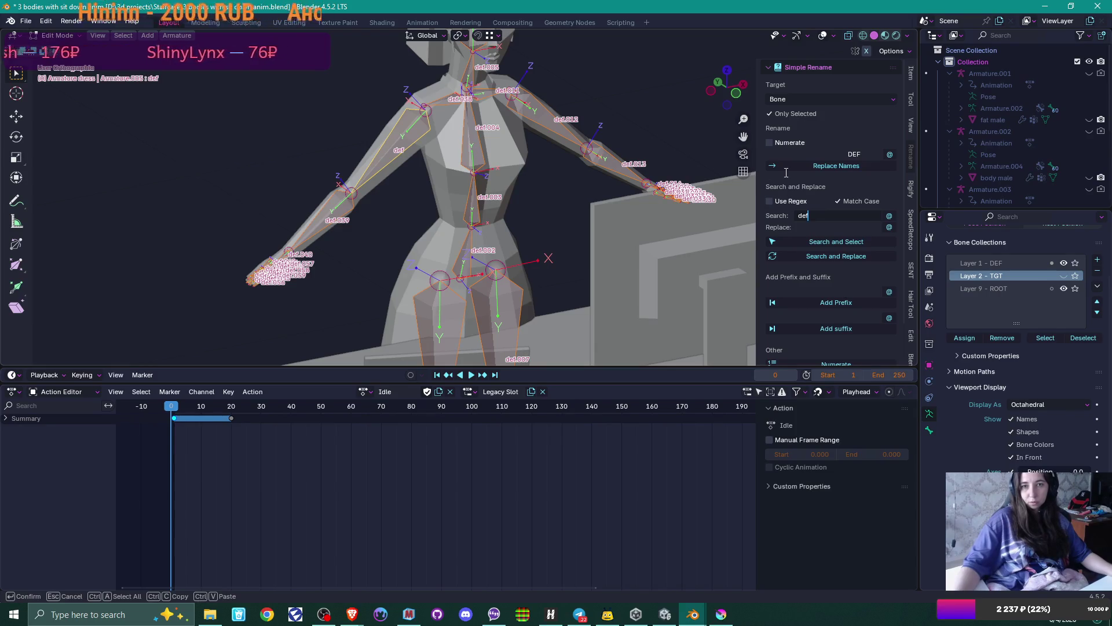
pyautogui.press('Return')
# - Undo the numbered renaming and set the replacement text to 'DEF'
pyautogui.hotkey('ctrl', 'z')
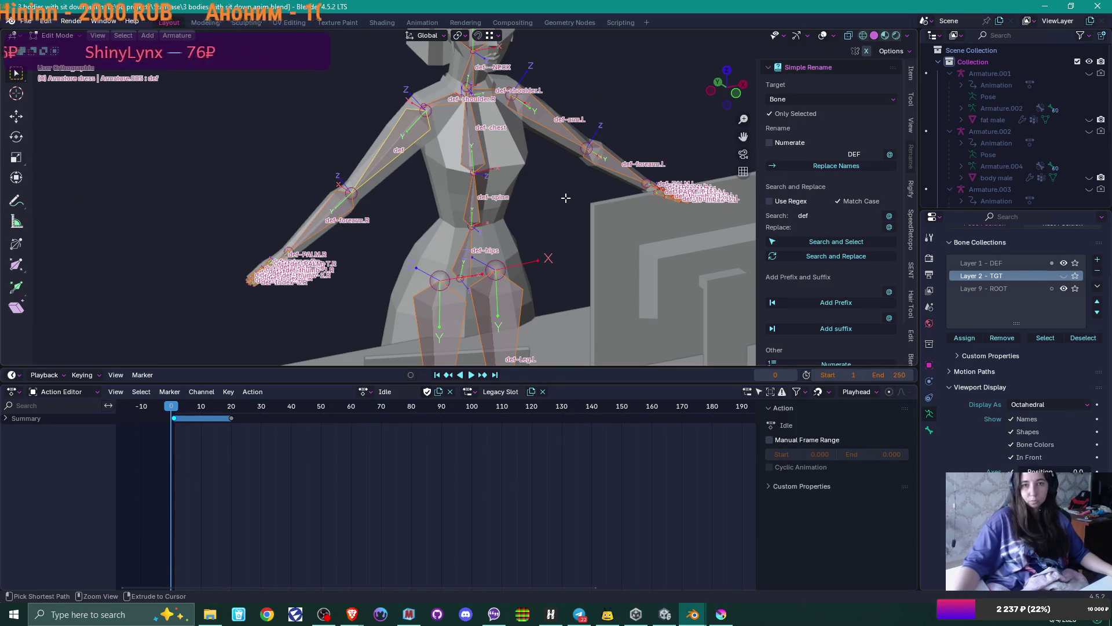
pyautogui.click(857, 154)
pyautogui.press('BackSpace')
pyautogui.press('BackSpace')
pyautogui.press('BackSpace')
pyautogui.click(827, 229)
pyautogui.click(826, 227)
pyautogui.write('DEF')
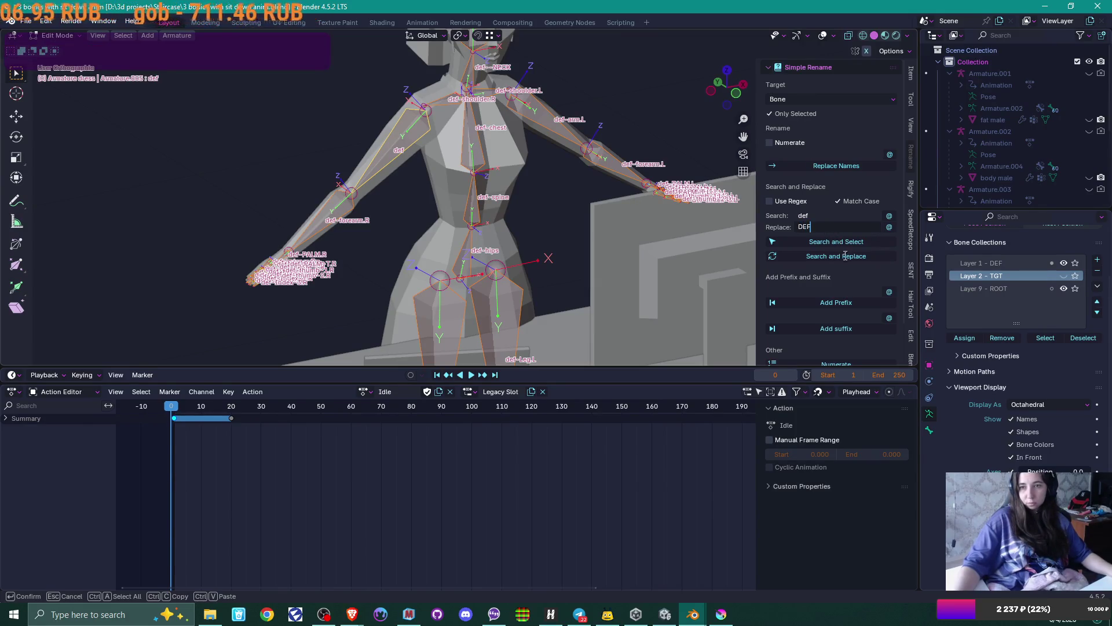
# - Run the def-to-DEF replacement on the bone names
pyautogui.click(846, 257)
pyautogui.click(847, 256)
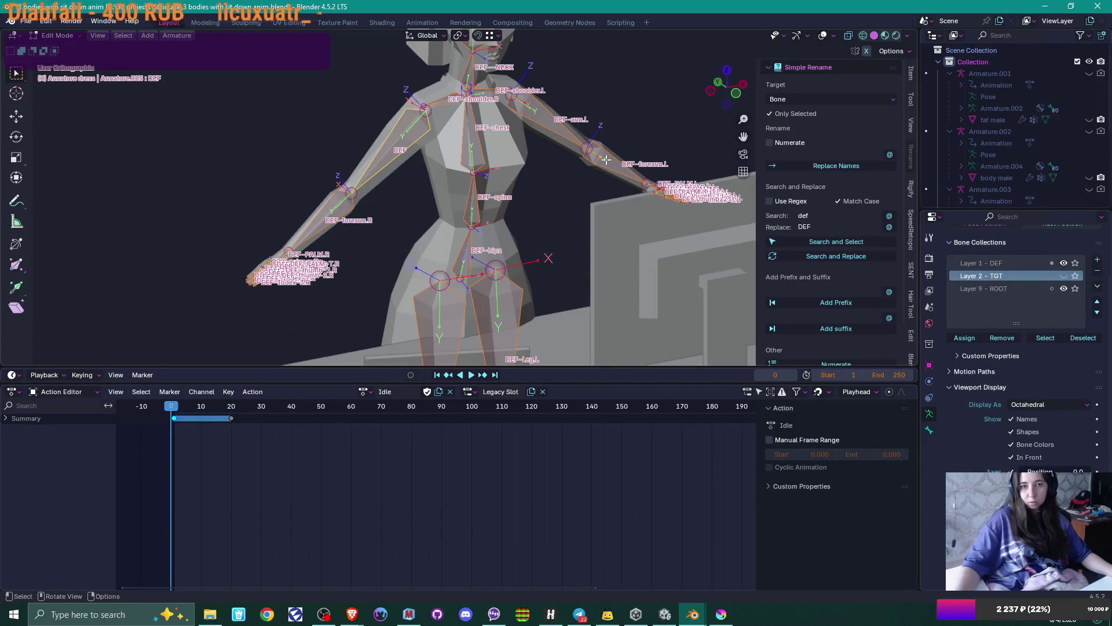
pyautogui.moveTo(394, 146); pyautogui.dragTo(554, 157, button='middle')
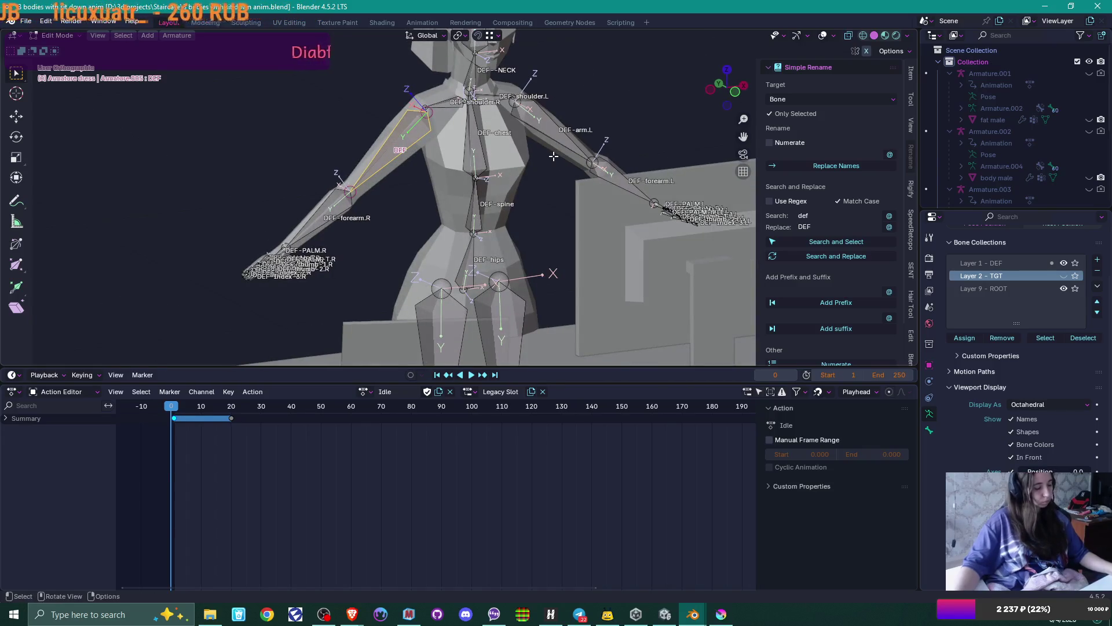
# - Undo the replacement, then select all bones and replace def with DEF on every bone
pyautogui.hotkey('ctrl', 'z')
pyautogui.hotkey('ctrl', 'z')
pyautogui.hotkey('ctrl', 'z')
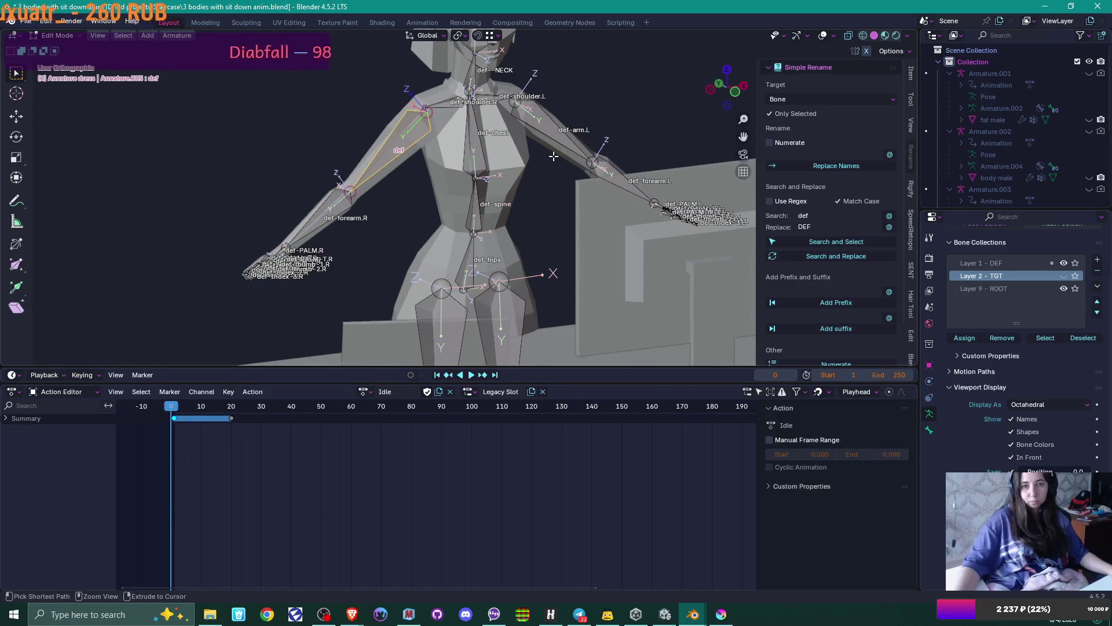
pyautogui.hotkey('ctrl', 'z')
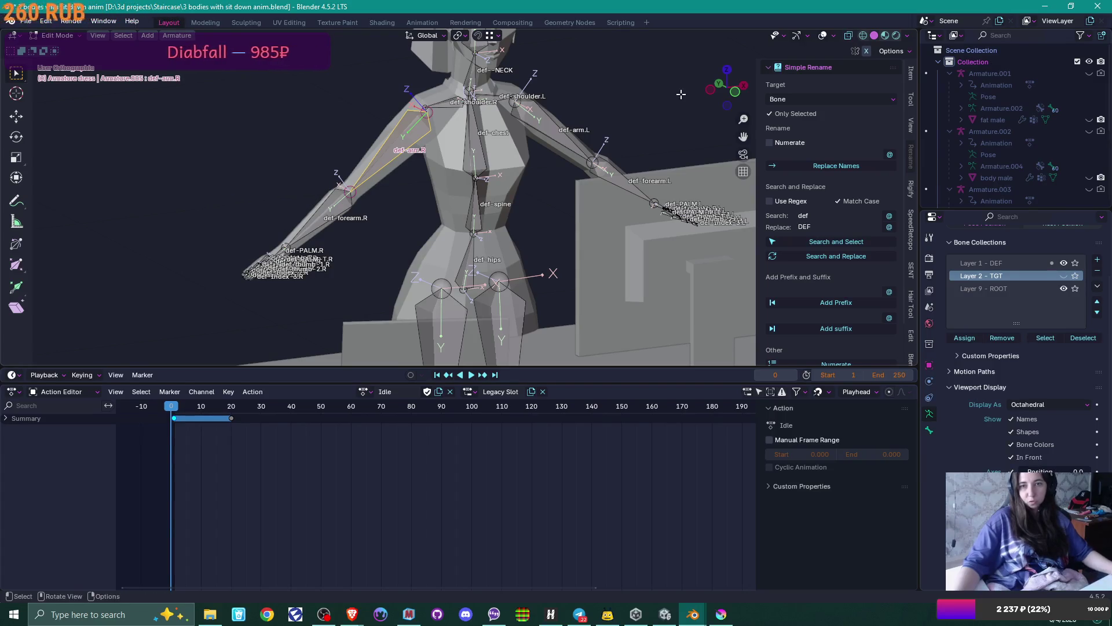
pyautogui.click(836, 257)
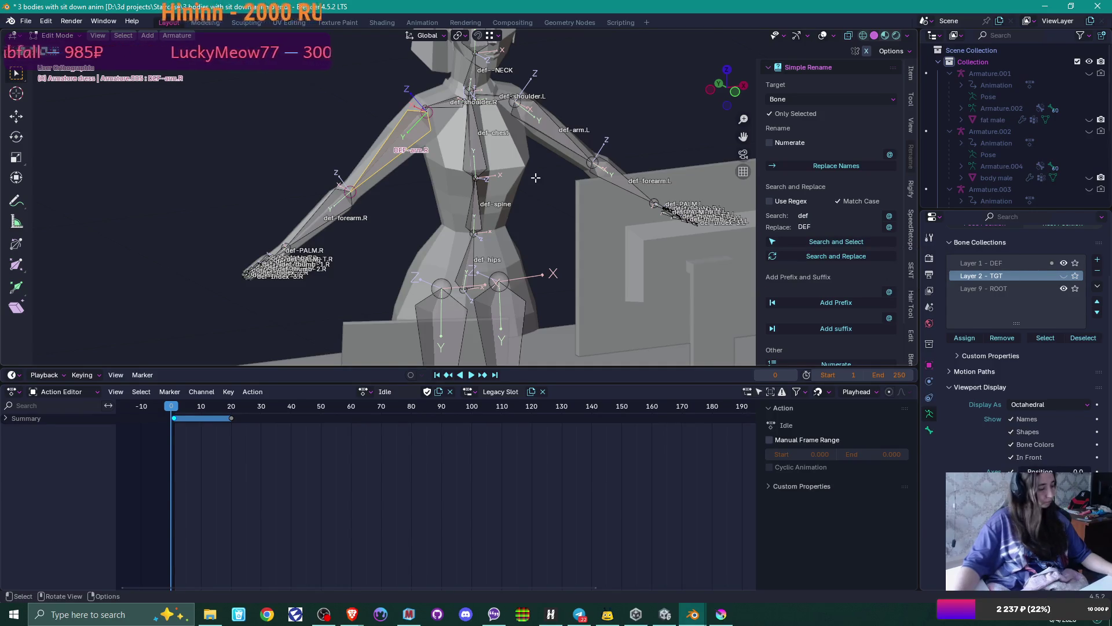
pyautogui.press('a')
pyautogui.click(837, 256)
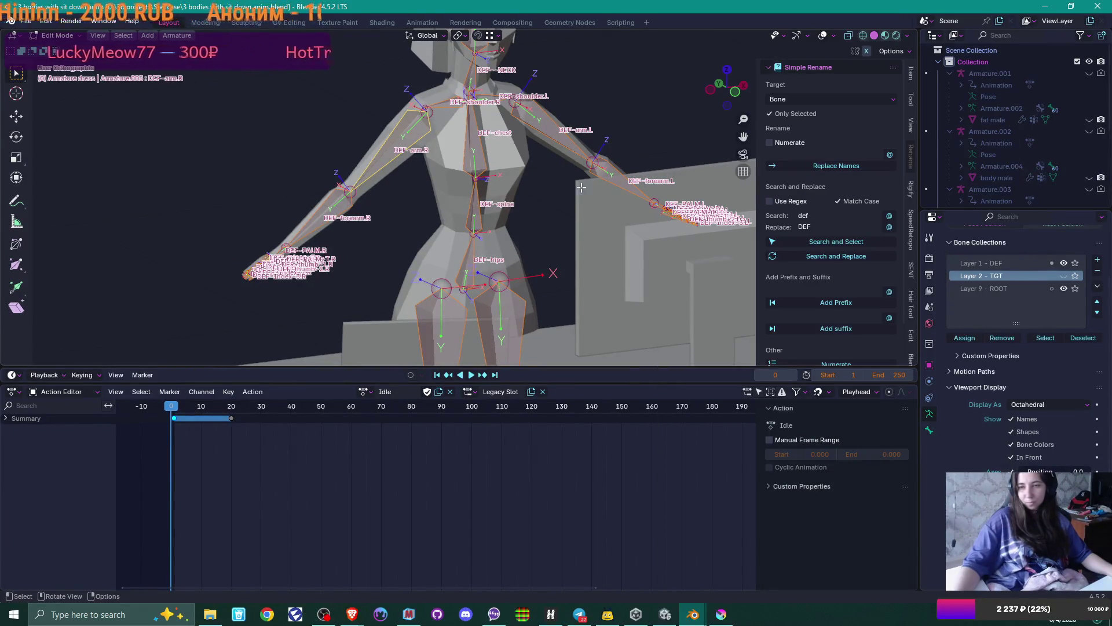
pyautogui.scroll(1, 484, 196)
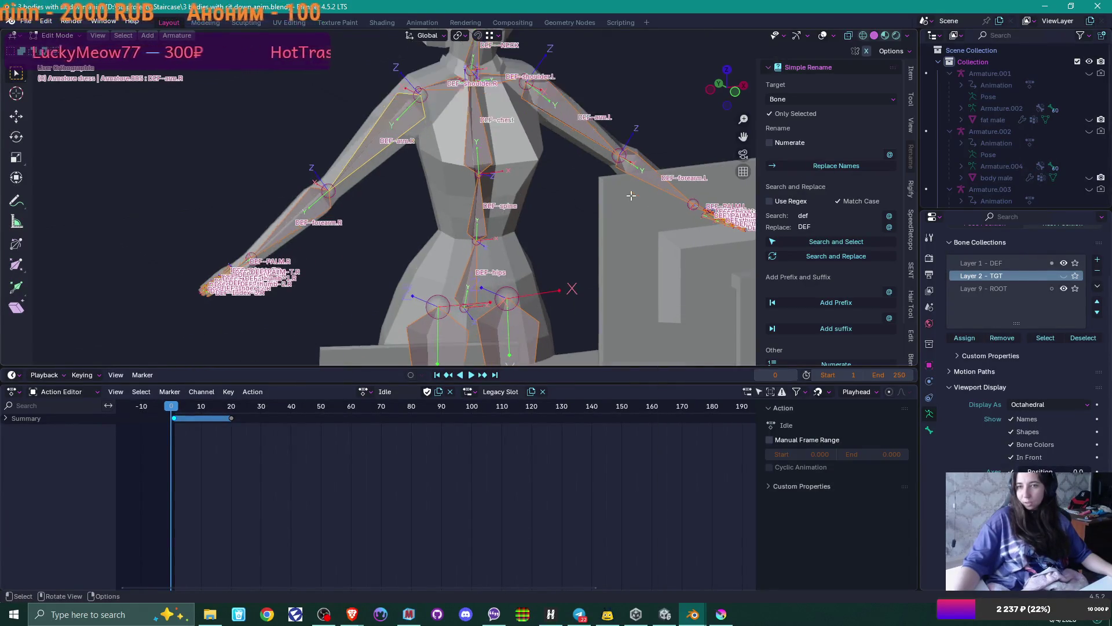
# - Switch the Simple Rename target to Vertex Groups of selected objects only, then select the dress body mesh
pyautogui.click(785, 99)
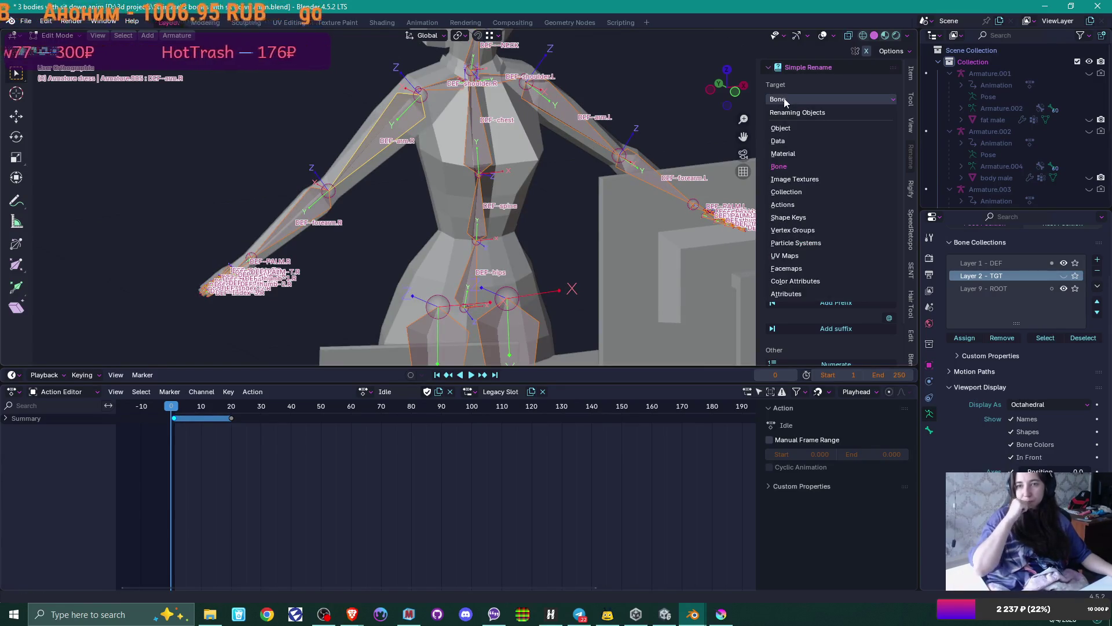
pyautogui.click(820, 229)
pyautogui.click(846, 242)
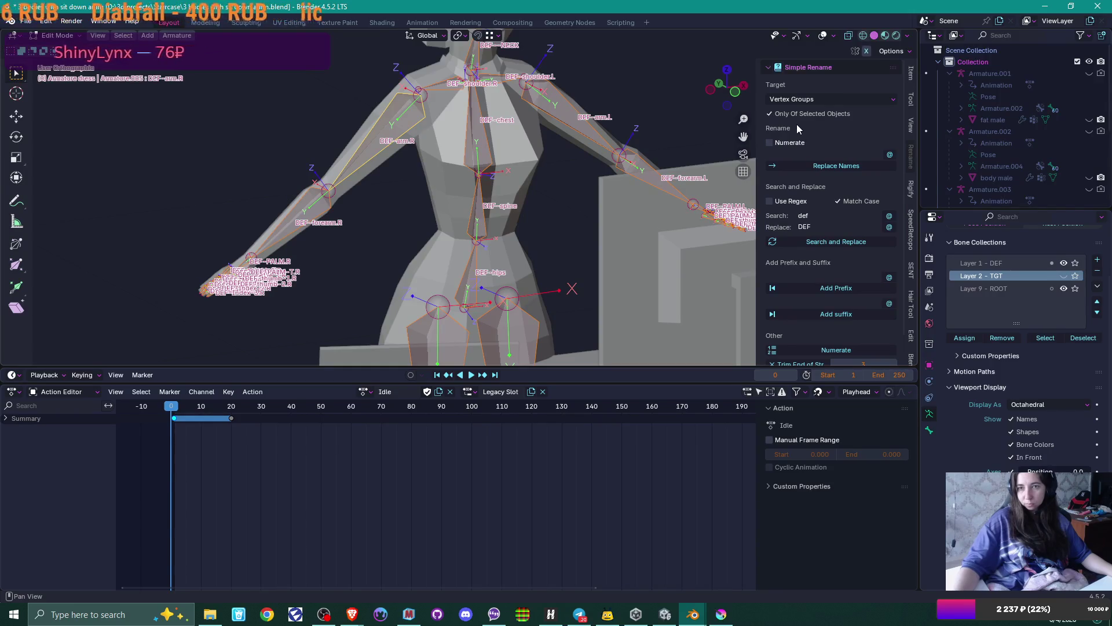
pyautogui.click(770, 114)
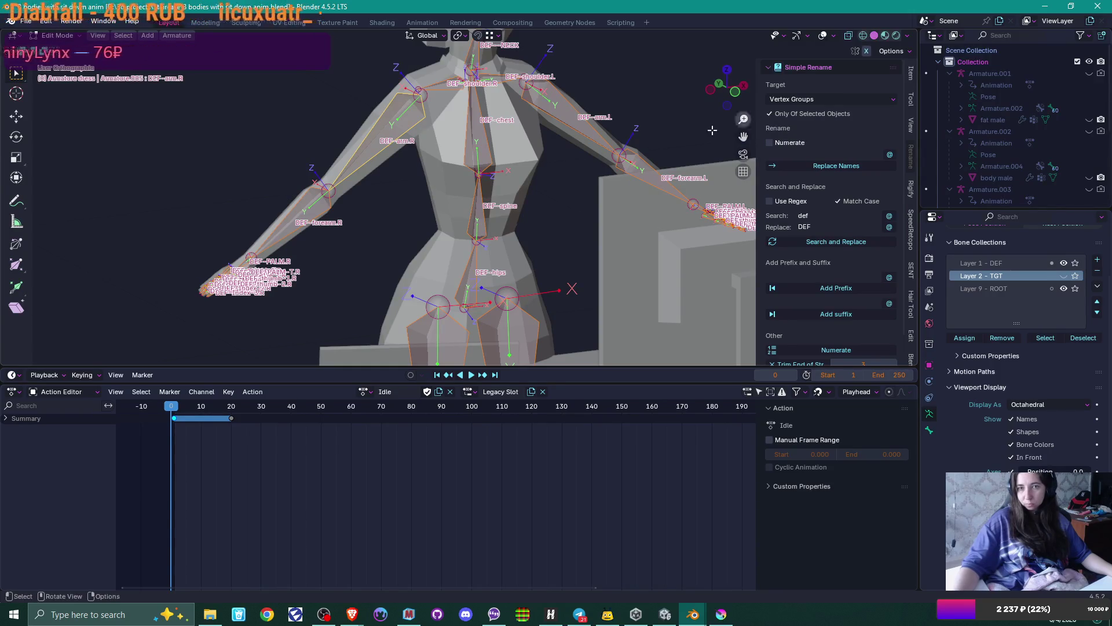
pyautogui.press('Tab')
pyautogui.click(525, 190)
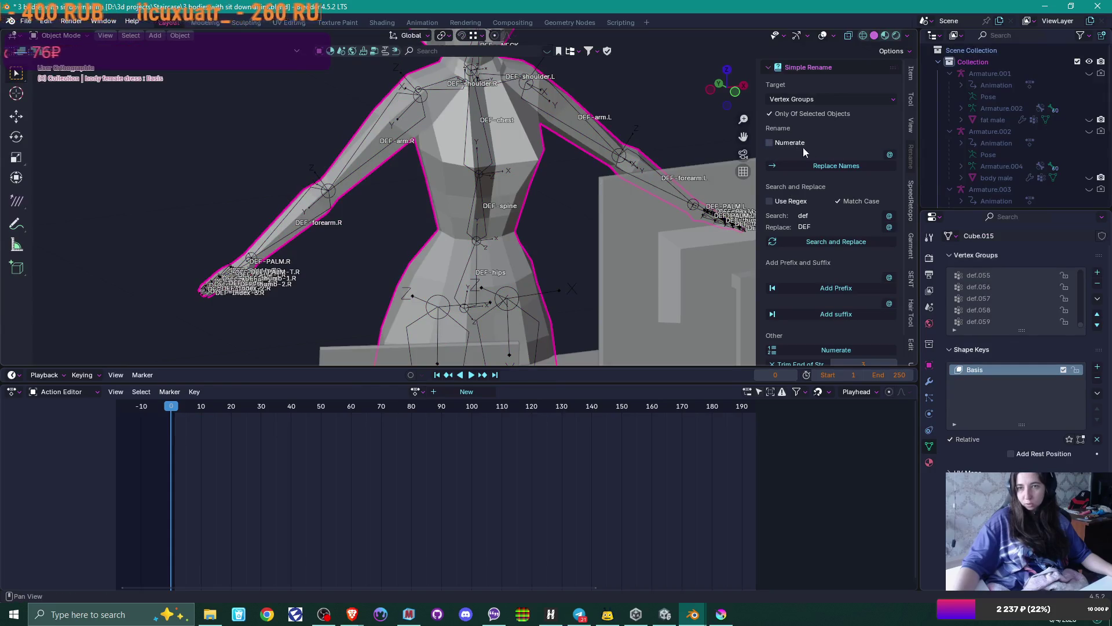
# - Replace def with DEF in the dress mesh's vertex groups, then revert it and reselect the mesh
pyautogui.click(846, 242)
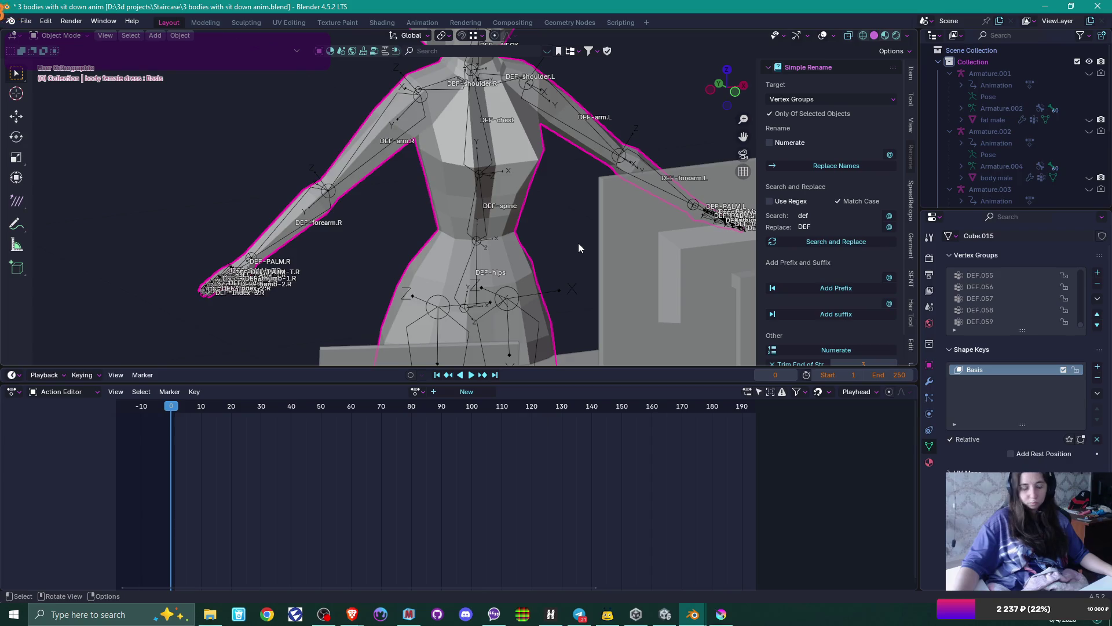
pyautogui.press('[')
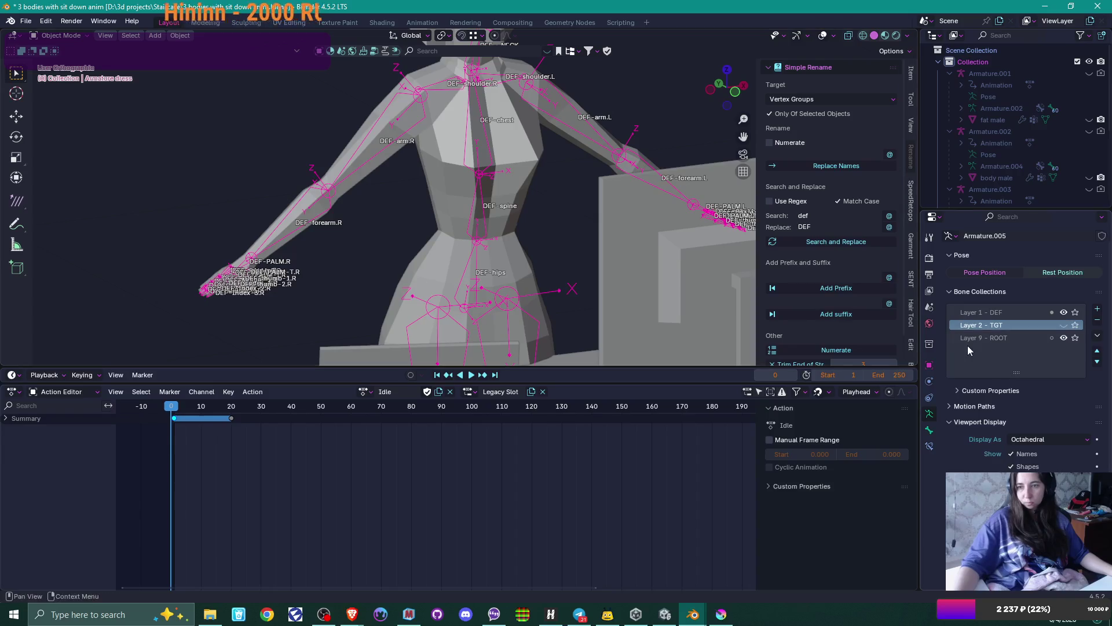
pyautogui.click(548, 168)
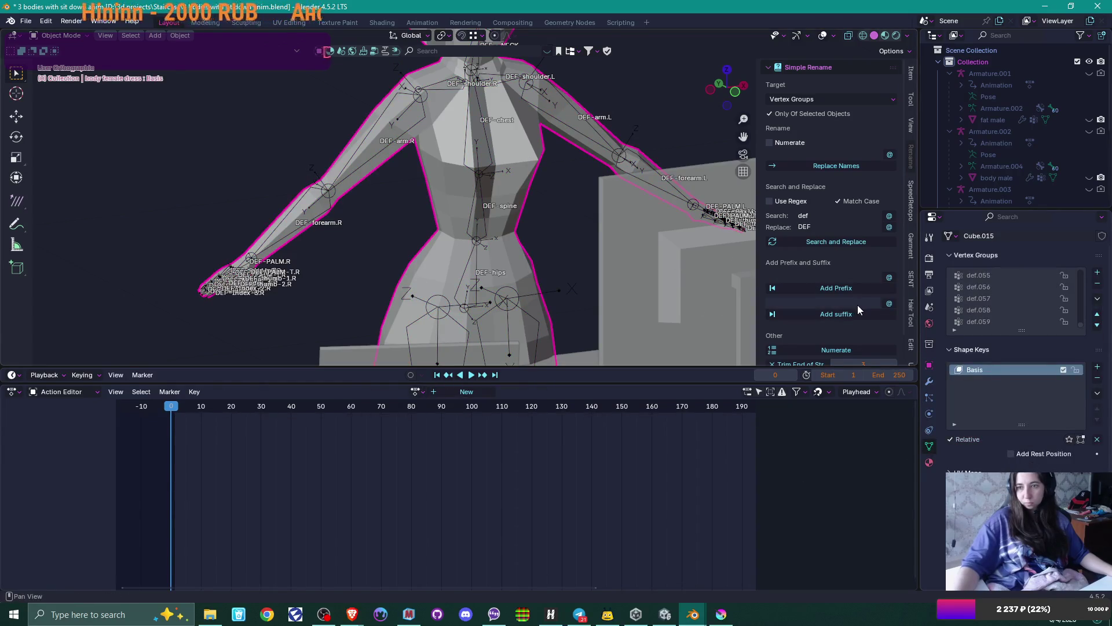
pyautogui.hotkey('ctrl', 'z')
# - Inspect the armature's TGT bones in Edit Mode, then undo back to the dress mesh selection
pyautogui.press('Tab')
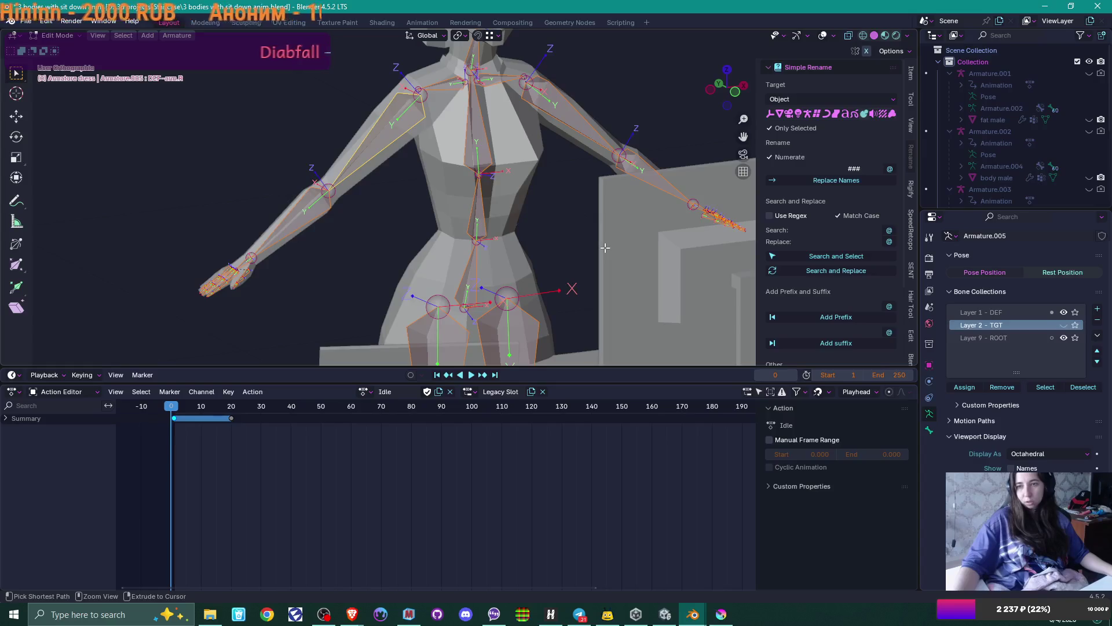
pyautogui.hotkey('alt', 'a')
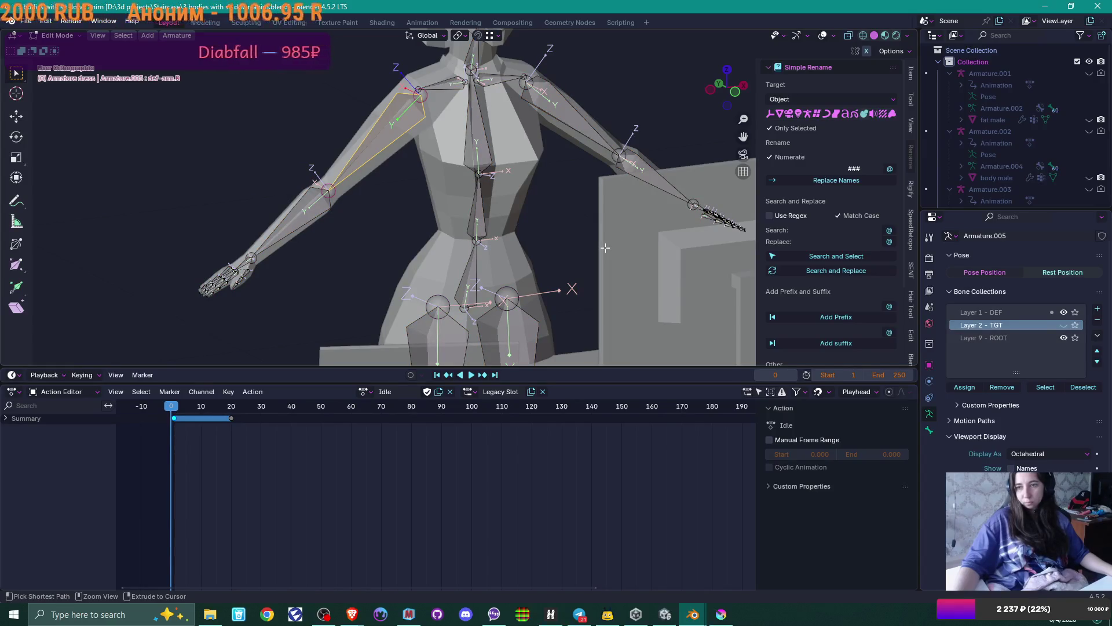
pyautogui.click(598, 237)
pyautogui.hotkey('ctrl', 'z')
pyautogui.hotkey('ctrl', 'z')
pyautogui.hotkey('ctrl', 'z')
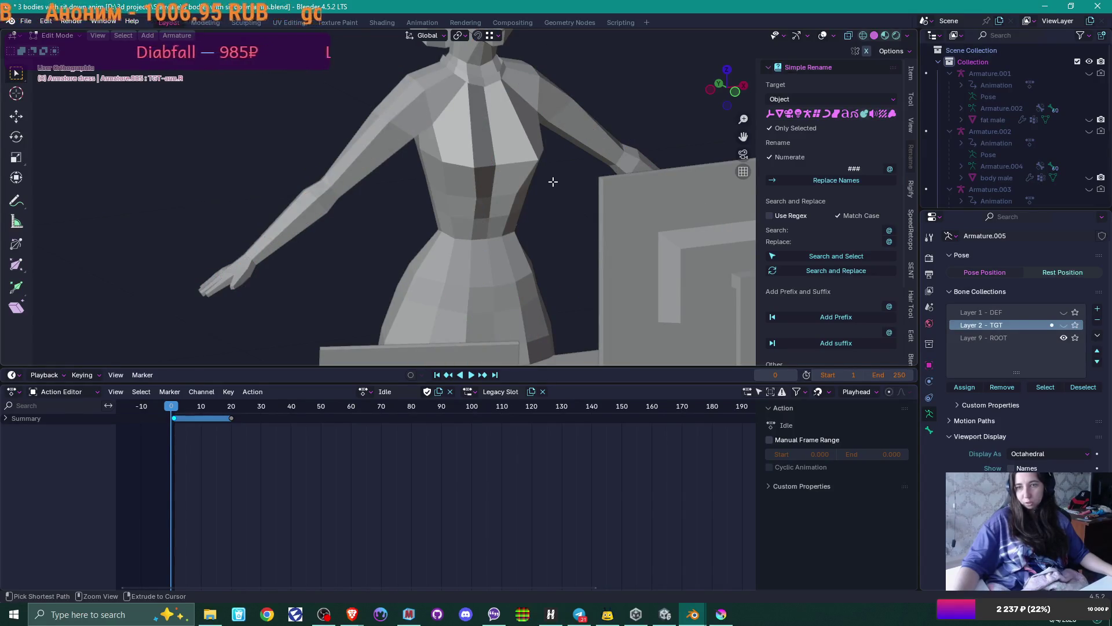
pyautogui.hotkey('ctrl', 'z')
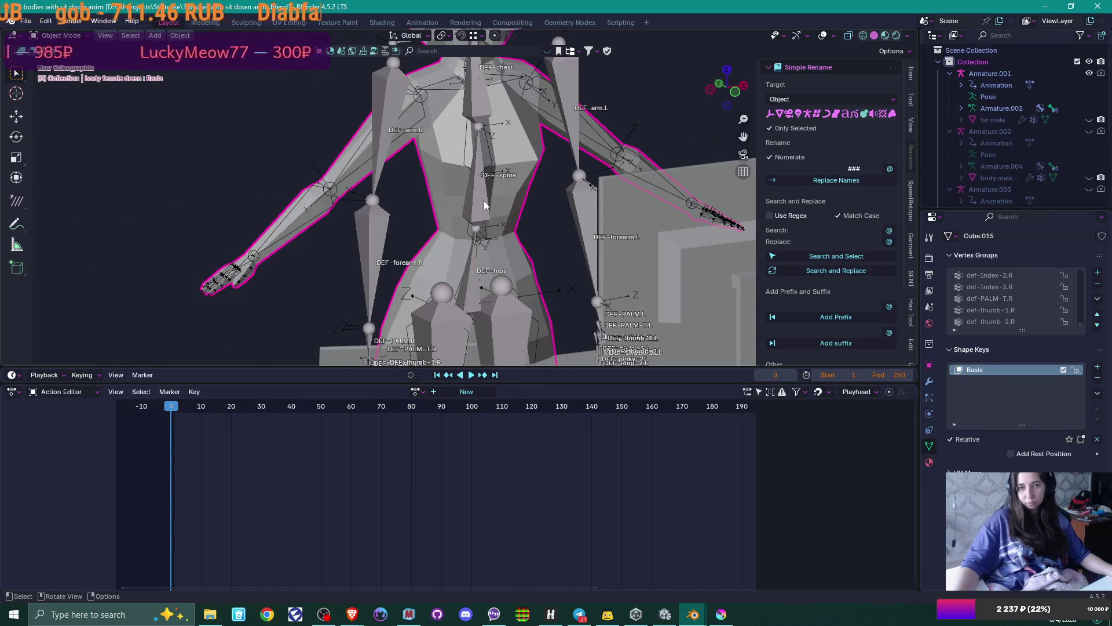
# - Hide Armature.001, select Armature.005, show bone names, and display only the Layer 1 - DEF collection
pyautogui.hotkey('ctrl', 'shift', 'z')
pyautogui.press('h')
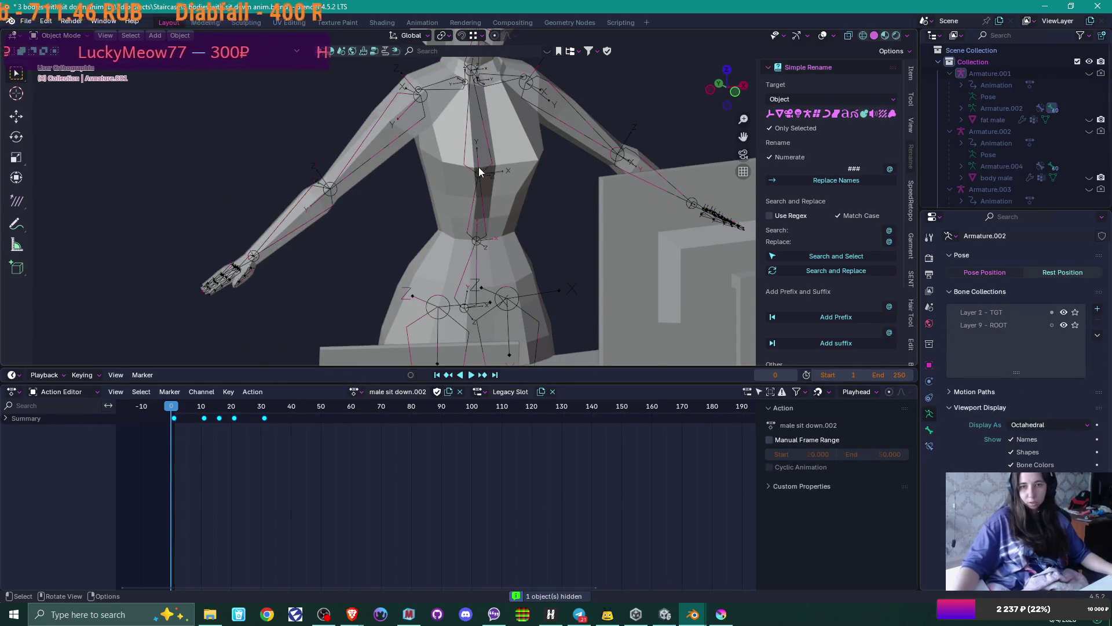
pyautogui.click(479, 168)
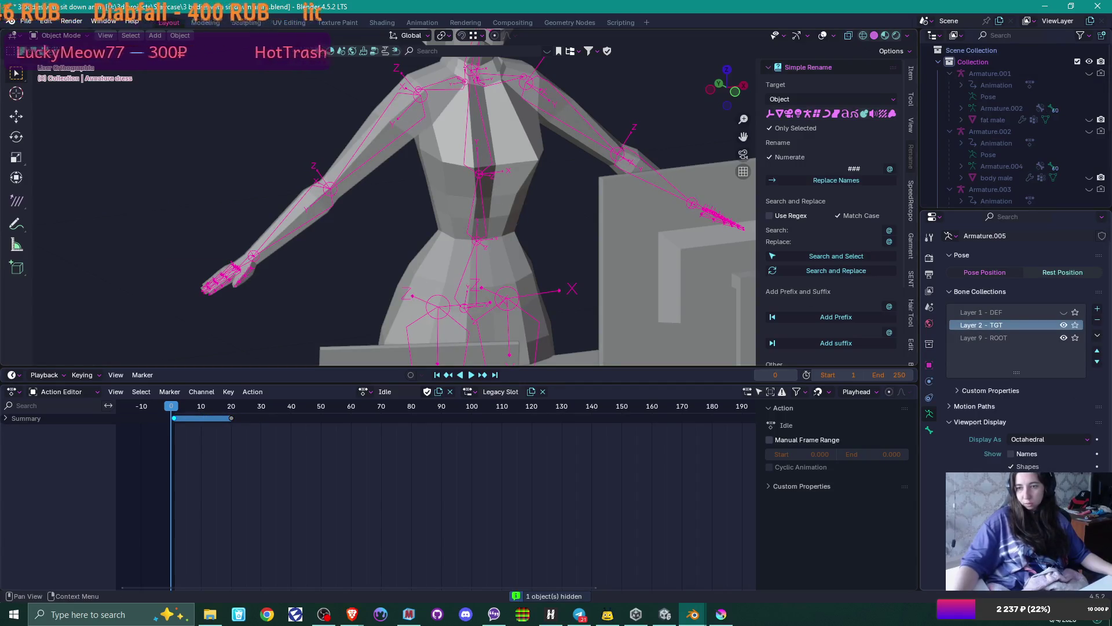
pyautogui.click(1011, 454)
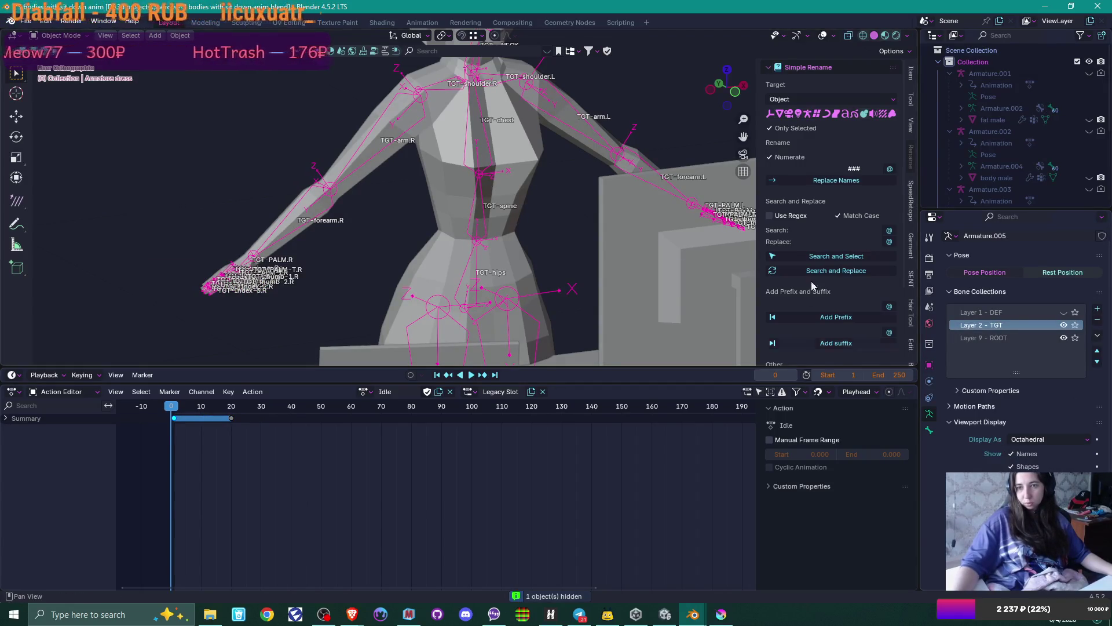
pyautogui.click(1064, 325)
pyautogui.click(1063, 312)
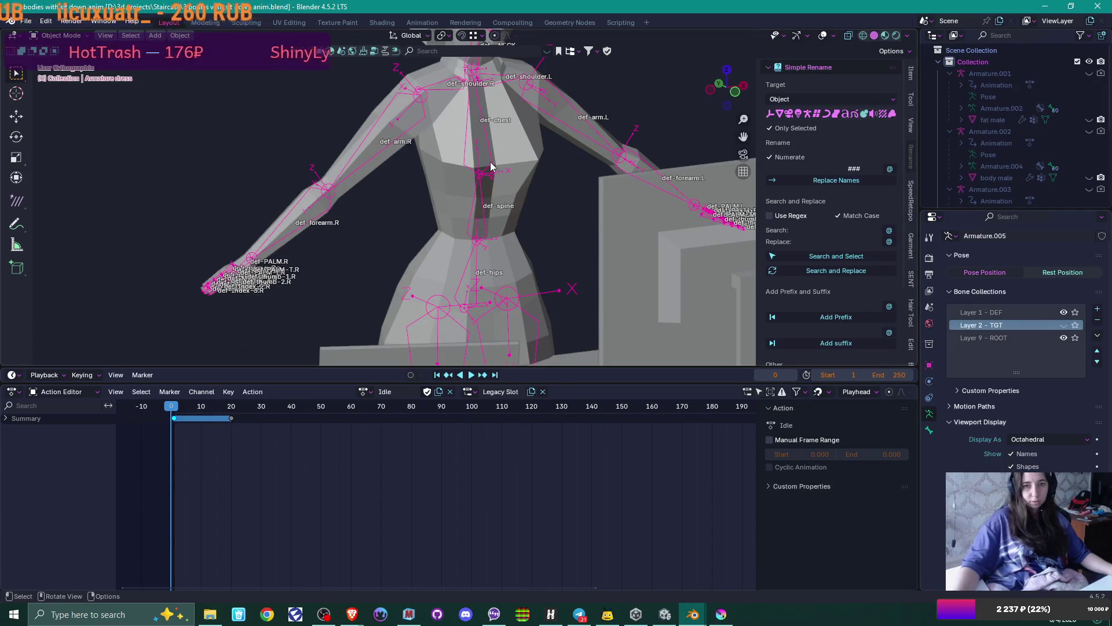
pyautogui.click(829, 230)
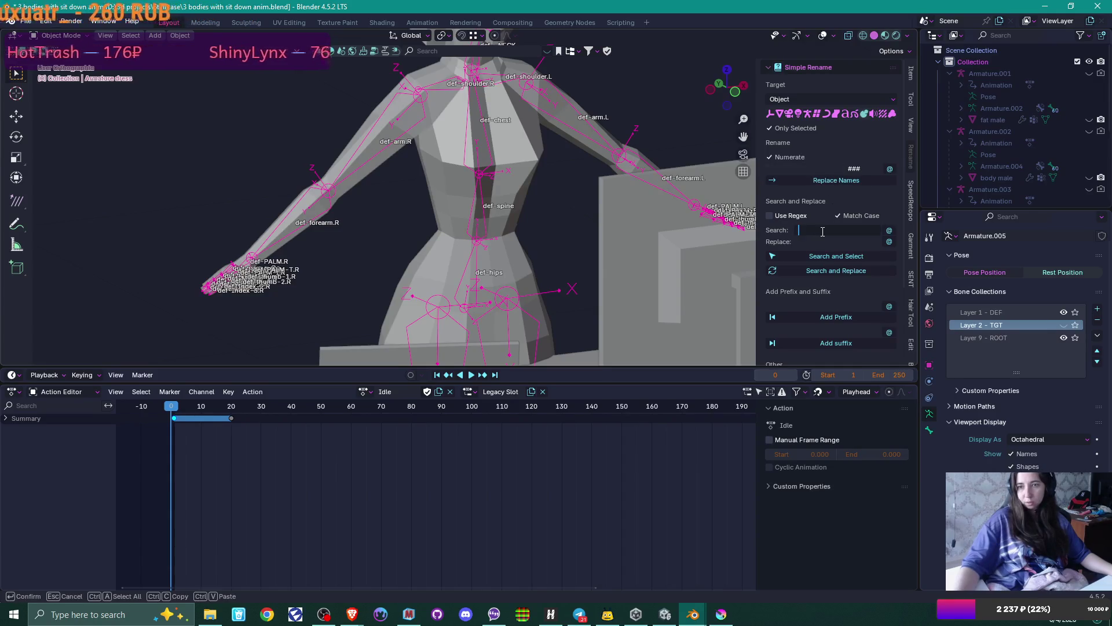
# - Set Search to 'def' and Replace to 'DEF' and run the rename on the armature
pyautogui.write('def')
pyautogui.click(824, 244)
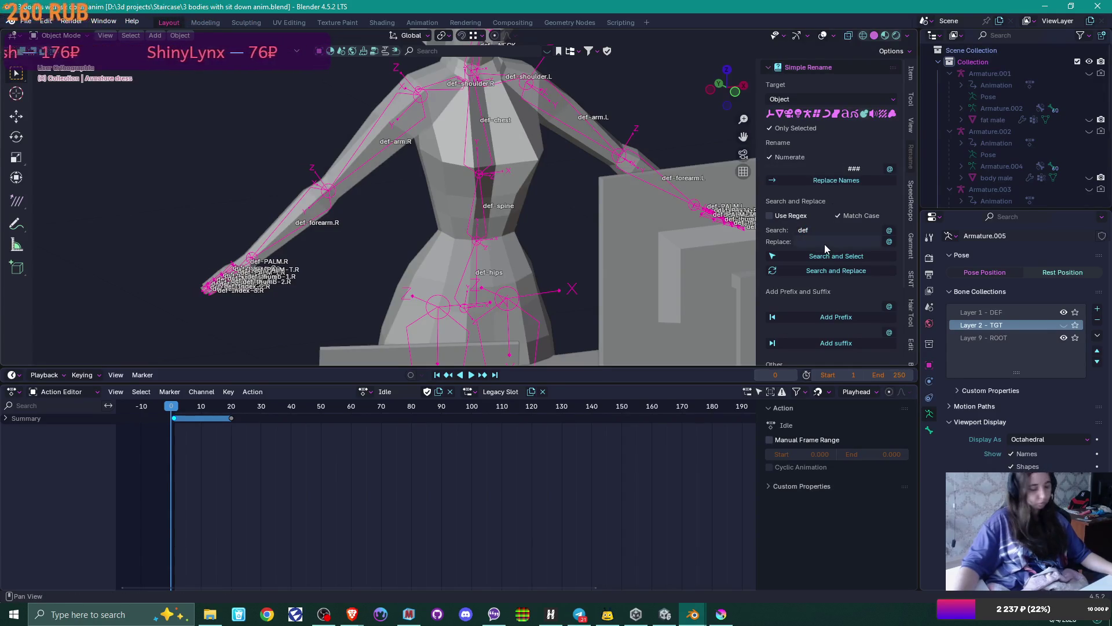
pyautogui.write('DEF')
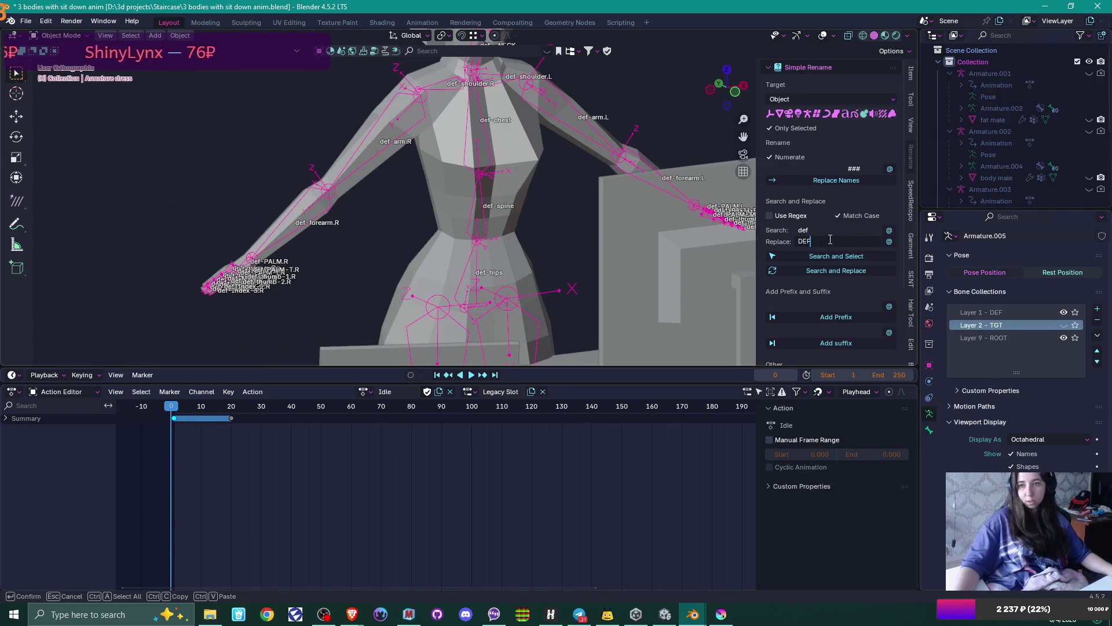
pyautogui.click(846, 273)
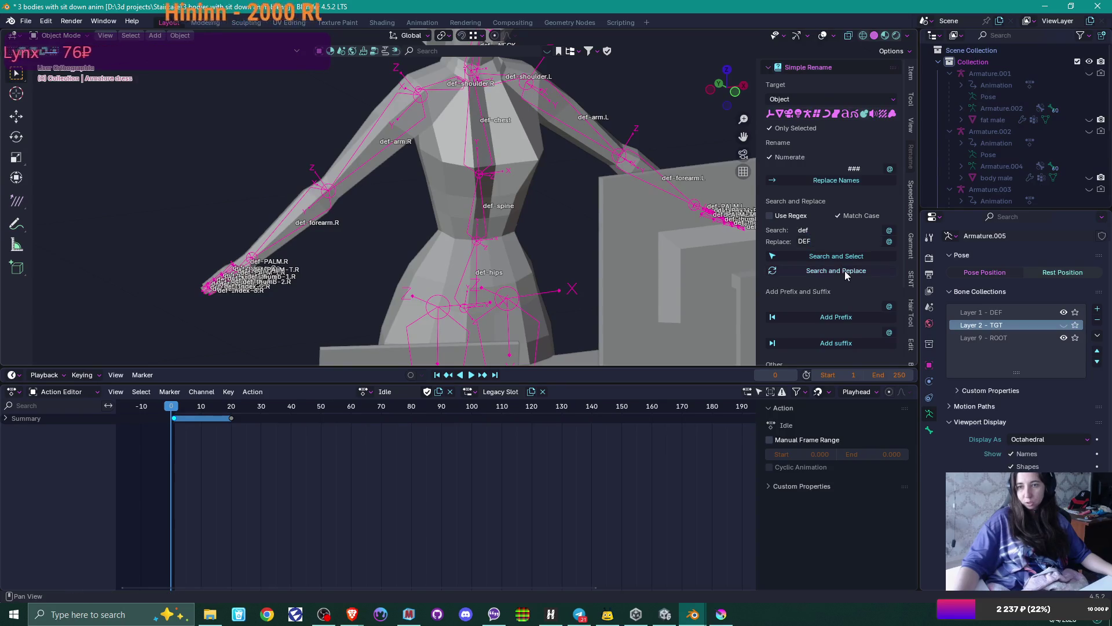
pyautogui.click(846, 273)
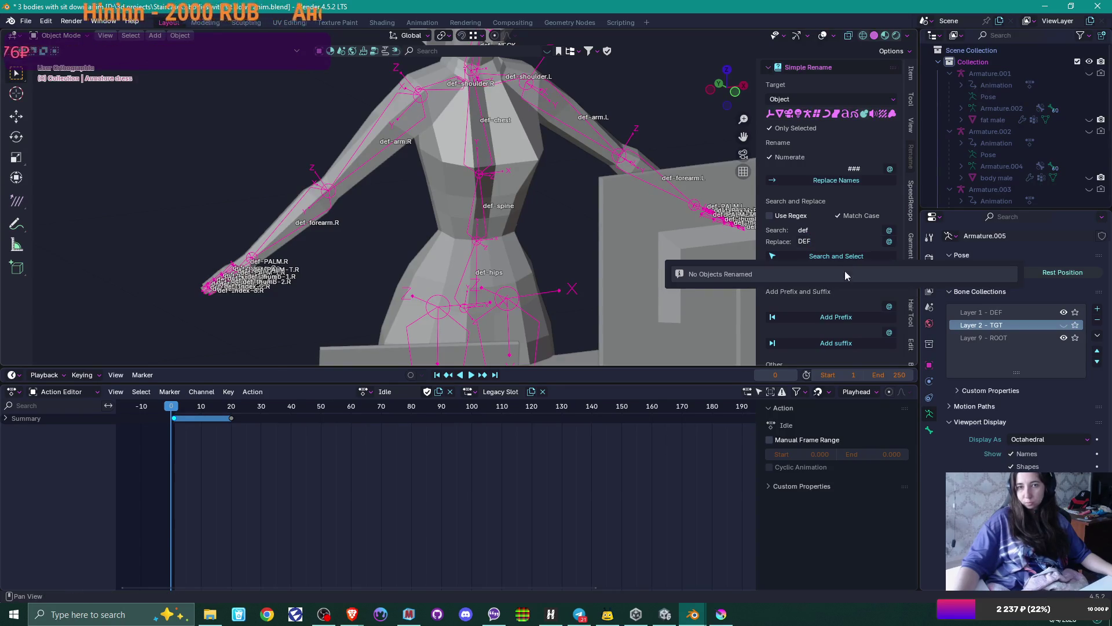
pyautogui.press('Tab')
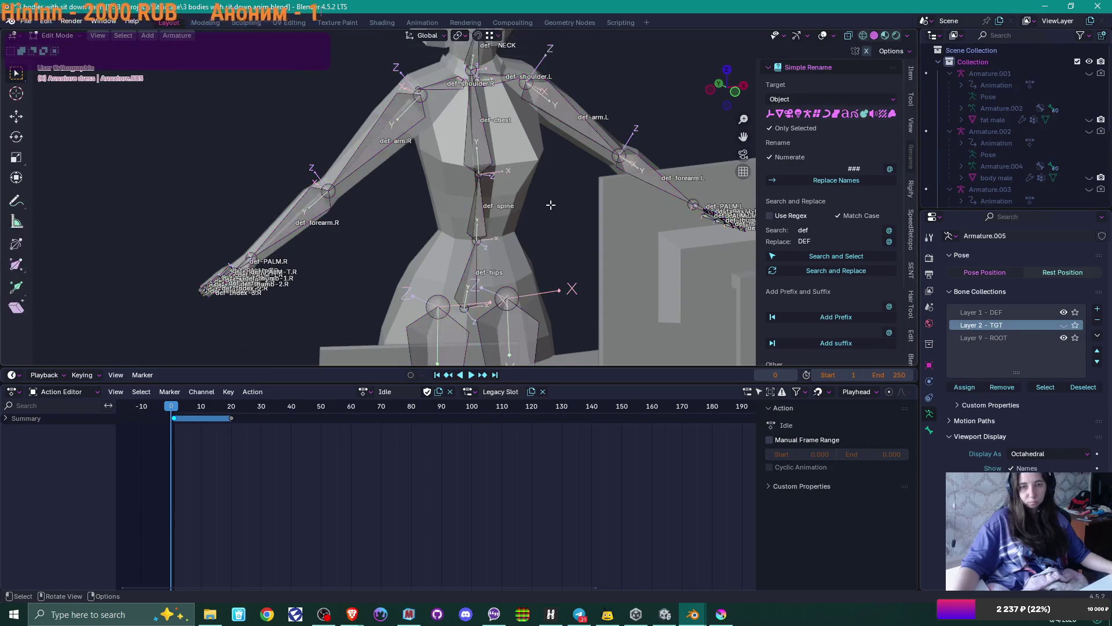
pyautogui.click(851, 271)
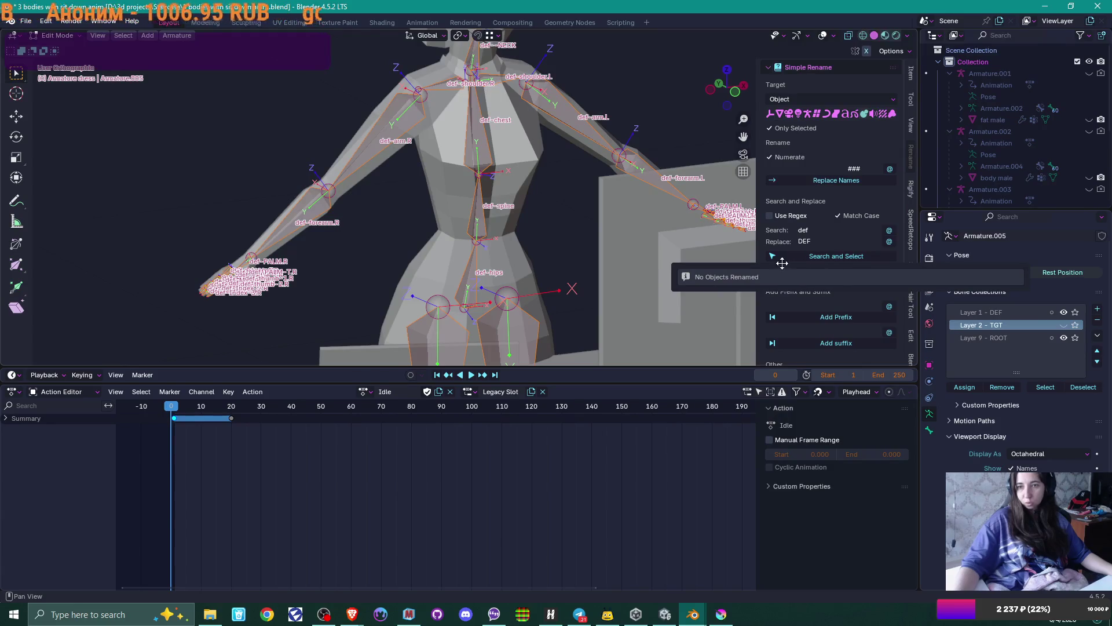
# - Switch the rename target to Bone and replace def with DEF on all bones
pyautogui.click(795, 97)
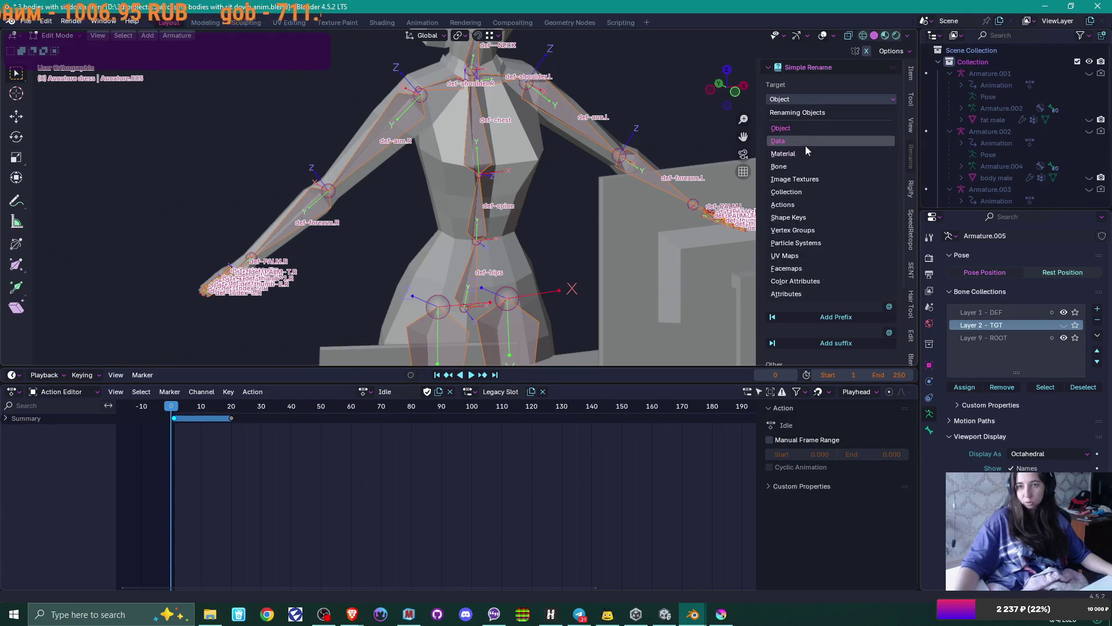
pyautogui.click(809, 166)
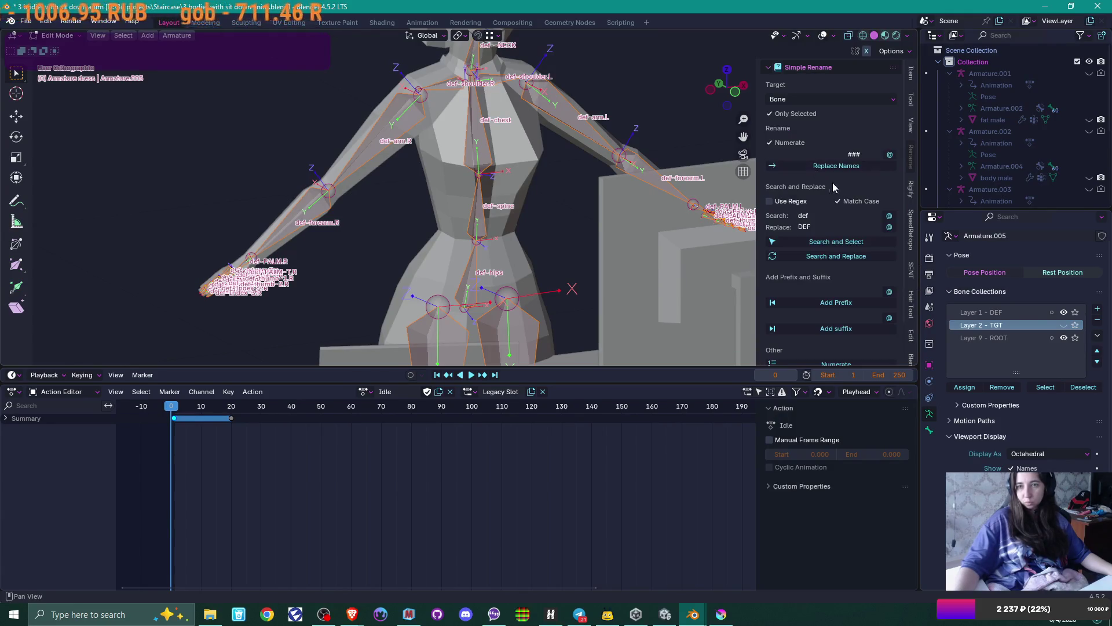
pyautogui.click(852, 256)
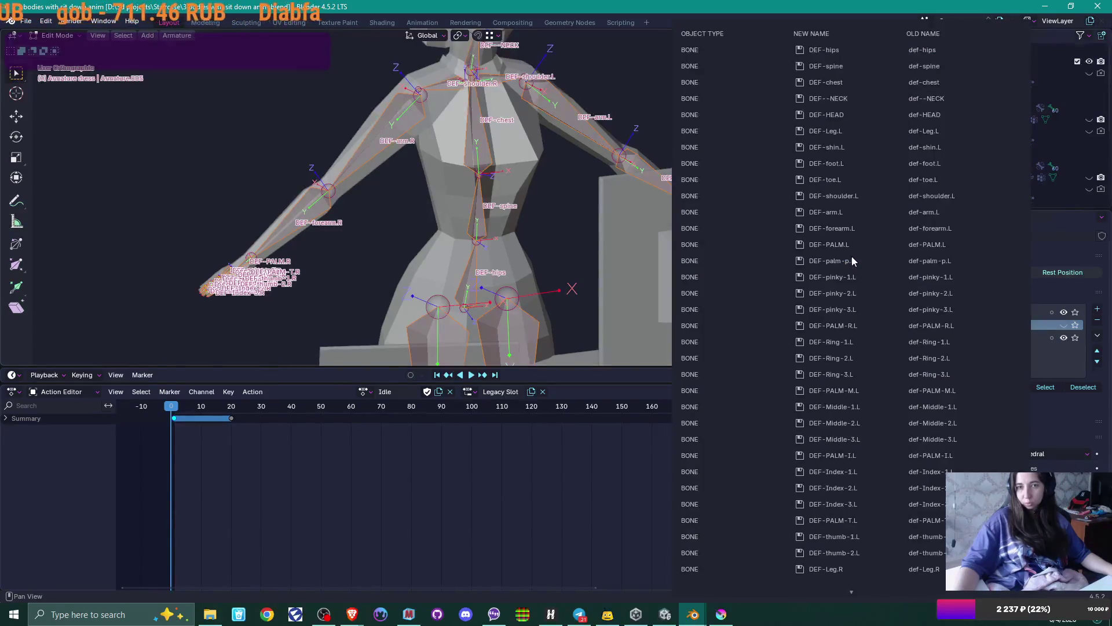
pyautogui.press('Tab')
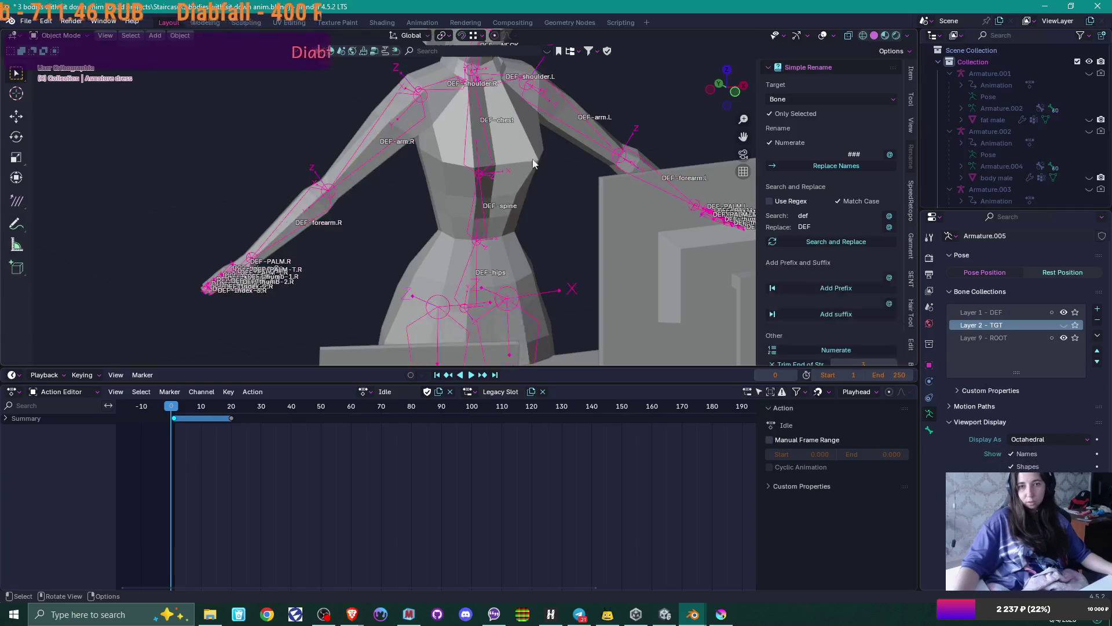
# - Select the Cube.015 body mesh and review its DEF- vertex groups
pyautogui.click(537, 167)
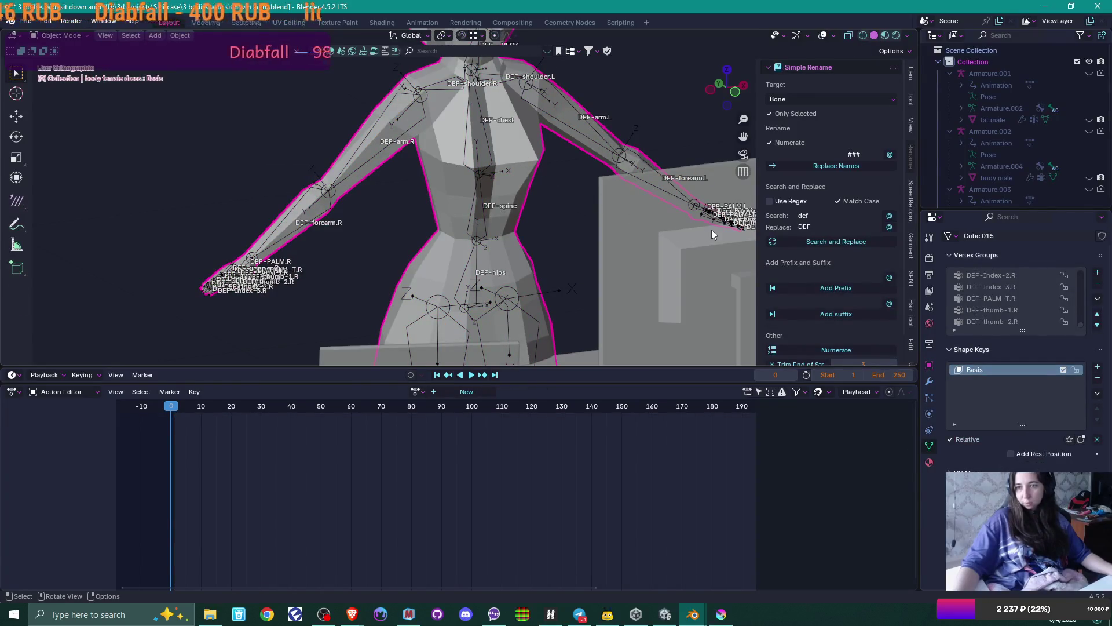
pyautogui.scroll(-5, 1025, 289)
pyautogui.scroll(5, 1029, 291)
pyautogui.scroll(10, 1030, 295)
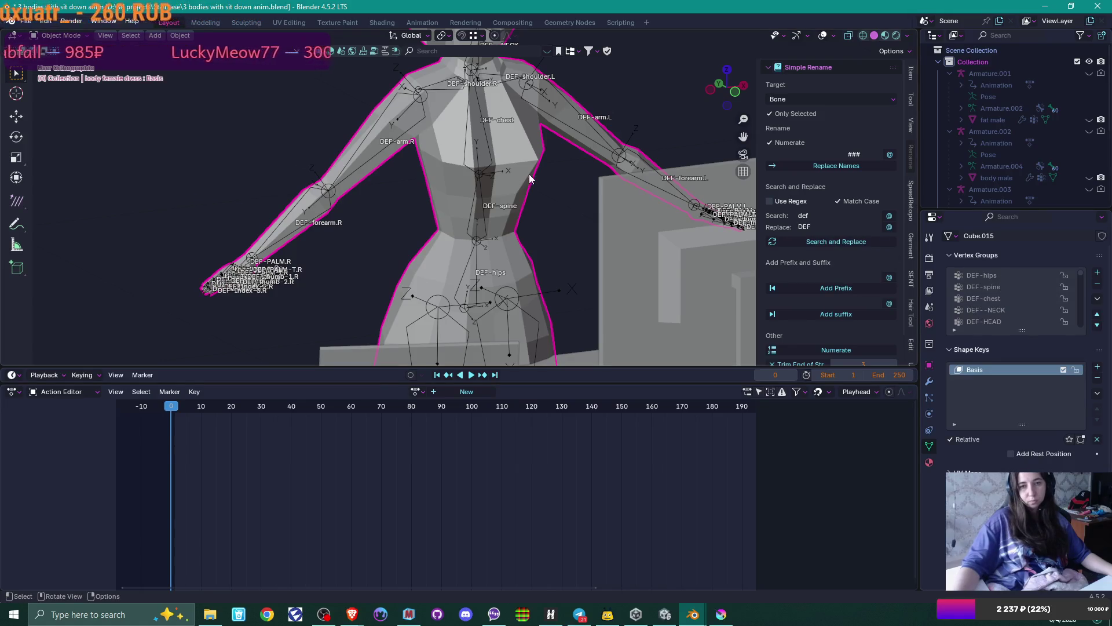
# - Reselect Armature.005, play and stop the Idle action, then enter Edit Mode with DEF bones hidden
pyautogui.click(478, 150)
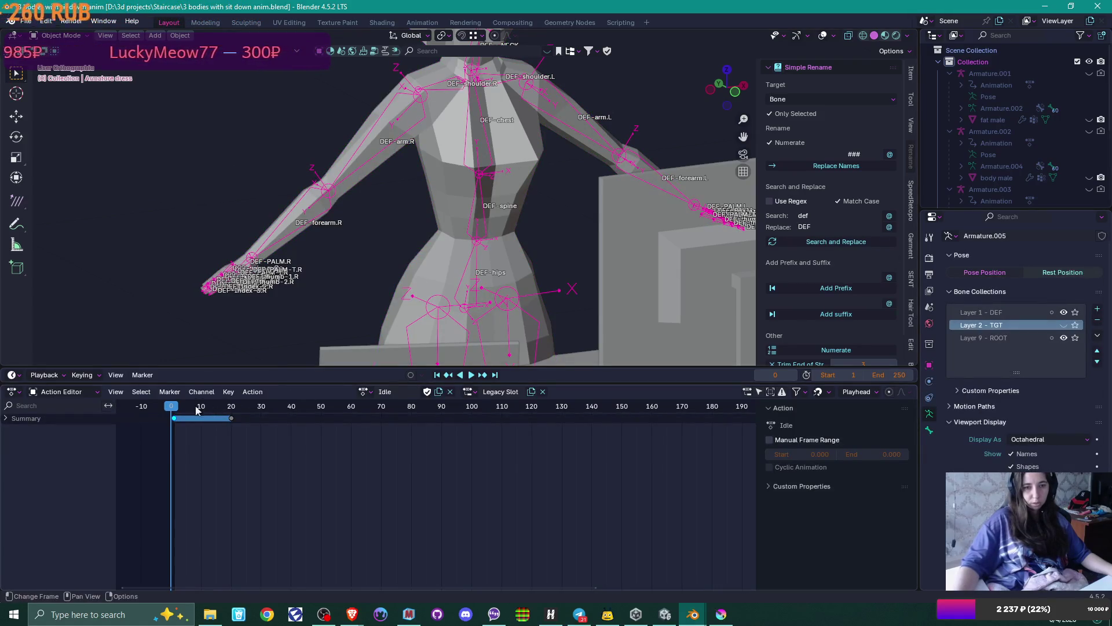
pyautogui.press('space')
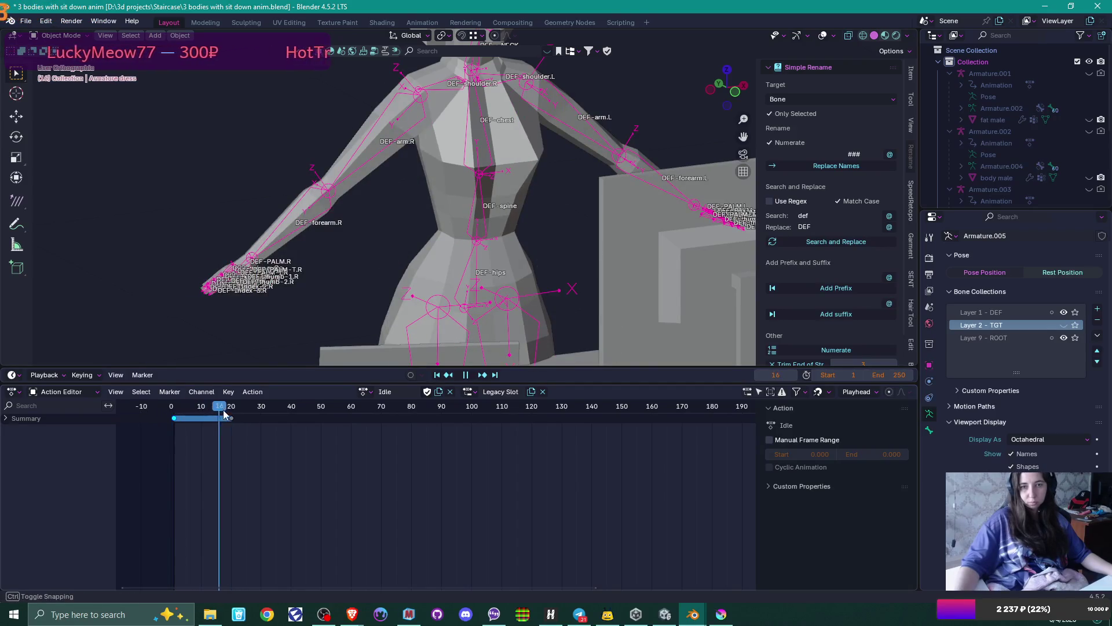
pyautogui.press('Escape')
pyautogui.scroll(-5, 558, 208)
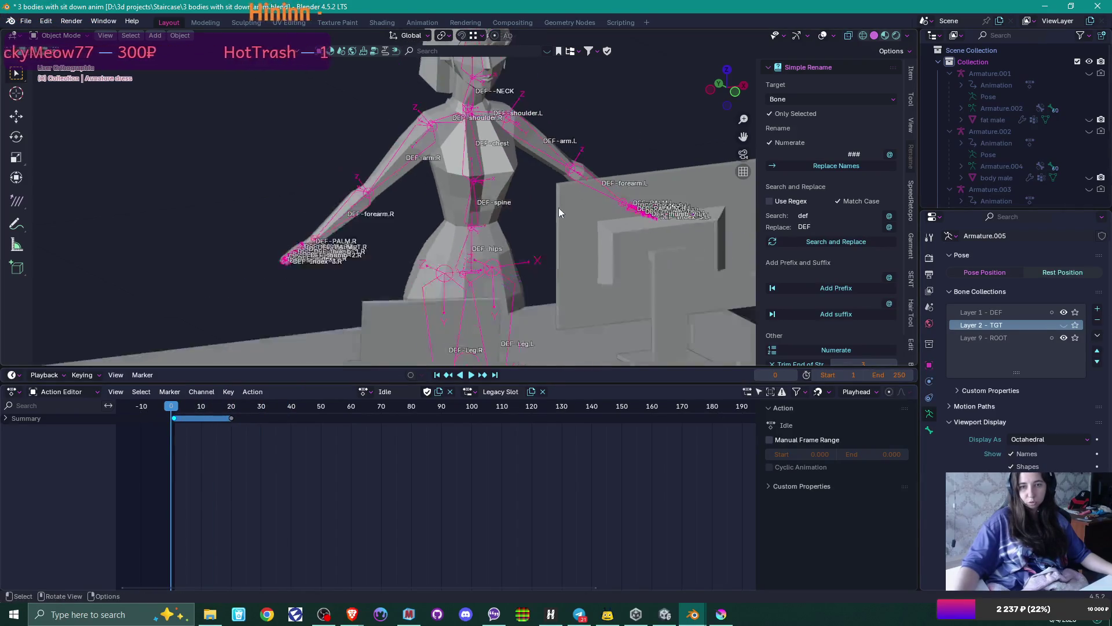
pyautogui.moveTo(651, 211); pyautogui.dragTo(676, 214, button='middle')
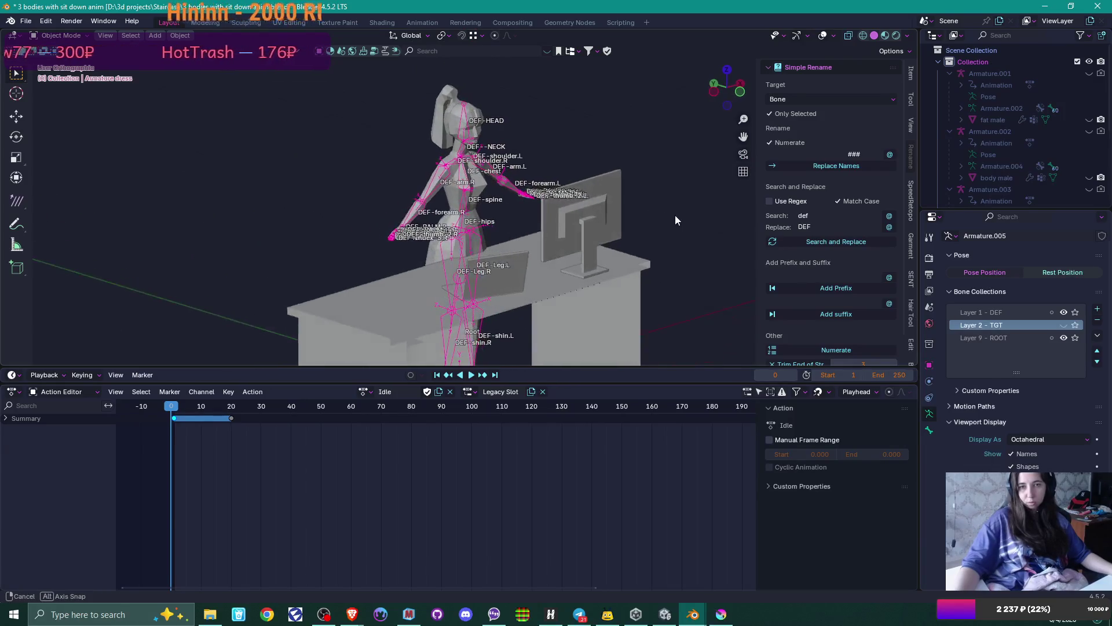
pyautogui.scroll(4, 652, 227)
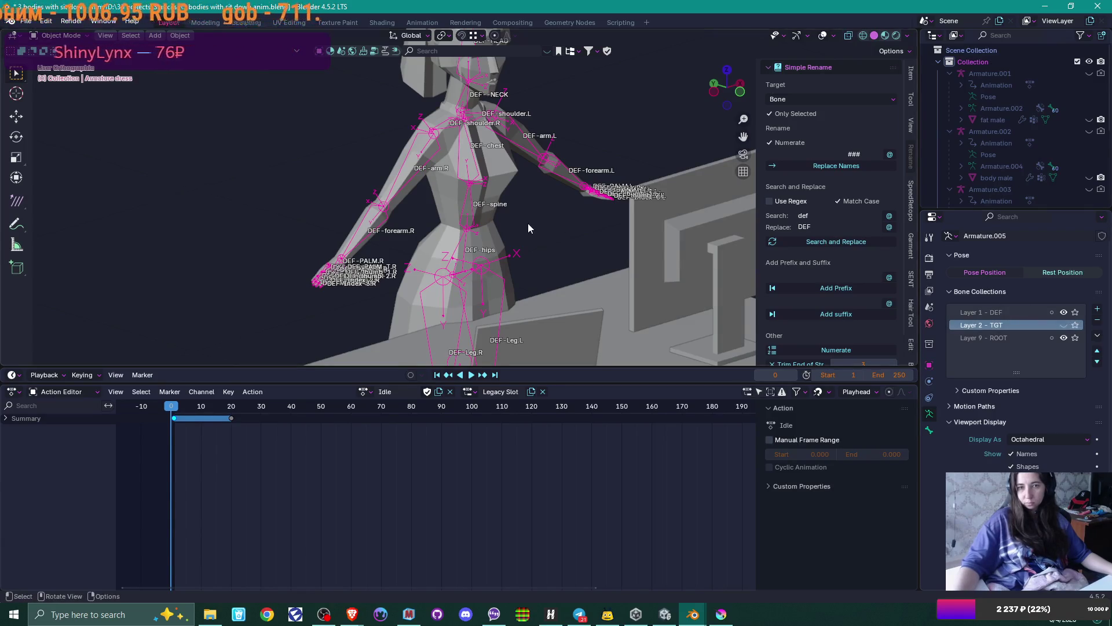
pyautogui.press('Tab')
pyautogui.click(1064, 313)
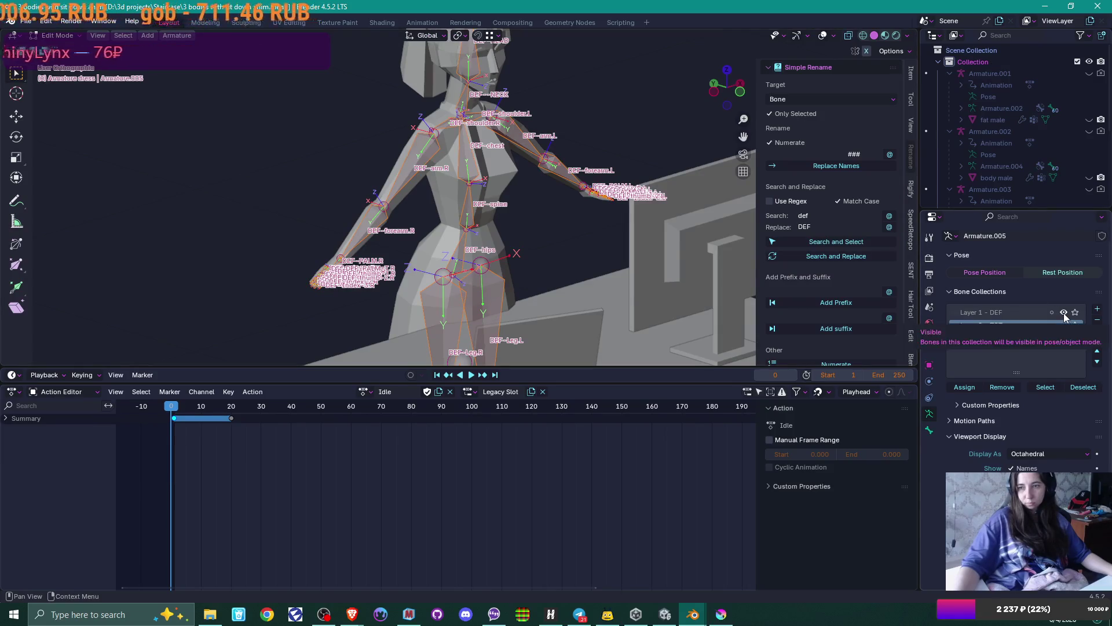
# - Show only the Layer 2 - TGT collection and delete all its bones
pyautogui.click(1063, 326)
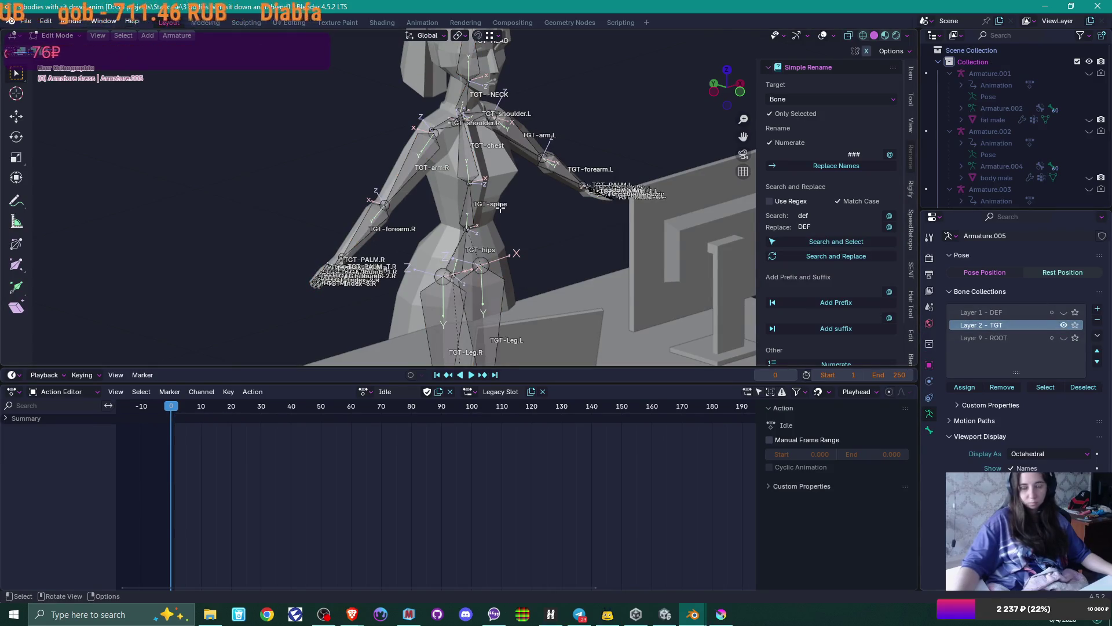
pyautogui.press('a')
pyautogui.press('x')
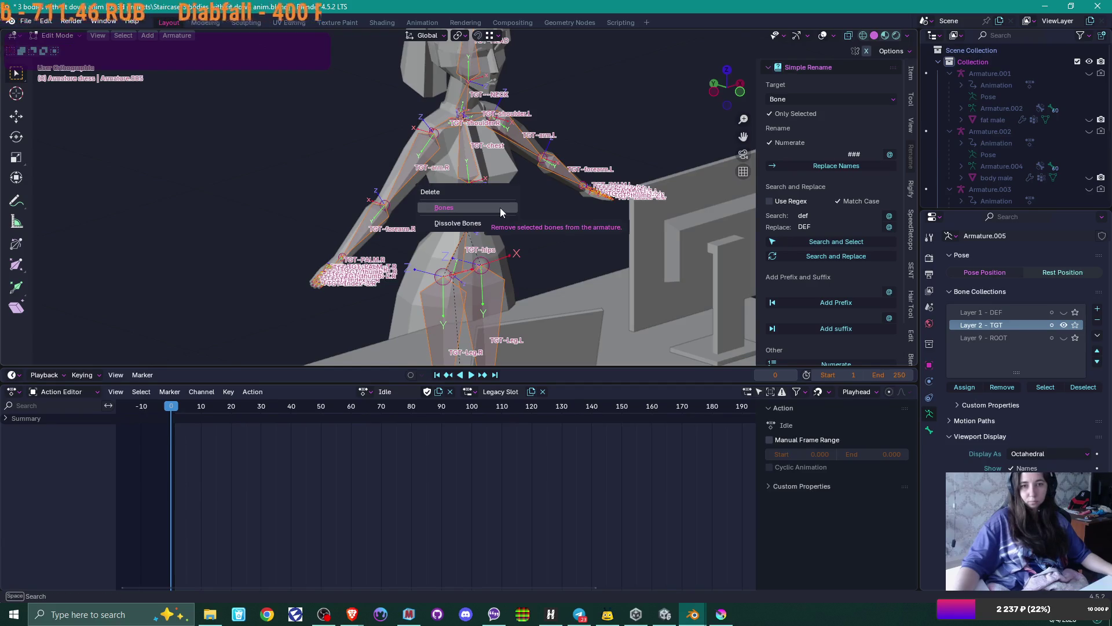
pyautogui.click(499, 207)
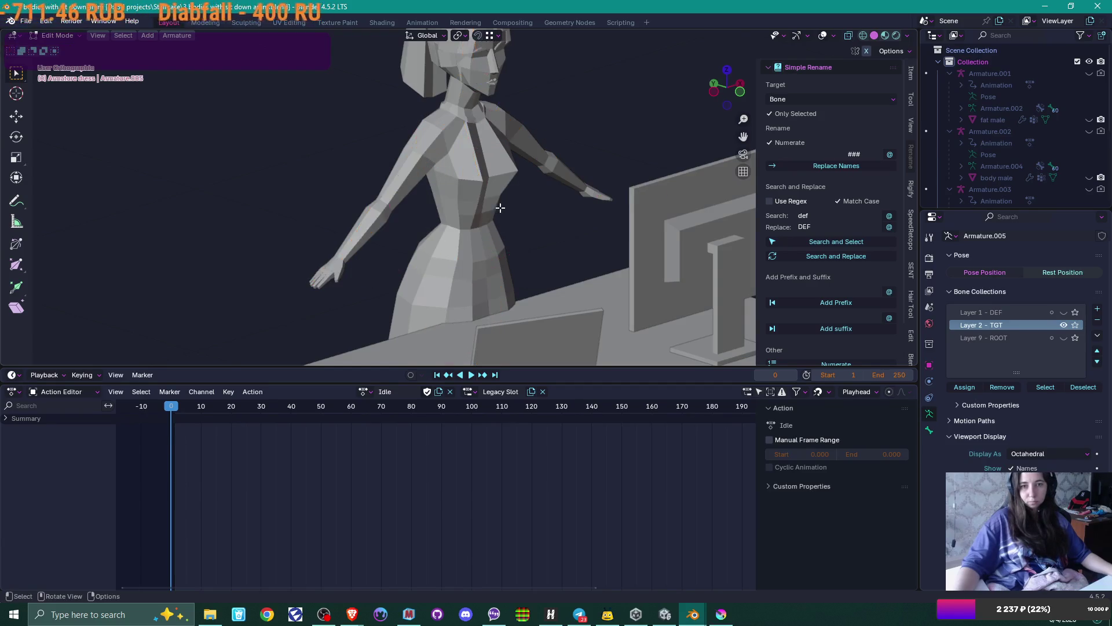
# - Show the DEF bones again, remove the Layer 2 - TGT collection, and bring up the action list
pyautogui.click(1063, 313)
pyautogui.rightClick(1017, 324)
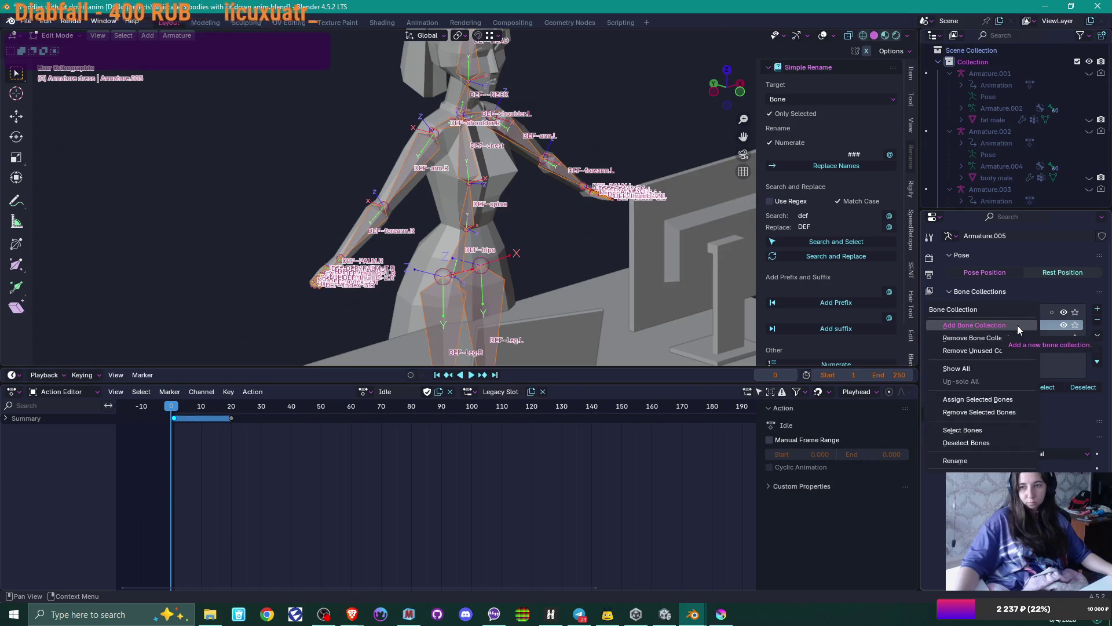
pyautogui.press('Tab')
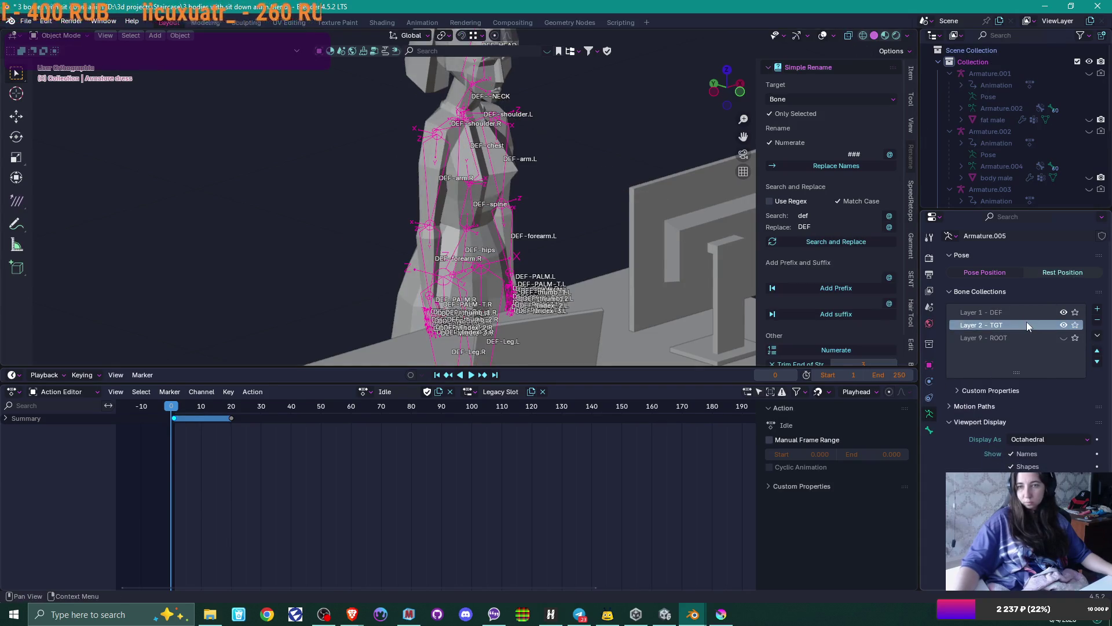
pyautogui.click(1098, 322)
pyautogui.moveTo(527, 242)
pyautogui.mouseDown(button='middle')
pyautogui.moveTo(562, 203)
pyautogui.moveTo(438, 202)
pyautogui.moveTo(376, 324)
pyautogui.mouseUp(button='middle')
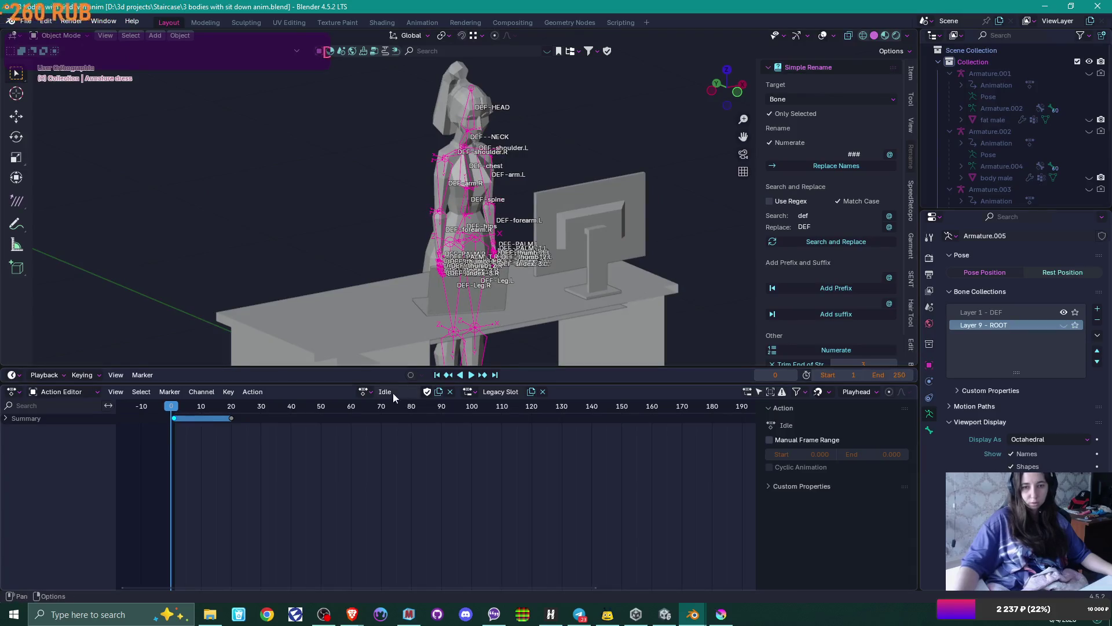
pyautogui.click(365, 392)
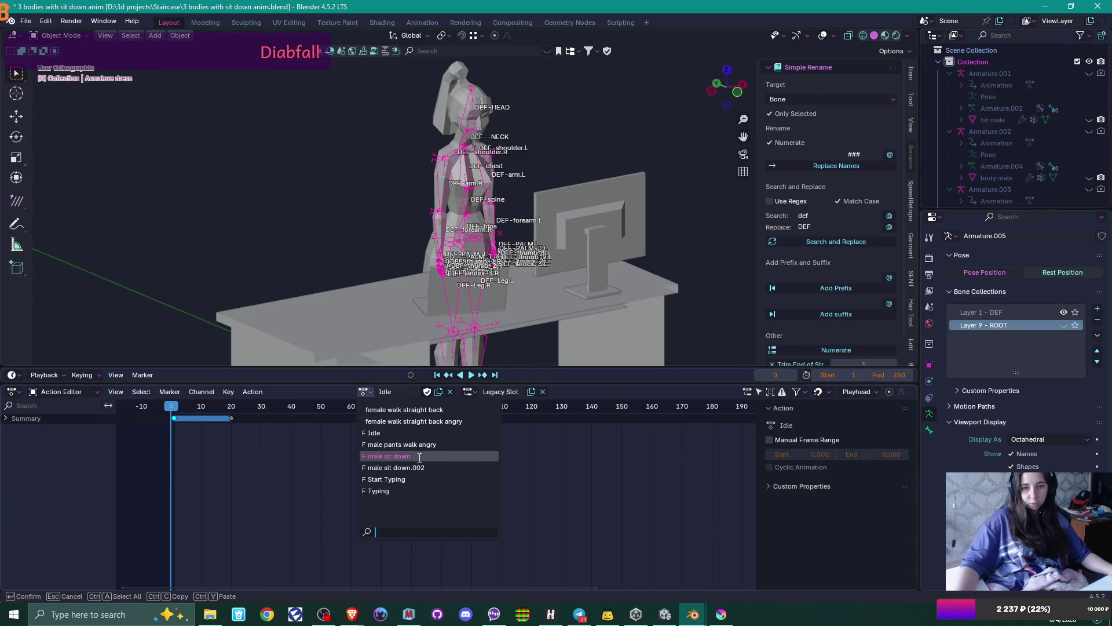